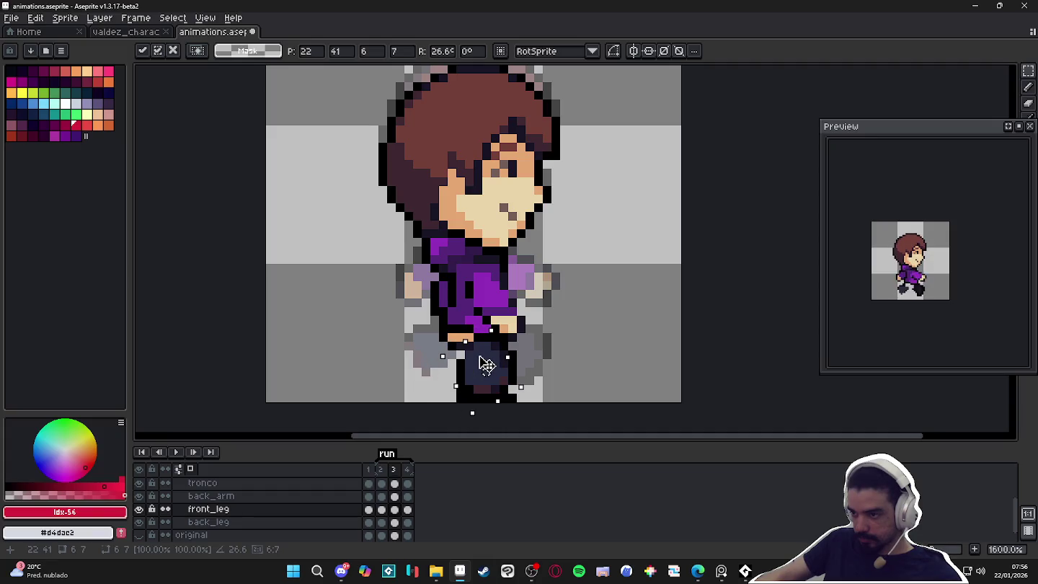
Commit the leg rotation and add a dark brown sole row along the foot's bottom.
key("b")
left_click(486, 390, "alt")
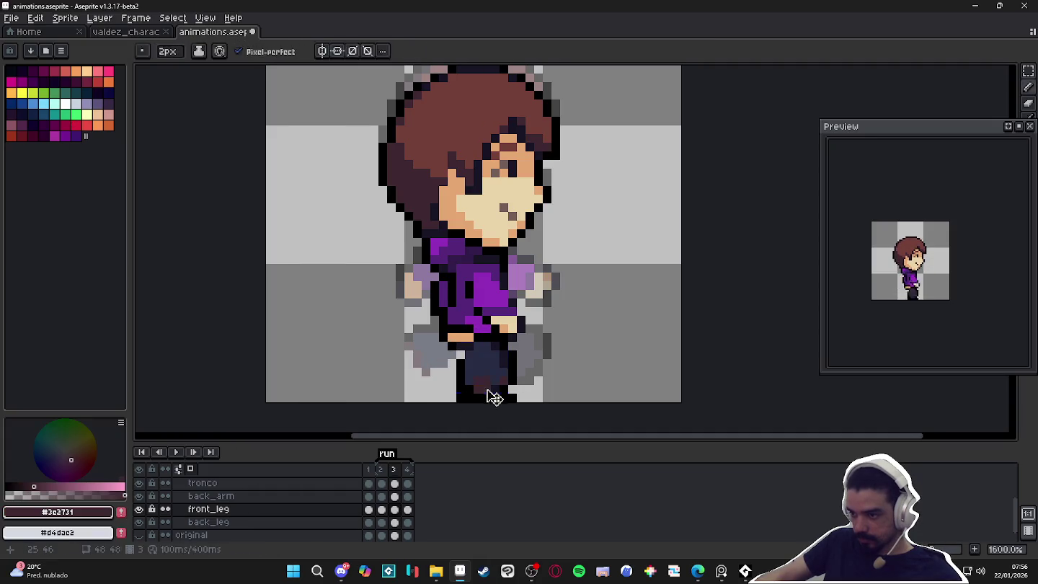
left_click_drag(480, 394, 511, 397)
left_click(479, 390, "alt")
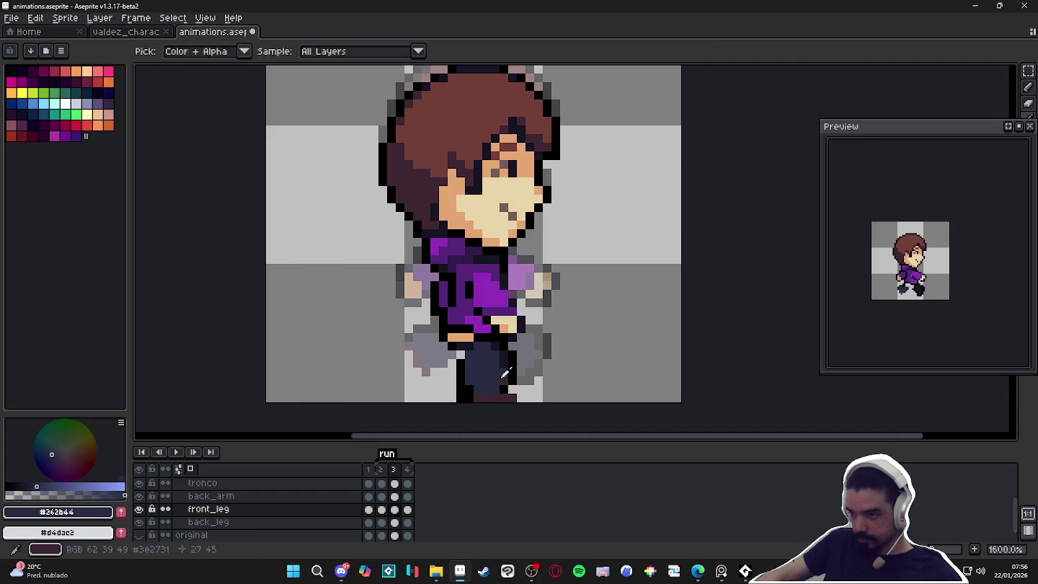
Hide the back leg and erase the black outline on the front leg's left side.
left_click(140, 522)
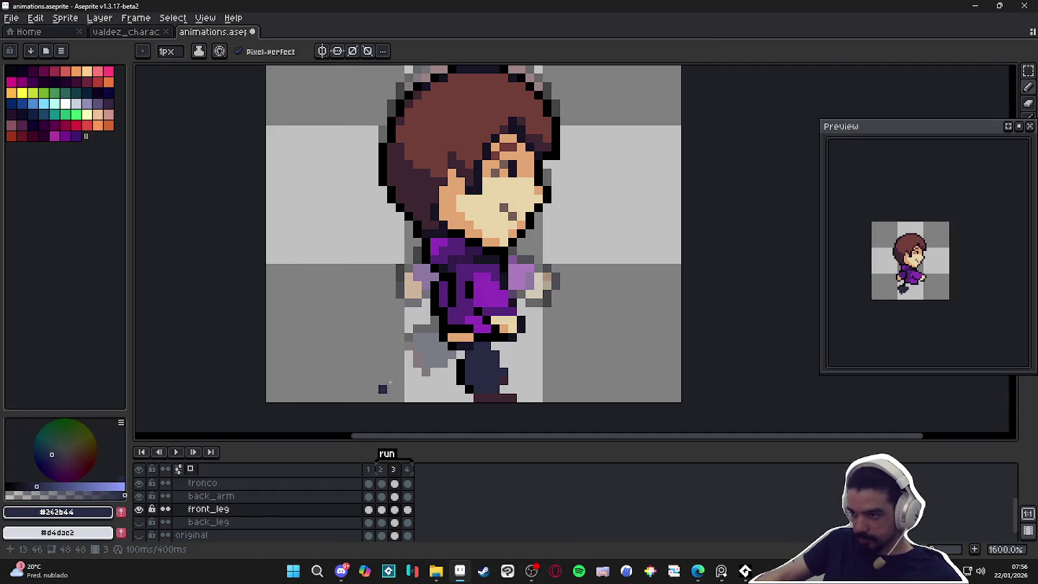
left_click(503, 354, "alt")
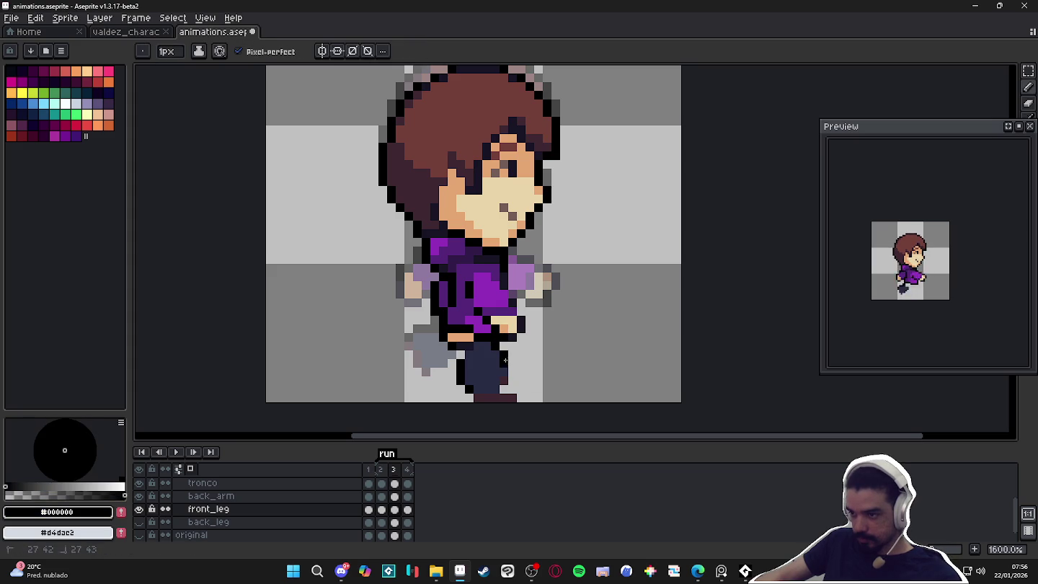
left_click(505, 369, "alt")
left_click(509, 365, "alt")
left_click(510, 364, "alt")
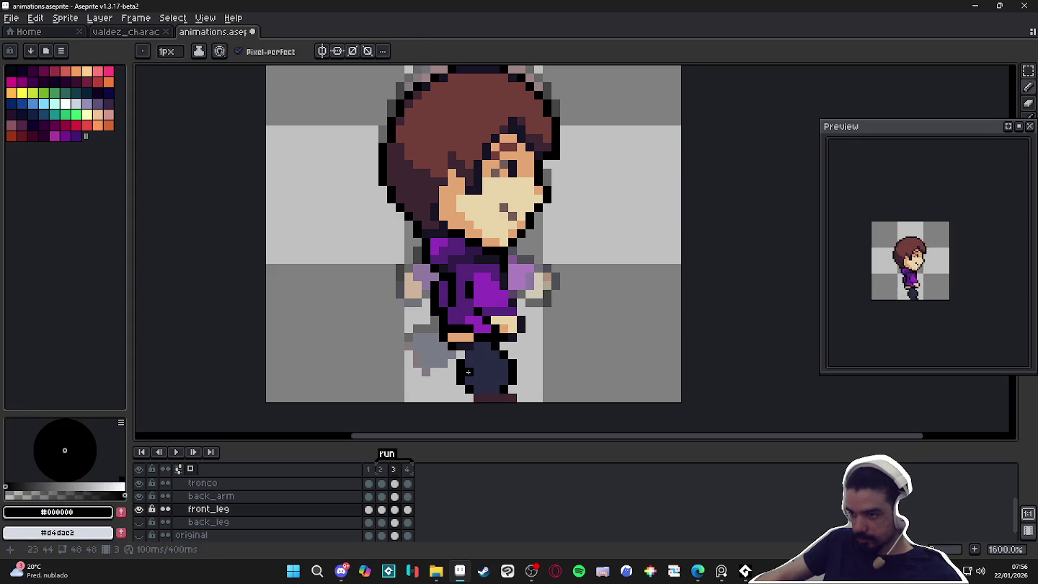
key("e")
left_click(461, 371)
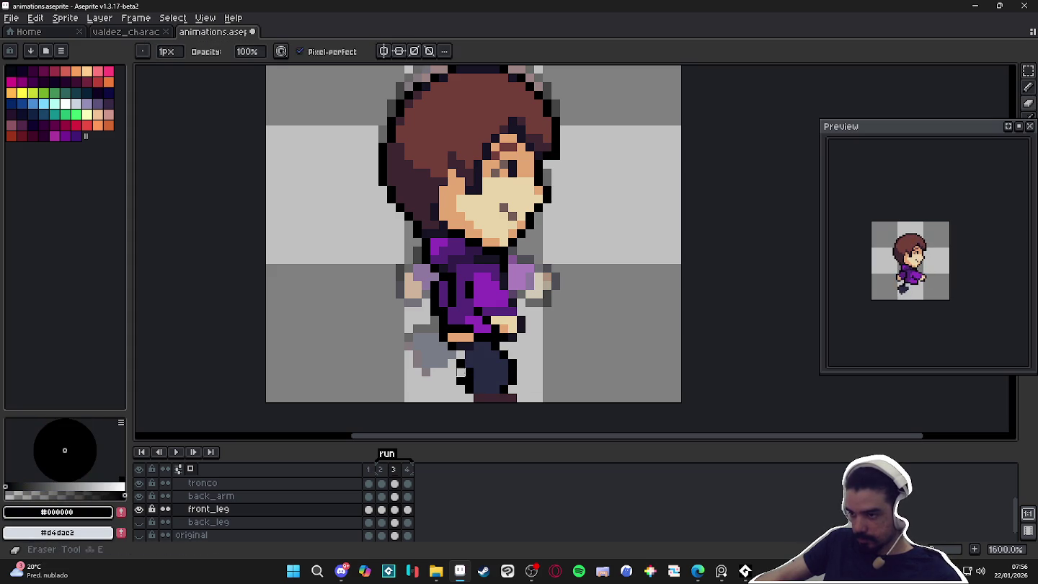
left_click_drag(461, 389, 458, 367)
Redraw black outline pixels on the leg's left edge and lower-right corner.
key("b")
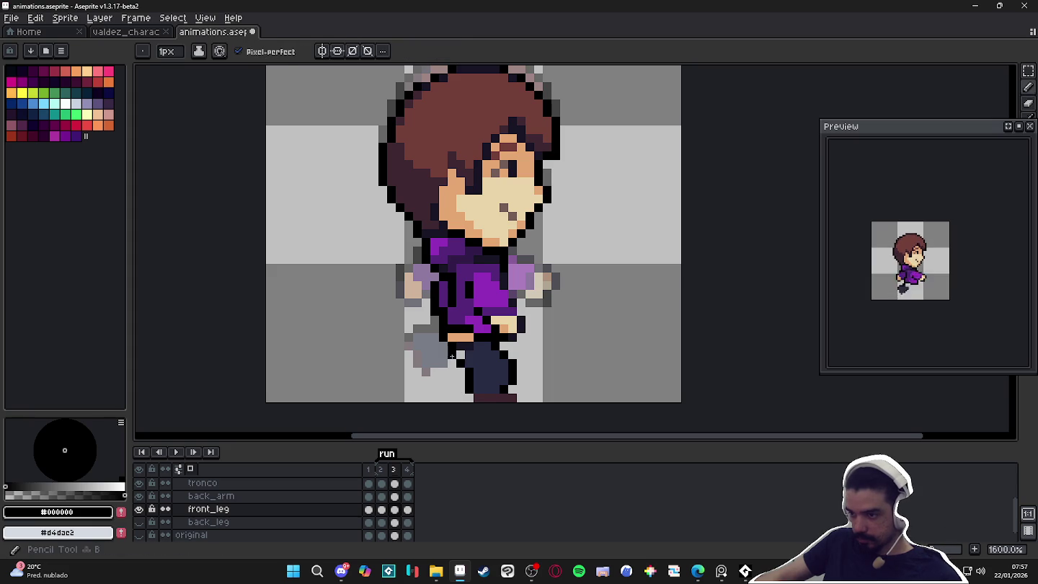
left_click(461, 354)
left_click(461, 364)
left_click(470, 398, "alt")
left_click(459, 393, "alt")
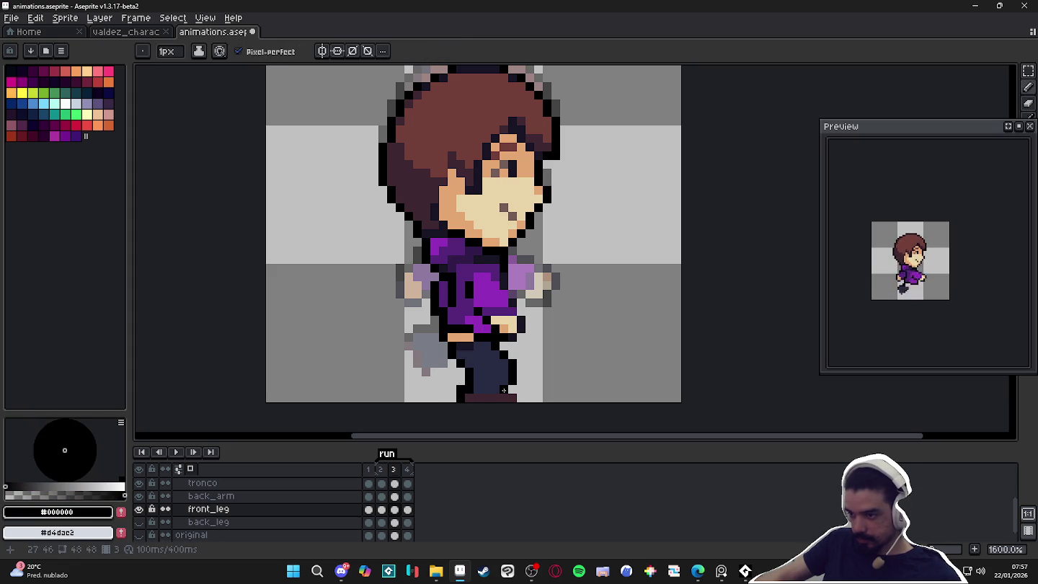
left_click(513, 390)
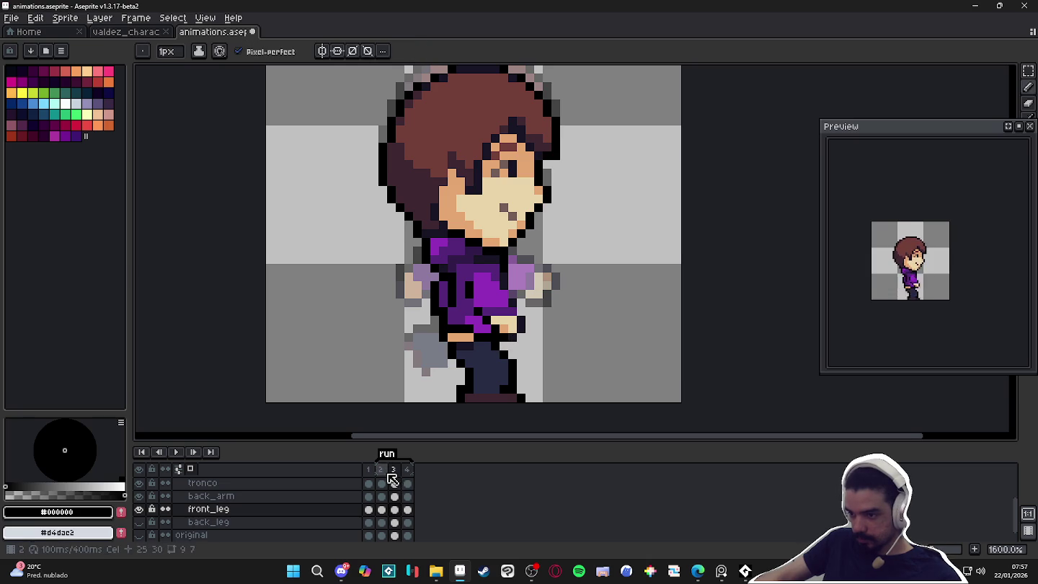
left_click(392, 480)
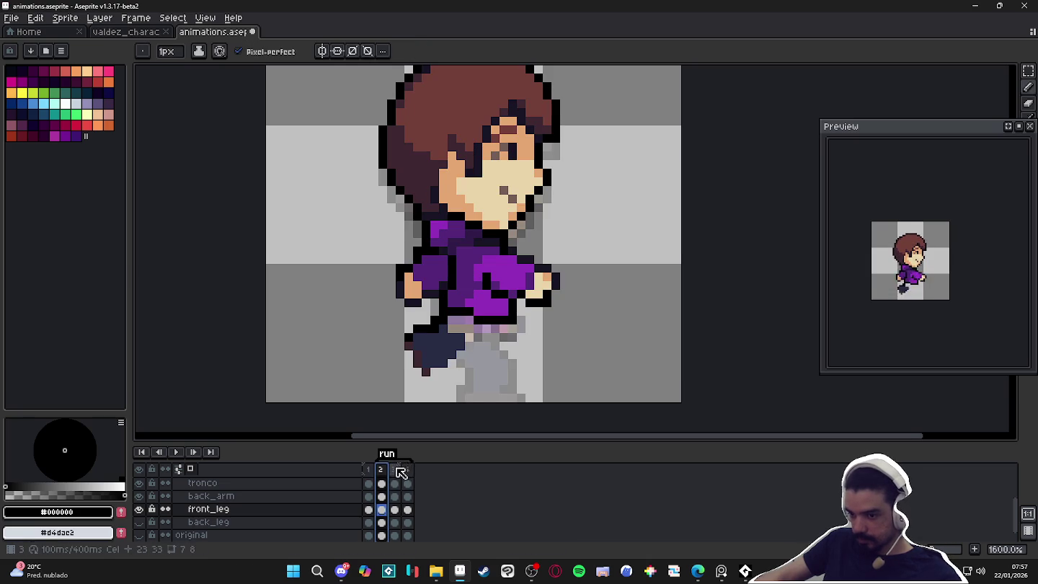
left_click(139, 535)
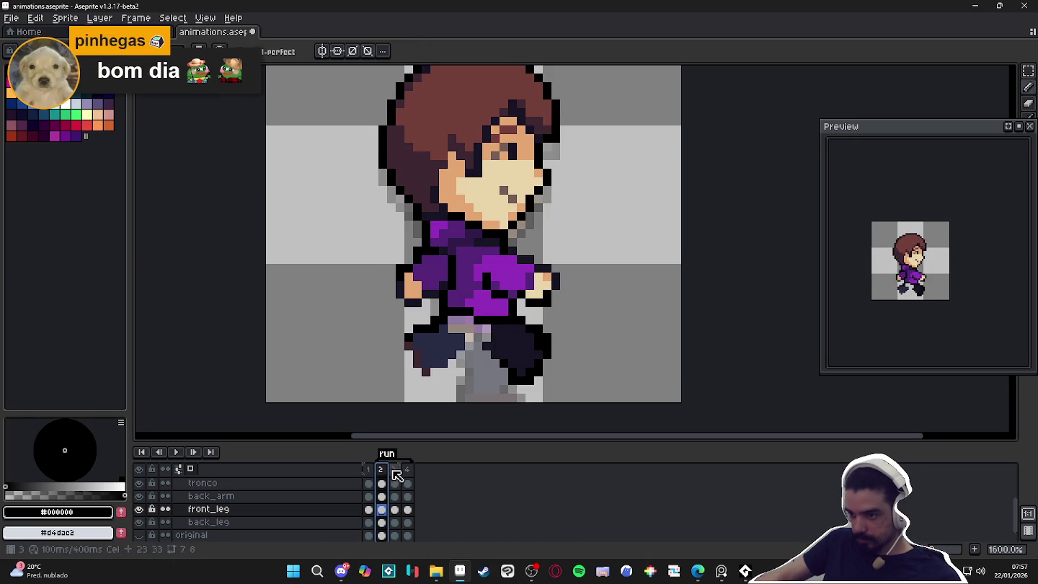
left_click(396, 475)
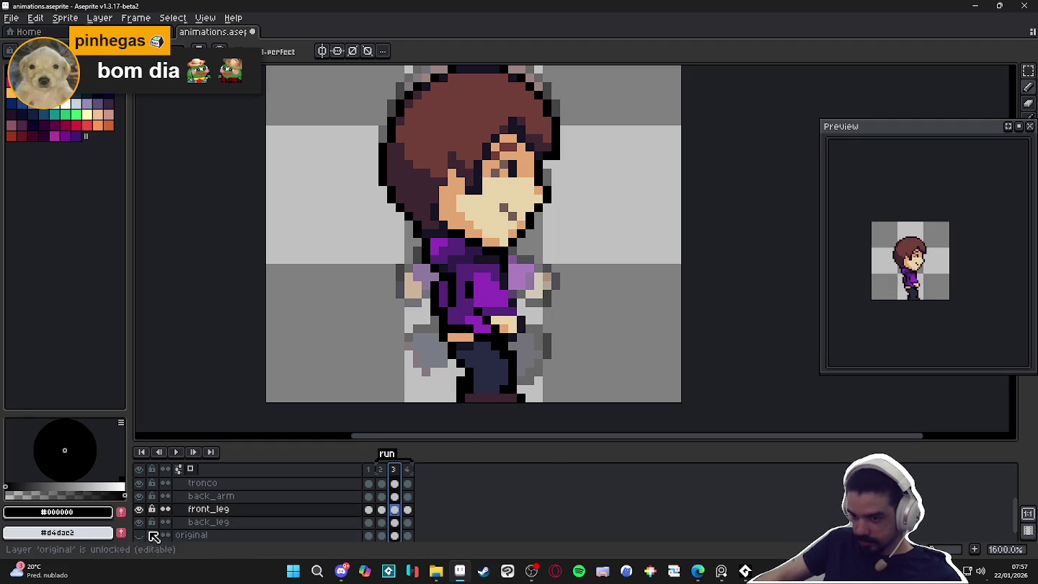
left_click(139, 535)
left_click(140, 536)
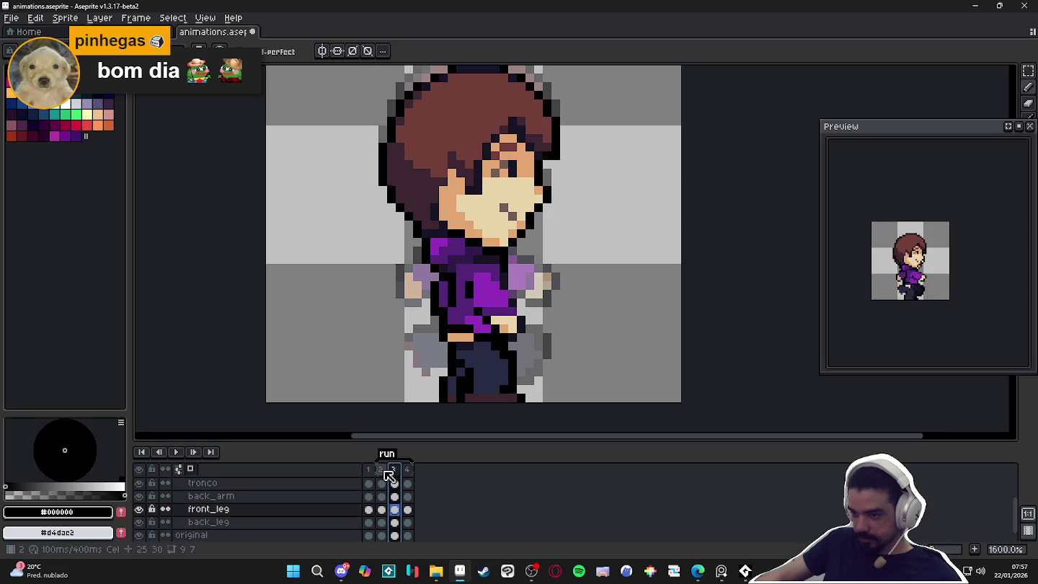
left_click(380, 469)
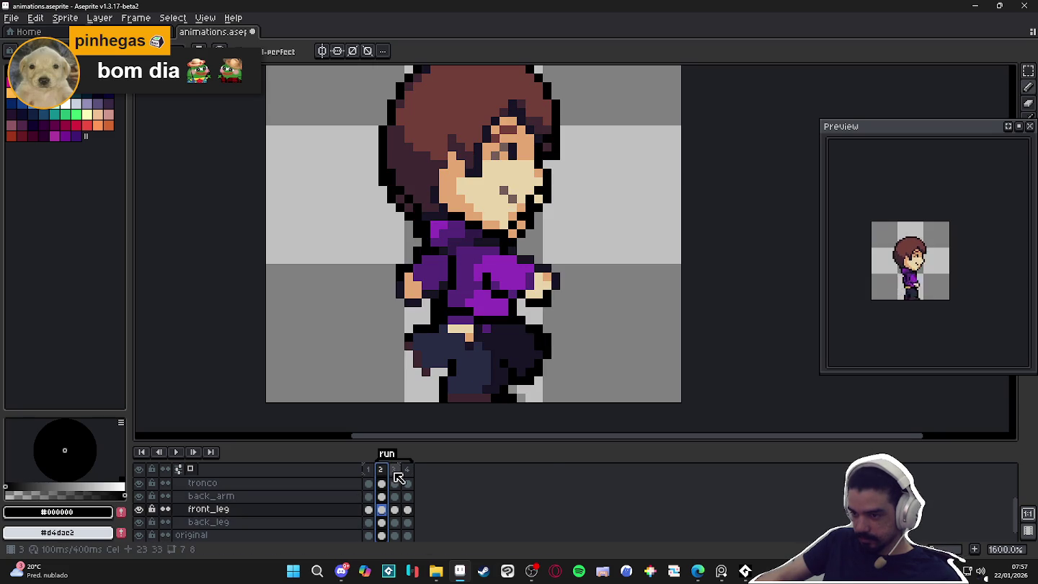
mouse_move(503, 367)
left_mouse_down()
mouse_move(594, 361)
mouse_move(611, 383)
mouse_move(591, 347)
mouse_move(579, 359)
left_mouse_up()
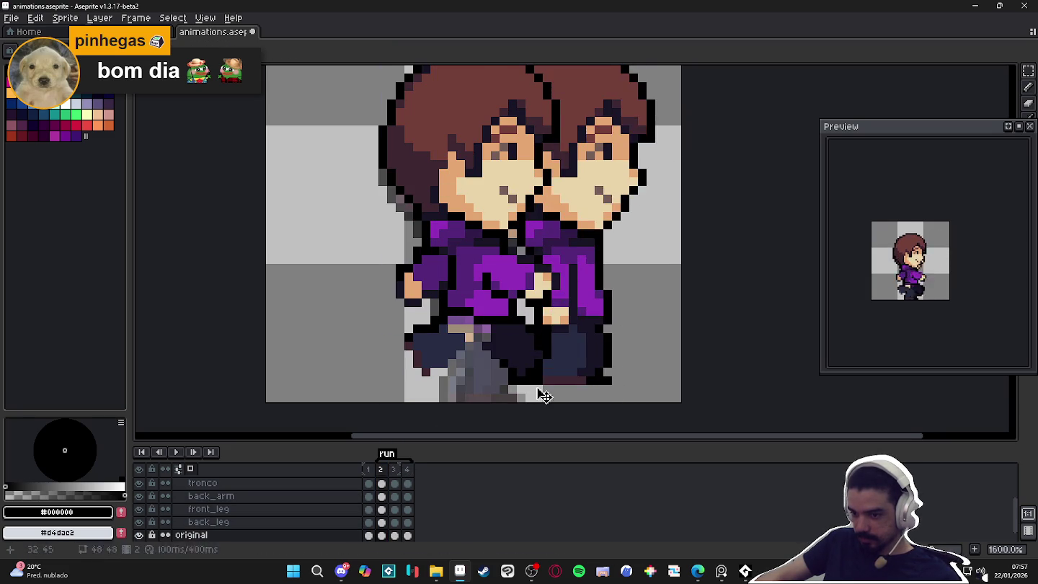
left_click(139, 535)
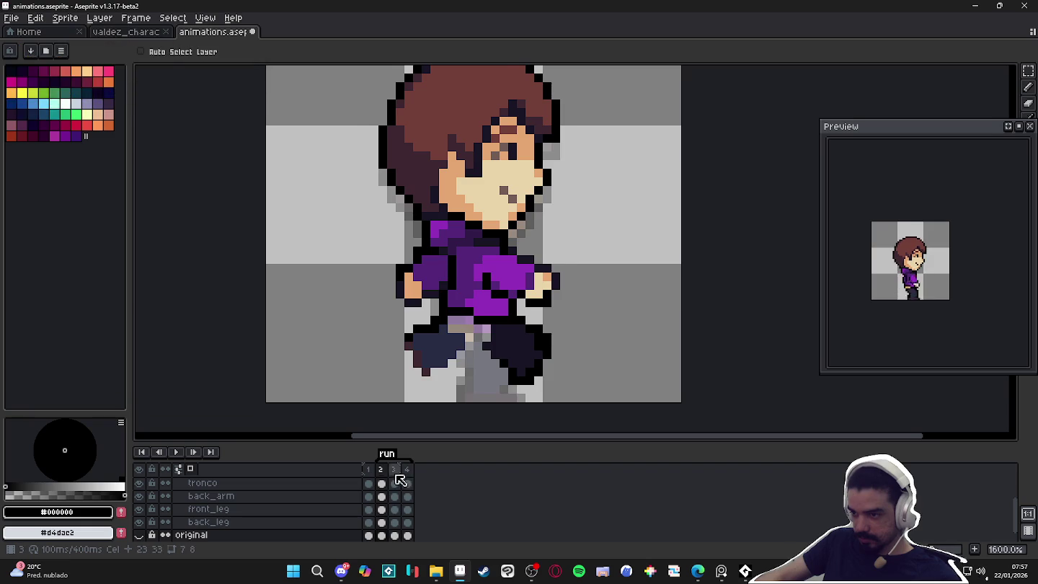
left_click(394, 470)
left_click(503, 388)
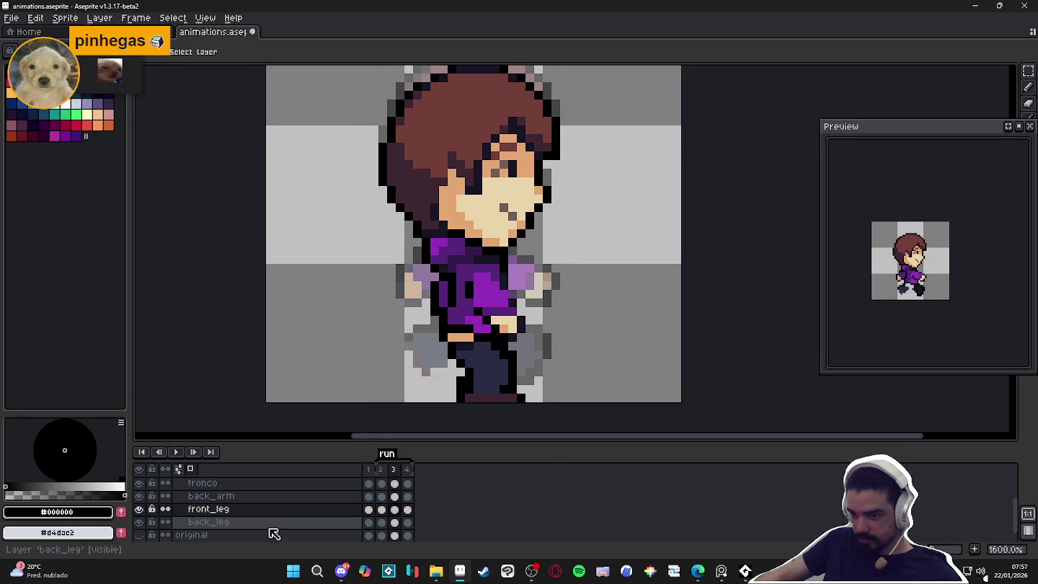
left_click(139, 522)
left_click(140, 523)
left_click(140, 523)
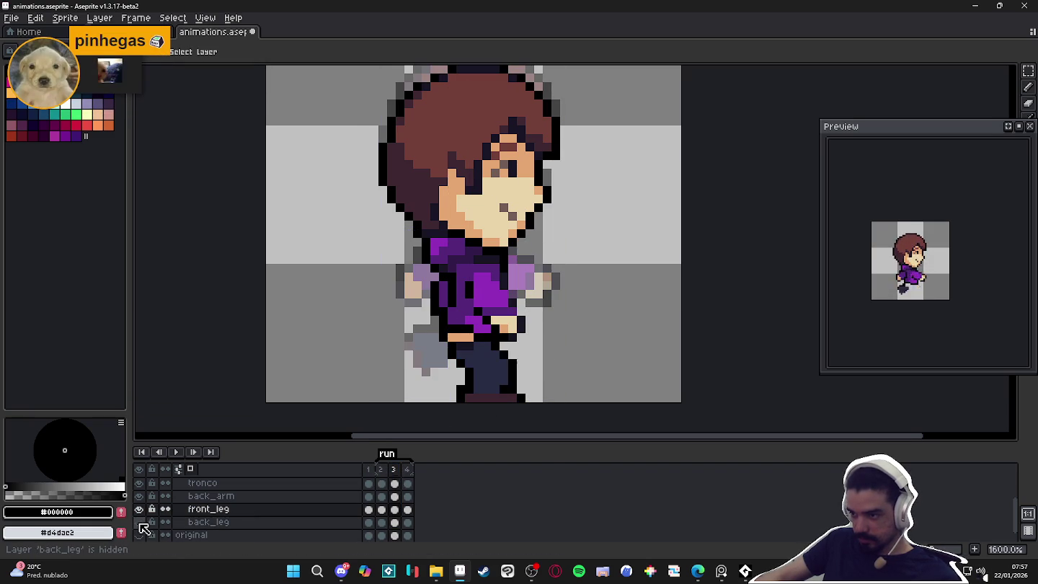
left_click(140, 523)
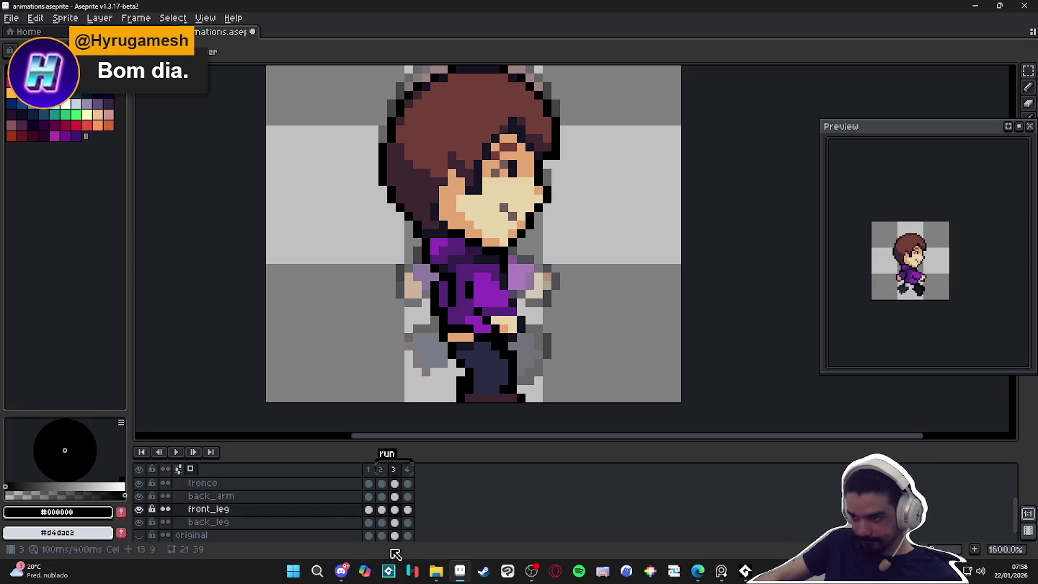
left_click(384, 471)
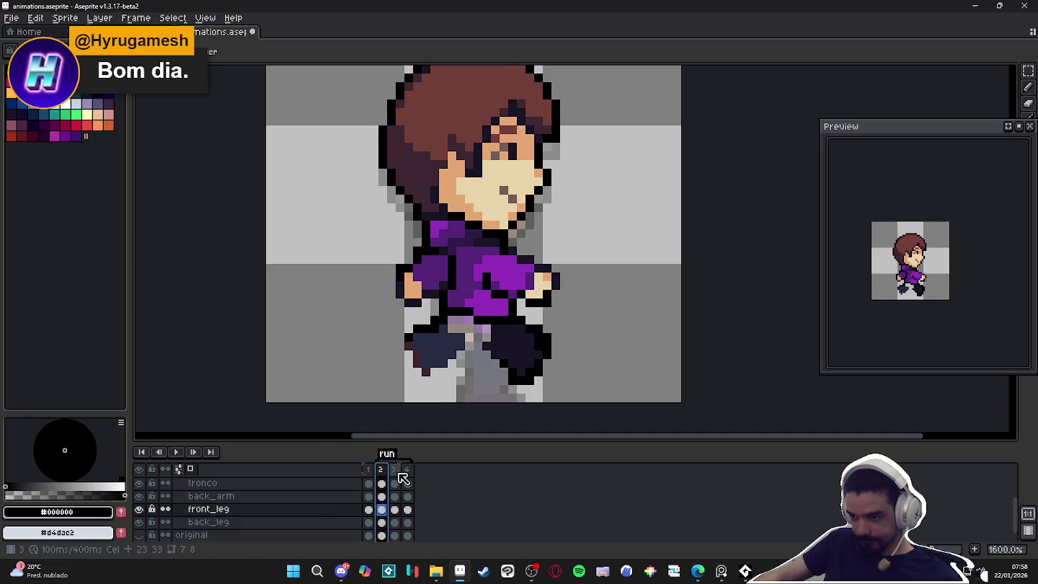
left_click(403, 479)
left_click(385, 480)
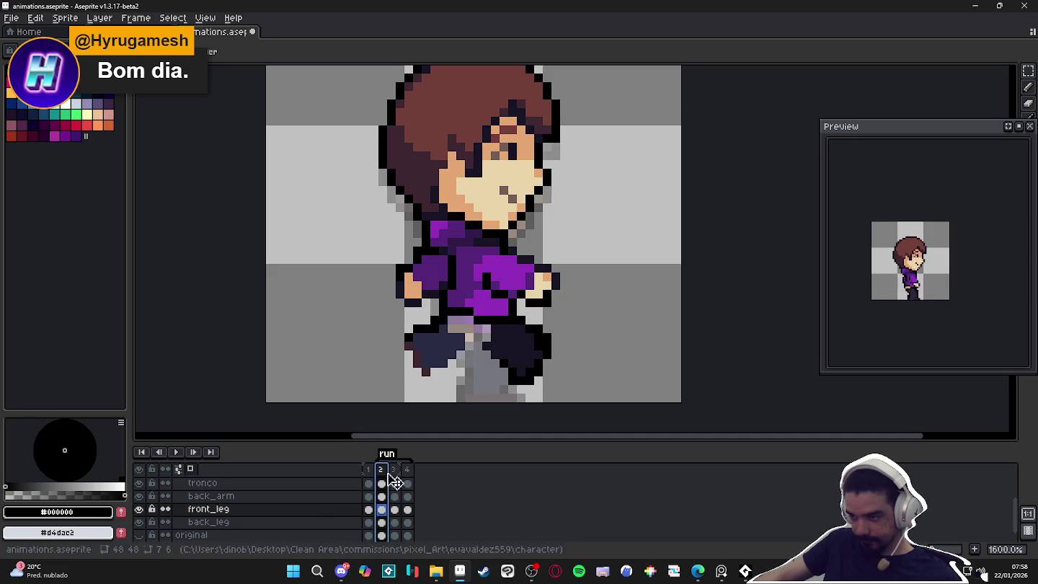
left_click(400, 479)
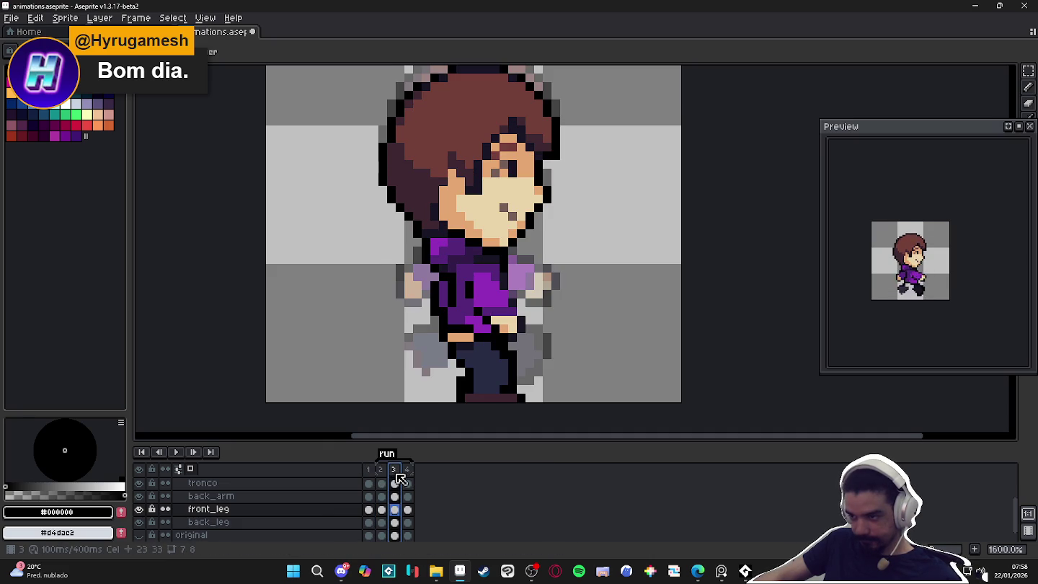
left_click(387, 482)
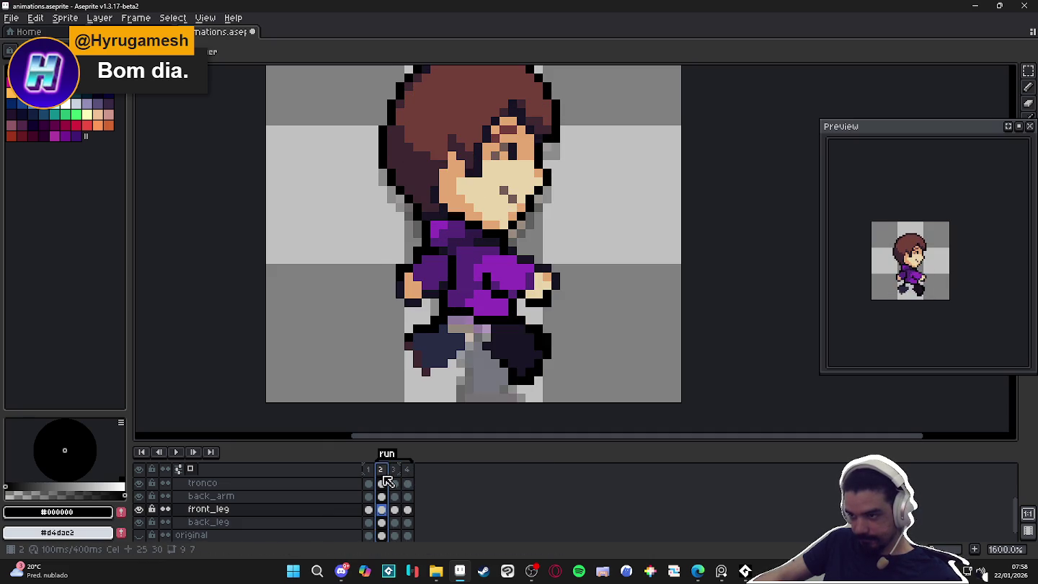
left_click(393, 479)
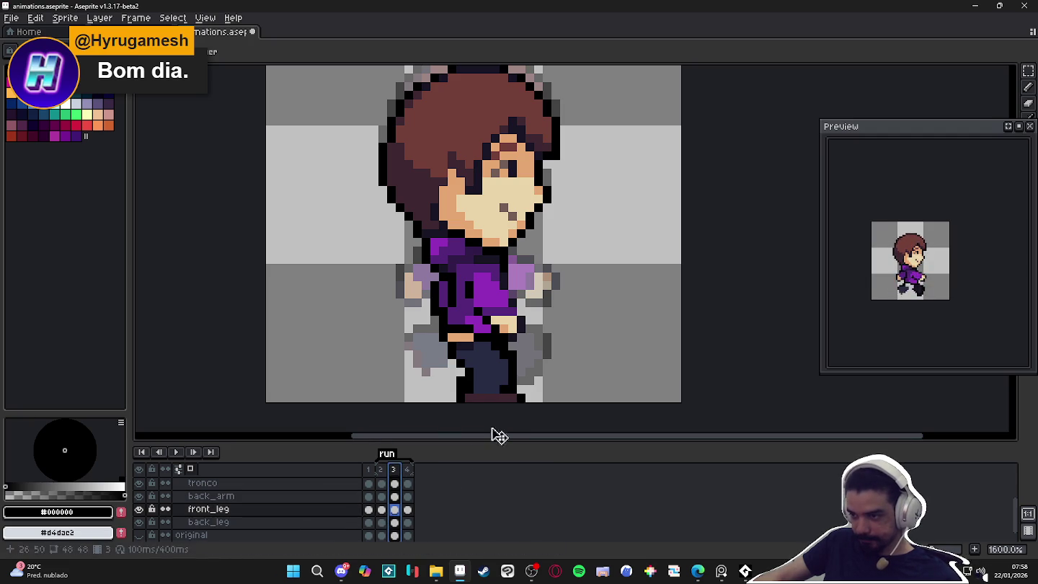
key("m")
Cut and re-paste the legs region, nudging it down one pixel.
left_click_drag(568, 312, 425, 418)
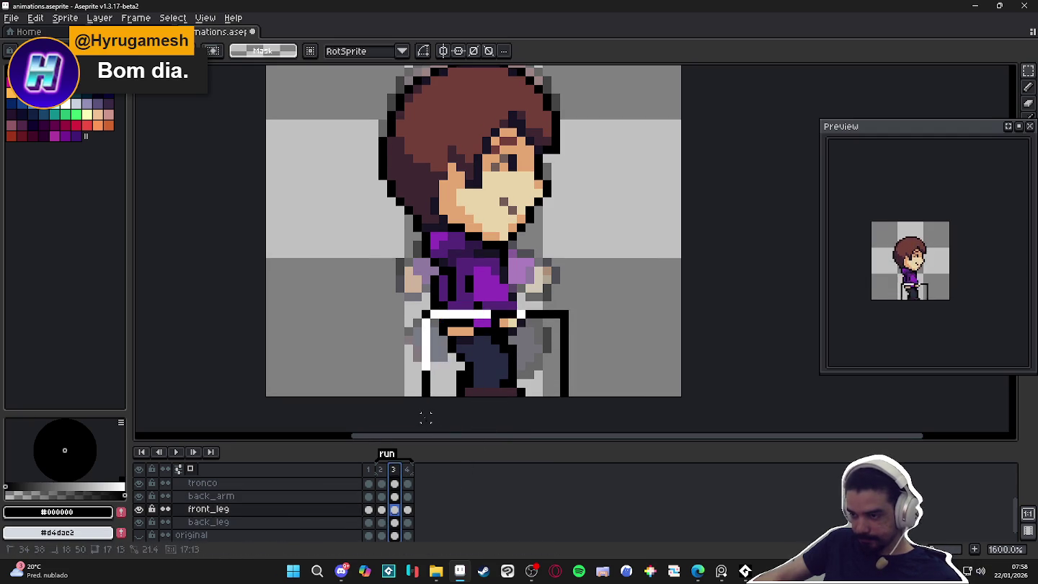
key("ctrl+x")
key("ctrl+v")
key("Down")
key("b")
Fill the back leg in run frame 3 with the darker #181425.
key("g")
left_click(465, 361, "alt")
left_click(481, 361)
key("ctrl+z")
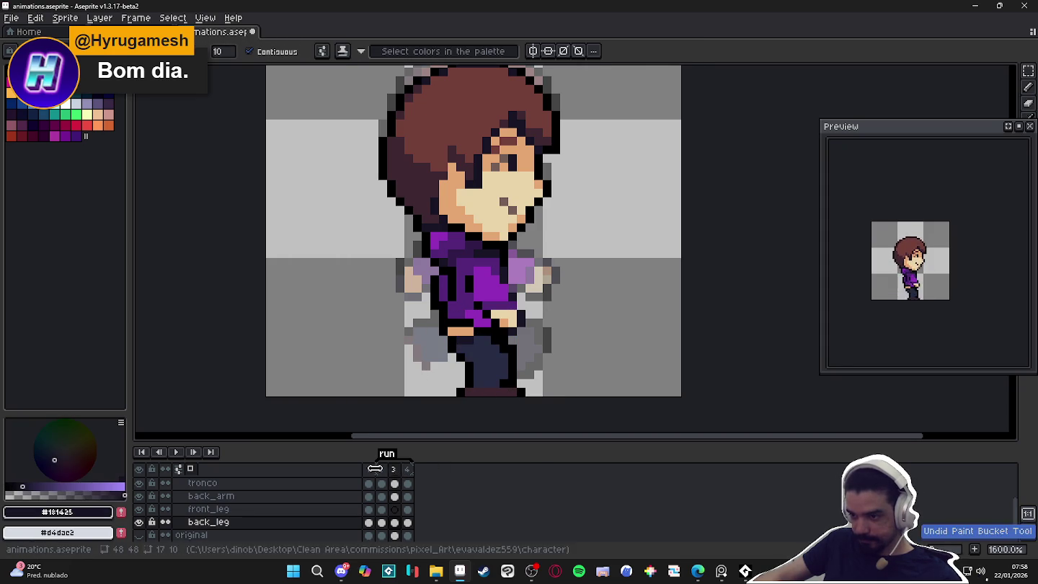
left_click(401, 470)
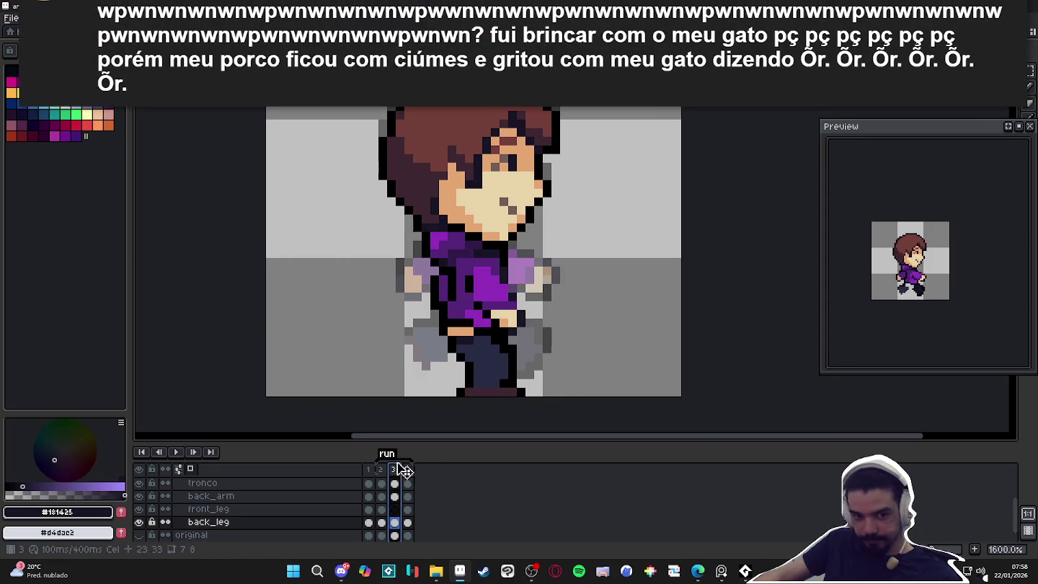
key("g")
left_click(496, 370)
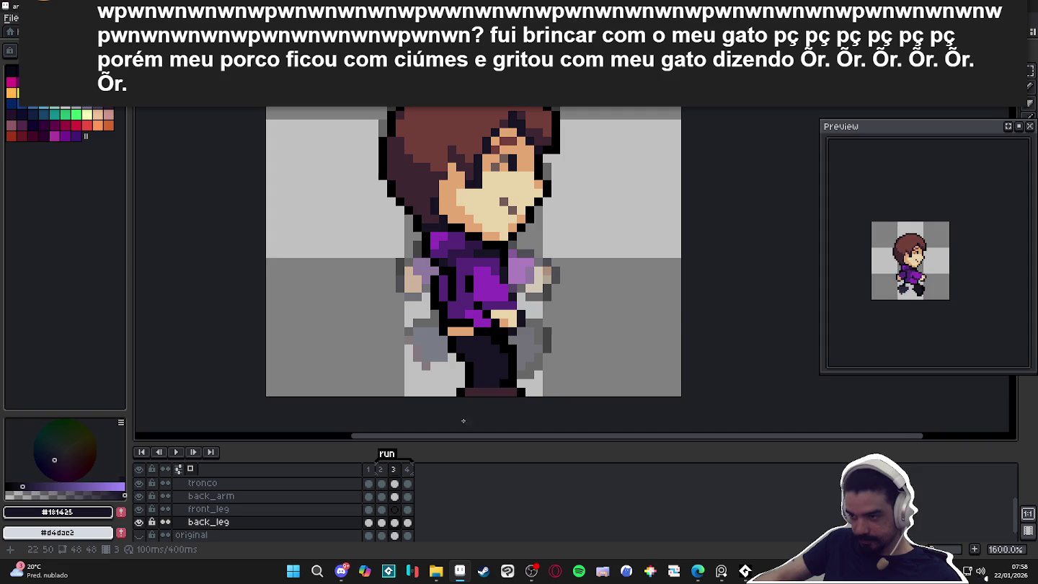
left_click(468, 392, "alt")
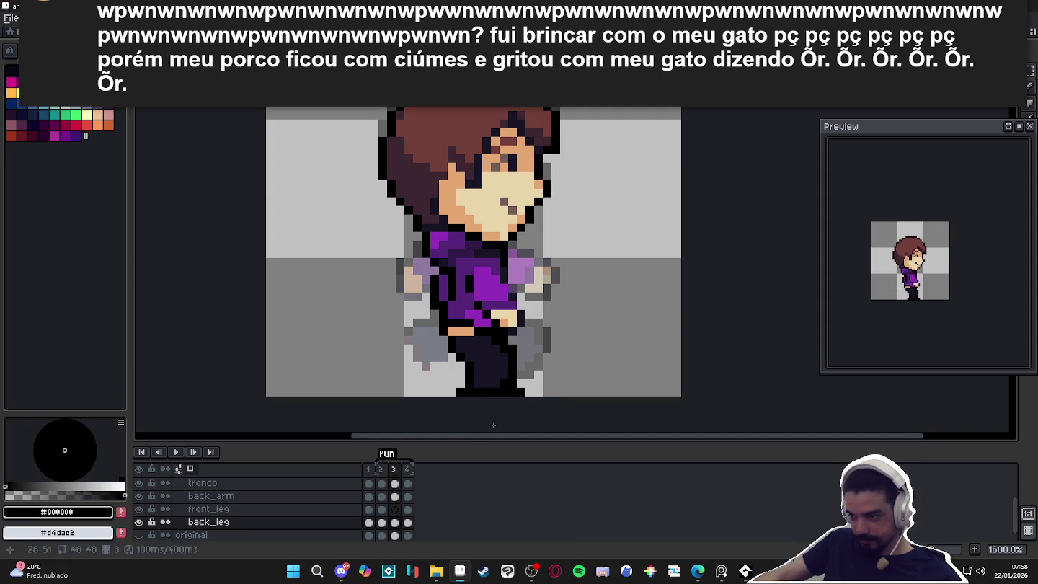
Make front_leg the active layer and go to run frame 1.
left_click(381, 469)
key("v")
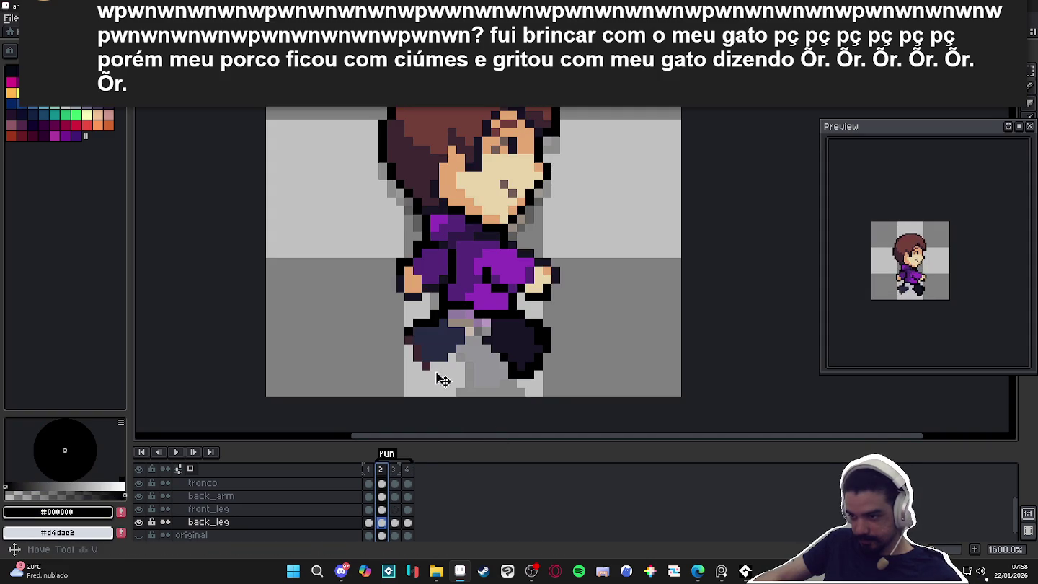
left_click(431, 352, "ctrl")
left_click(368, 469)
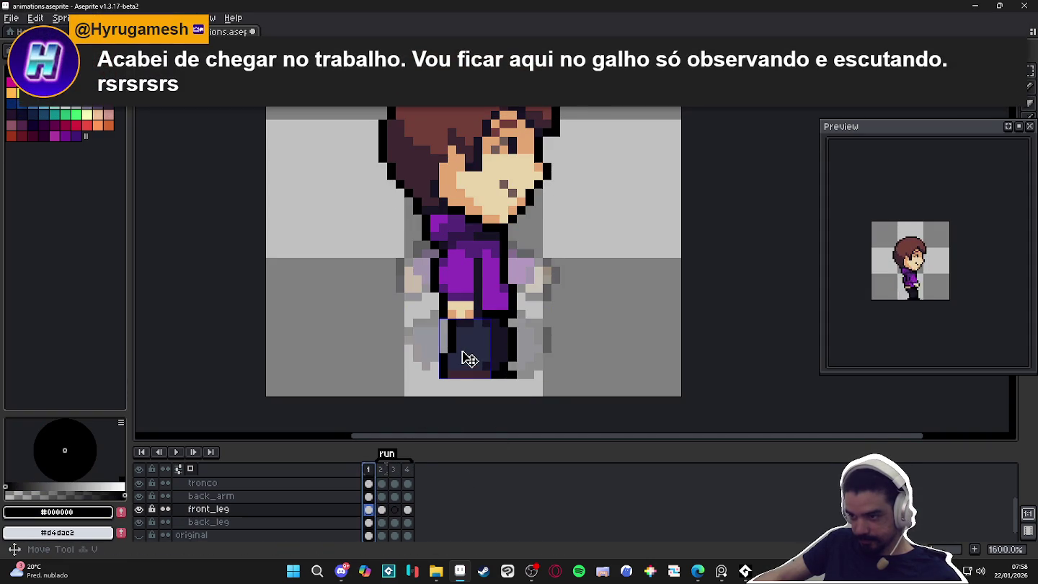
Select the lower front leg in run frame 1 for copying.
scroll(468, 359, "up", 2)
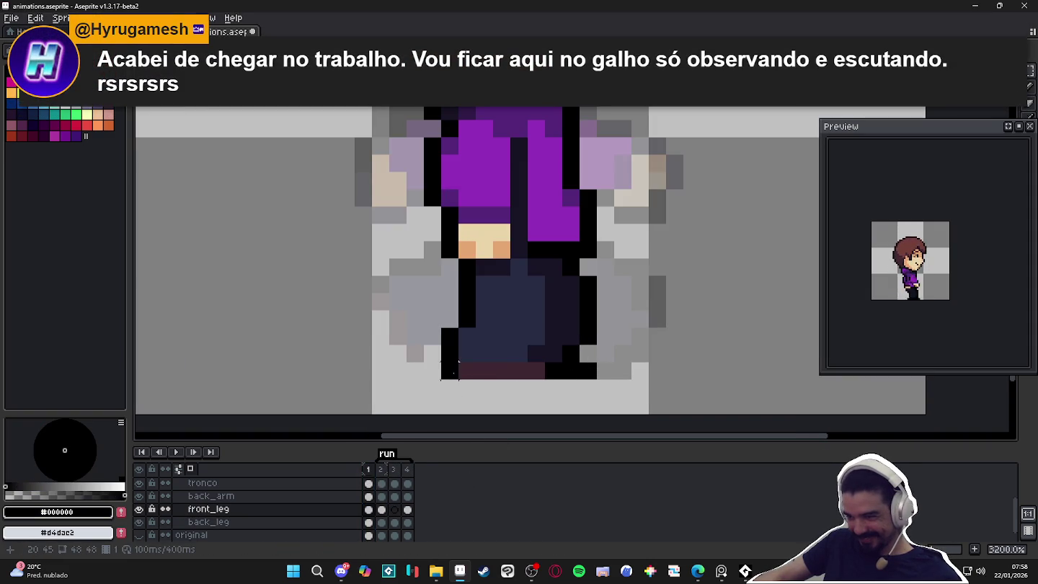
mouse_move(441, 381)
left_mouse_down()
mouse_move(529, 309)
mouse_move(494, 271)
left_mouse_up()
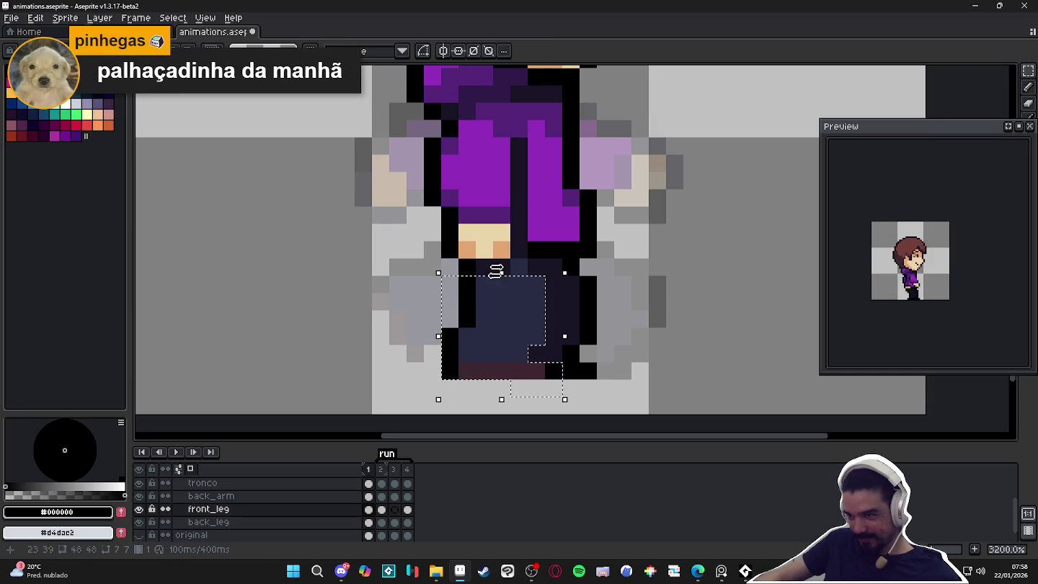
left_click(529, 275)
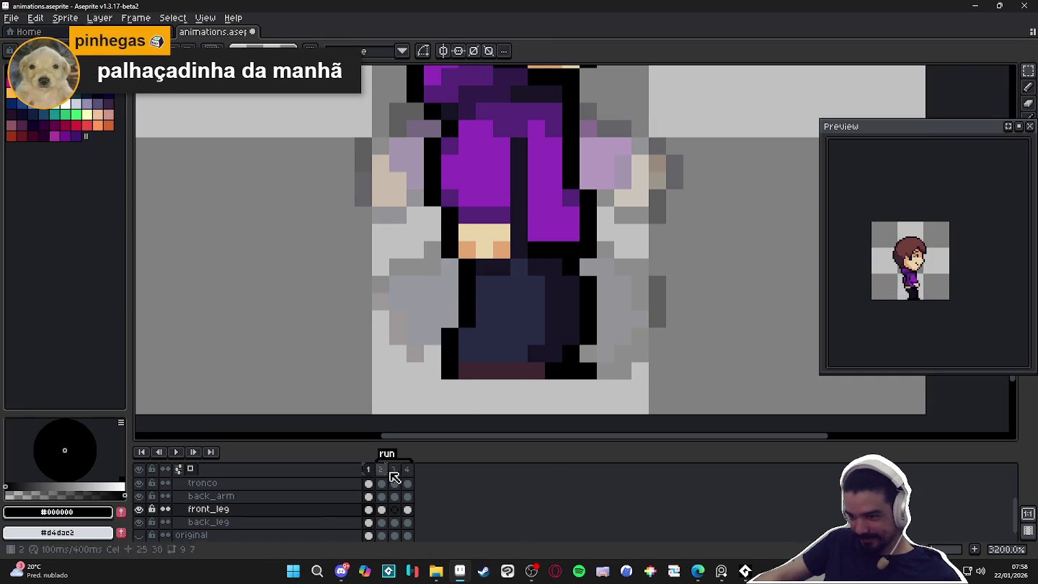
left_click(381, 469)
Bring up the front_leg cel in run frame 3, comparing it with frame 2.
left_click(394, 469)
scroll(503, 369, "down", 1)
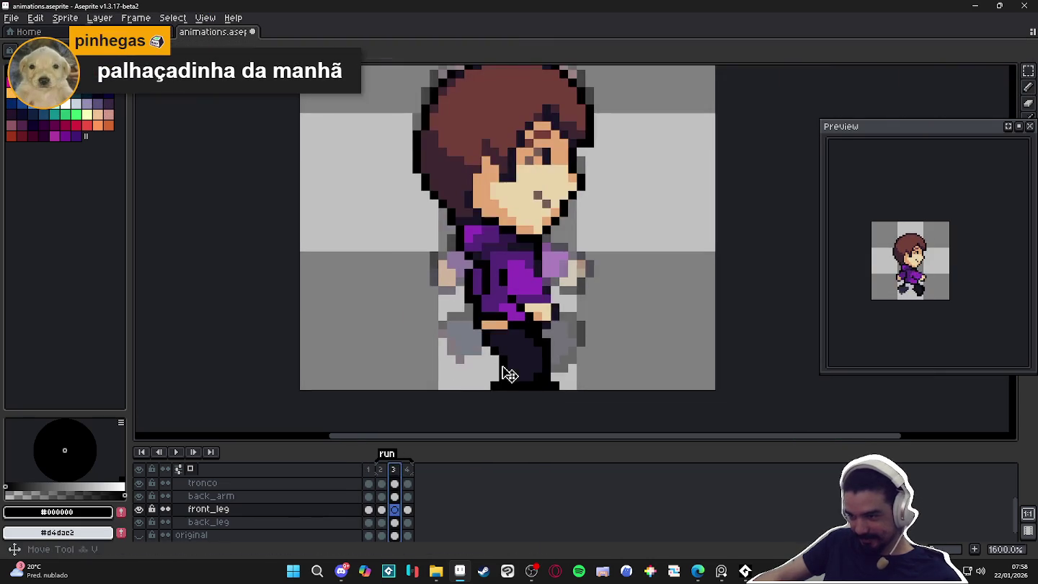
left_click(510, 387, "ctrl")
left_click(396, 512)
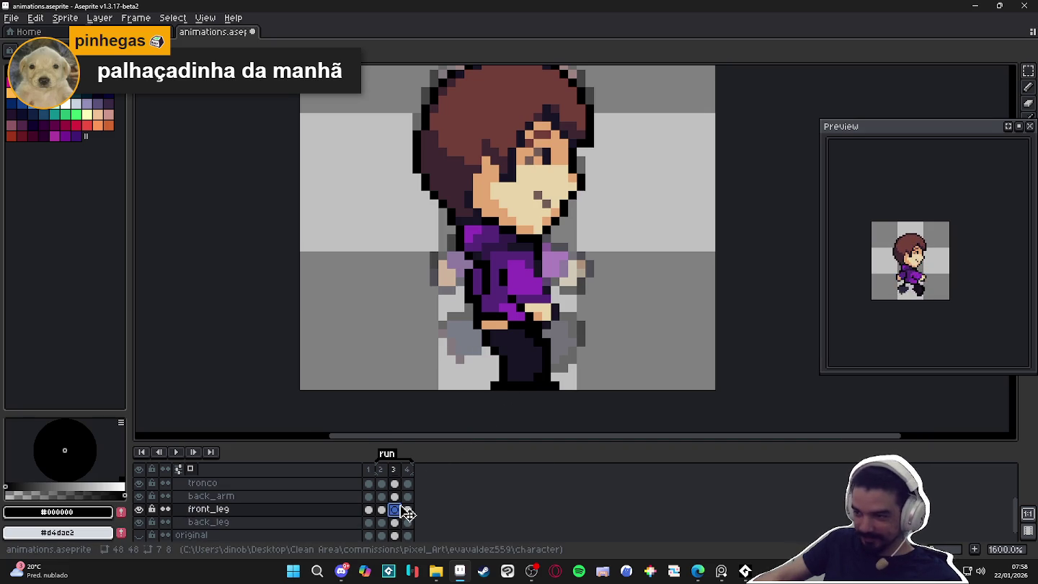
left_click_drag(407, 513, 381, 510)
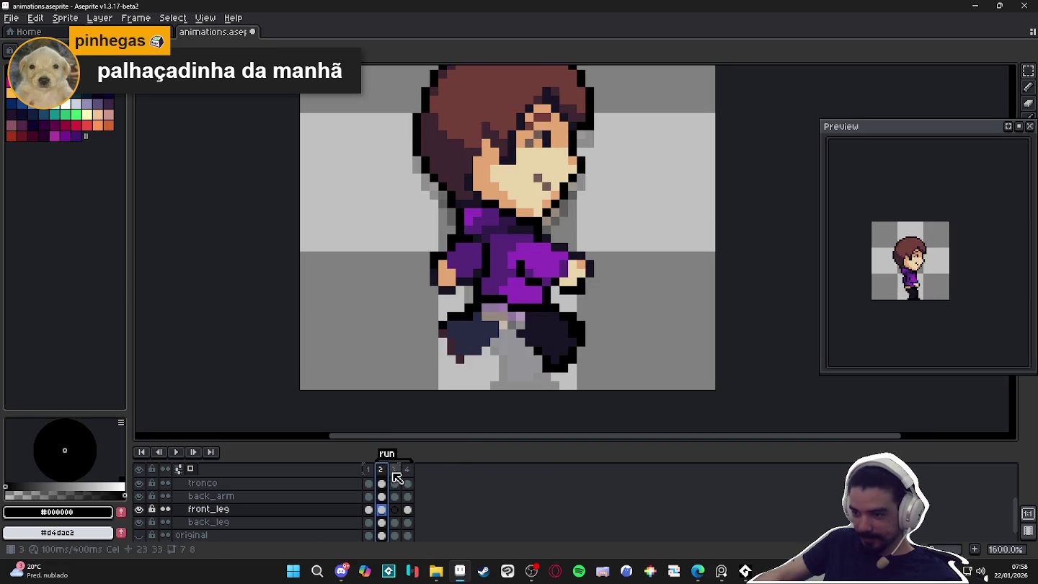
left_click(394, 471)
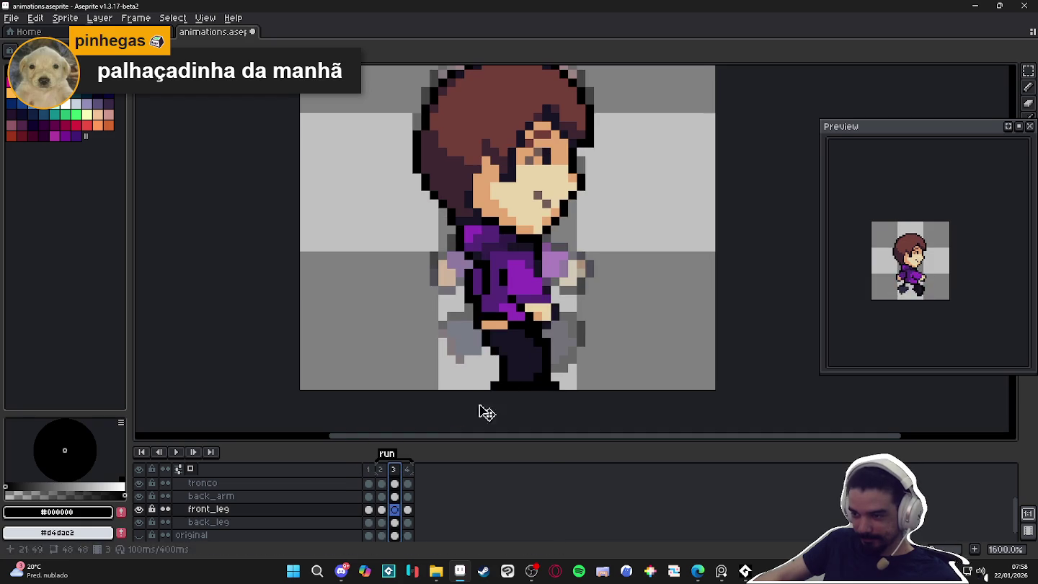
Paste the copied leg right of the body in frame 3 and rotate it -45°.
key("ctrl+v")
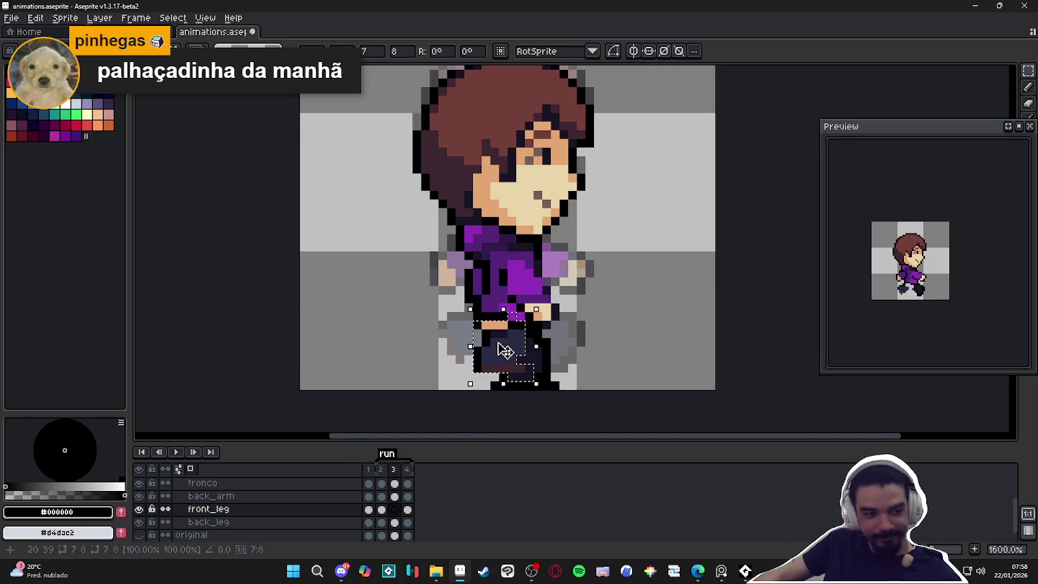
mouse_move(507, 352)
left_mouse_down()
mouse_move(642, 325)
mouse_move(683, 367)
left_mouse_up()
key("Return")
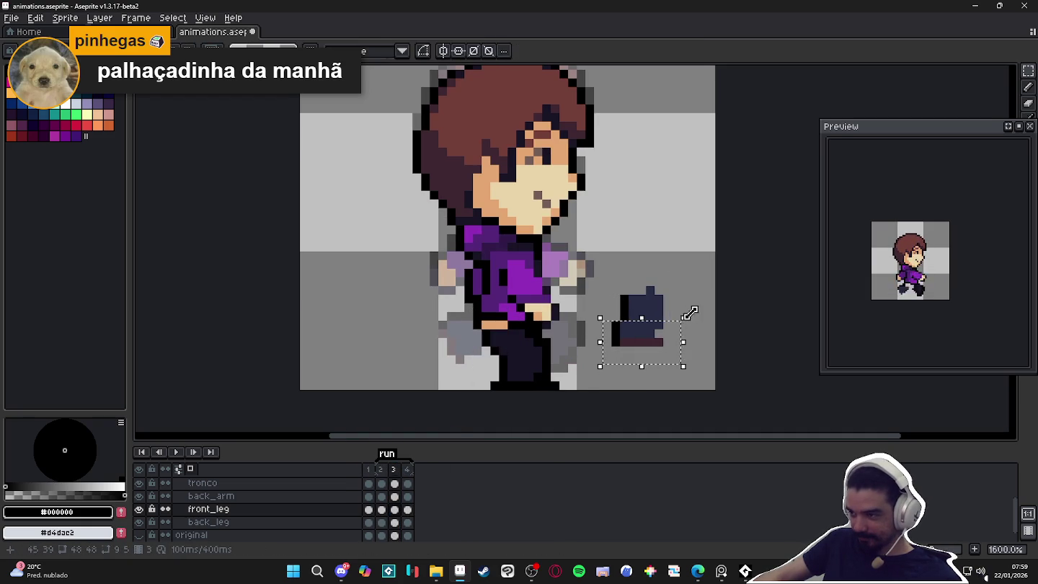
left_click_drag(689, 313, 634, 344)
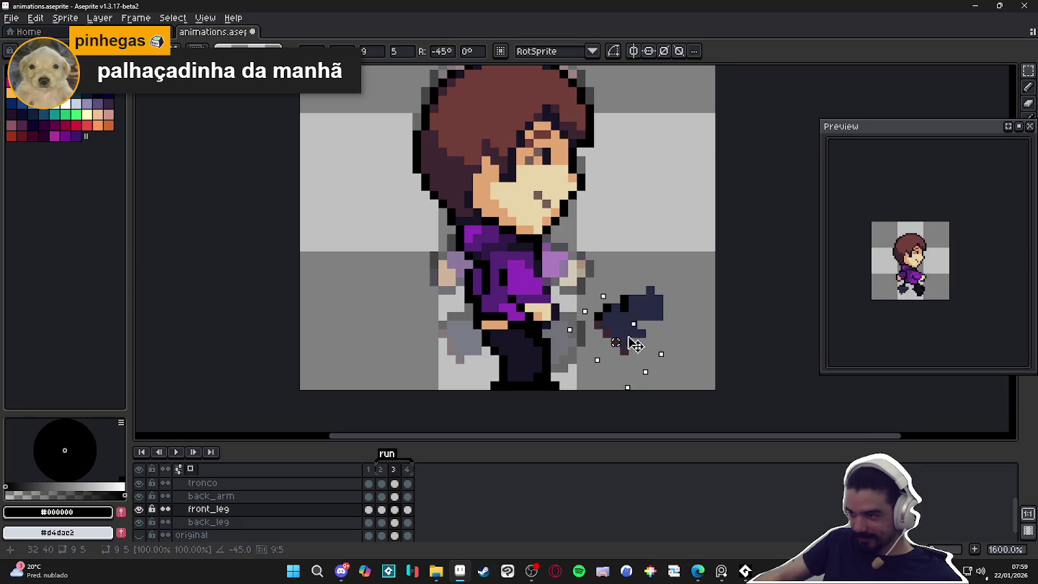
key("Return")
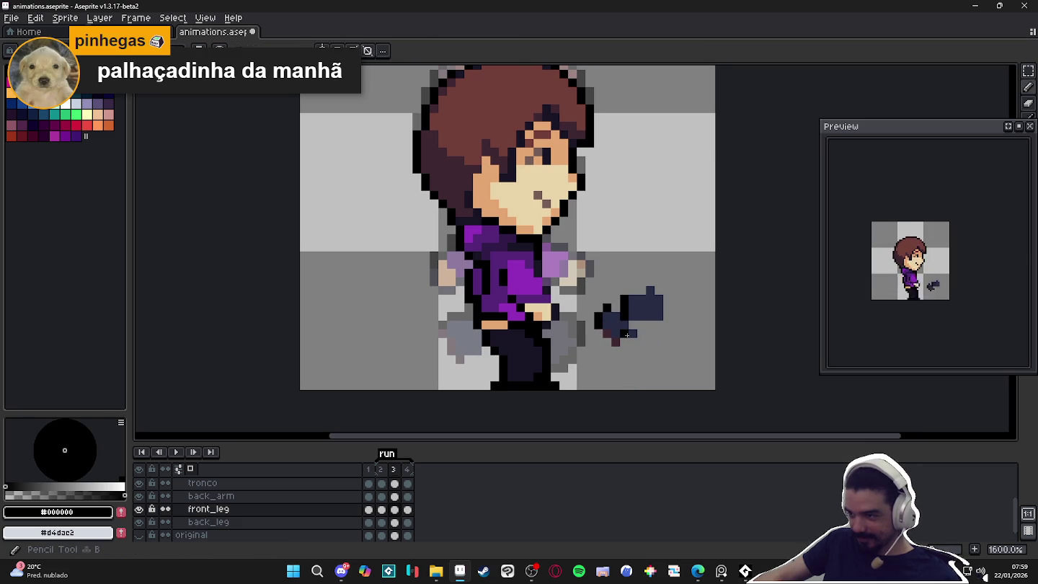
Paint navy #262b44 fill pixels on the tilted leg.
left_click(626, 335, "alt")
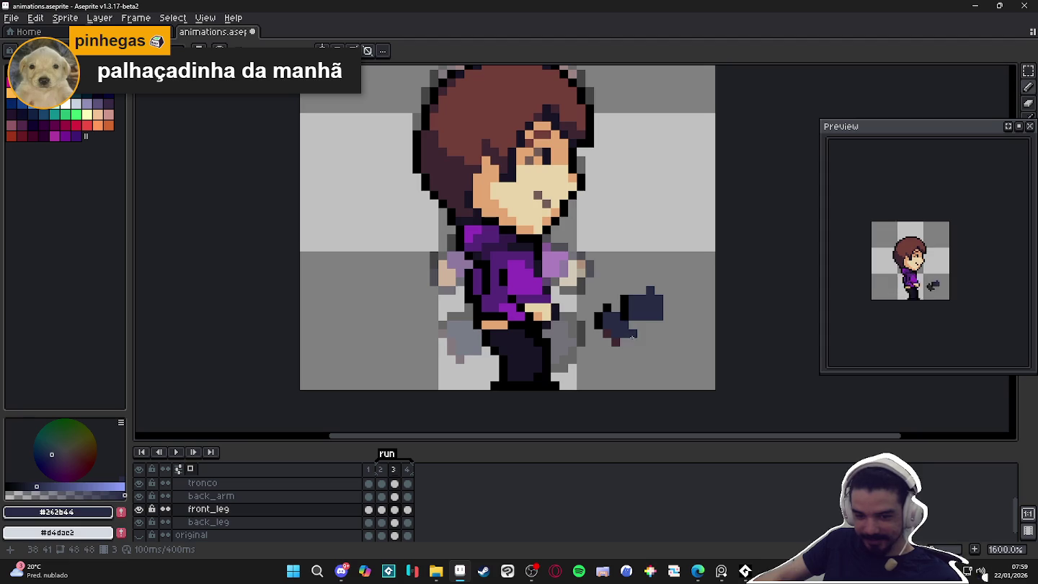
left_click(642, 336)
left_click(654, 325)
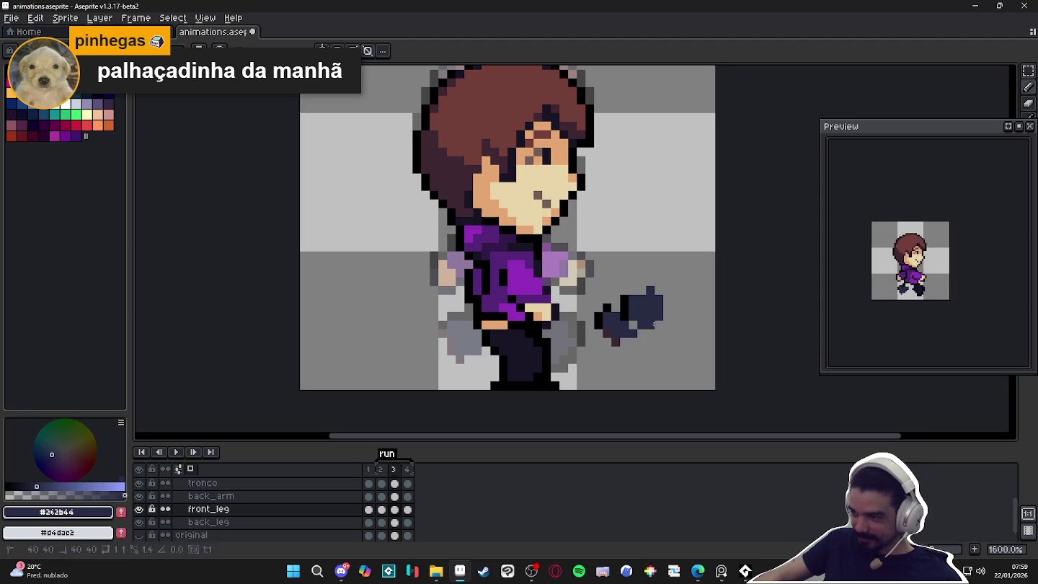
Outline the tilted leg in black, including below the foot and its right edge.
left_click(614, 308, "alt")
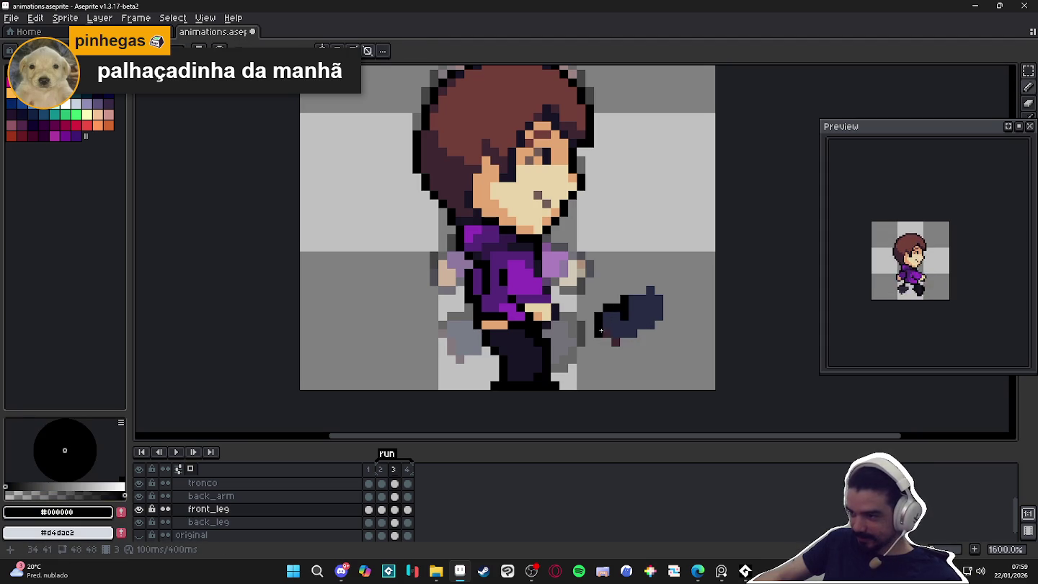
left_click(605, 330, "alt")
left_click(599, 319)
left_click(595, 317, "alt")
left_click(595, 319)
left_click(596, 333)
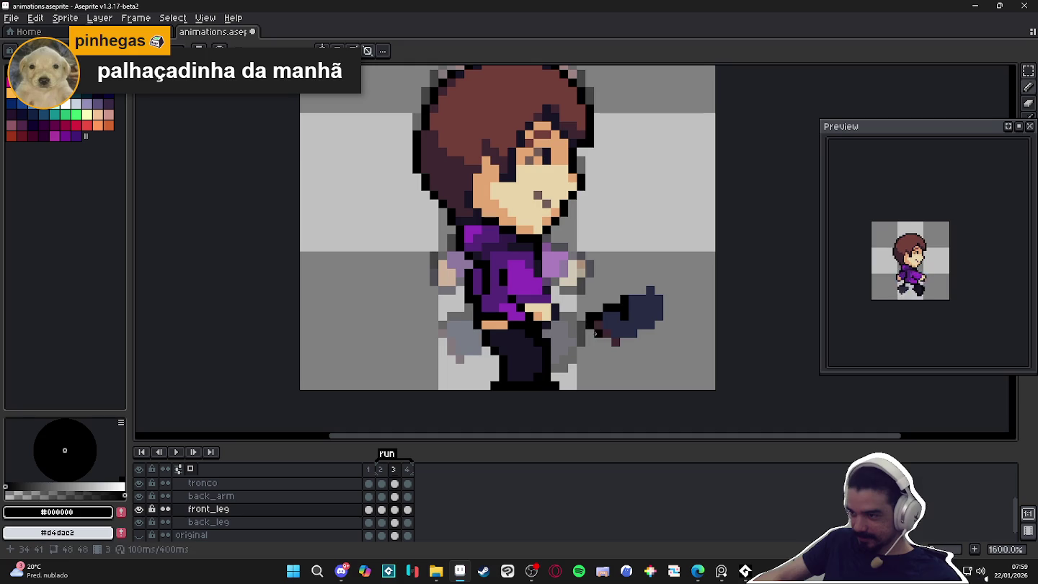
left_click_drag(606, 350, 618, 351)
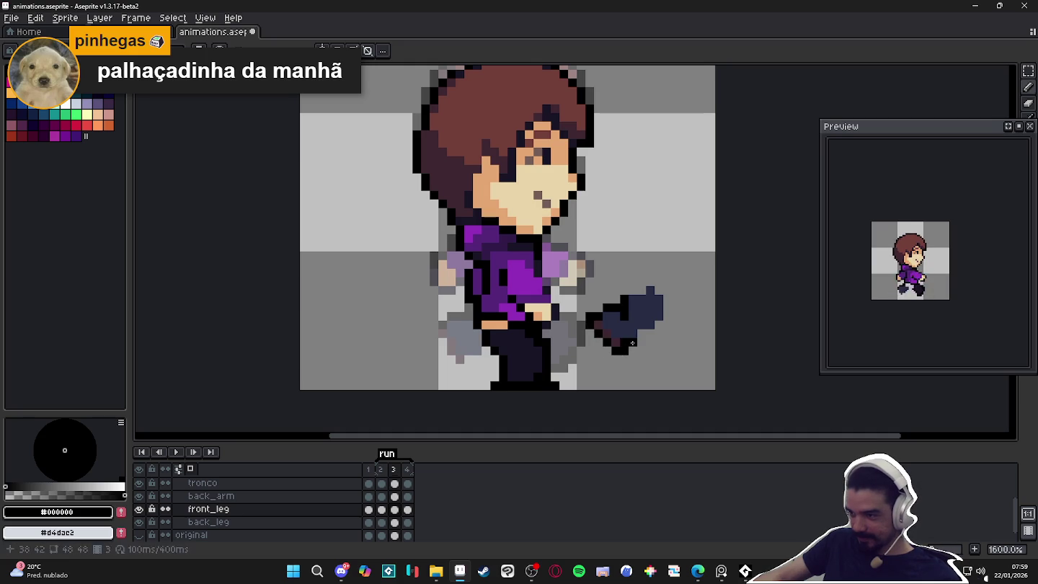
left_click_drag(668, 315, 666, 305)
left_click(657, 297, "alt")
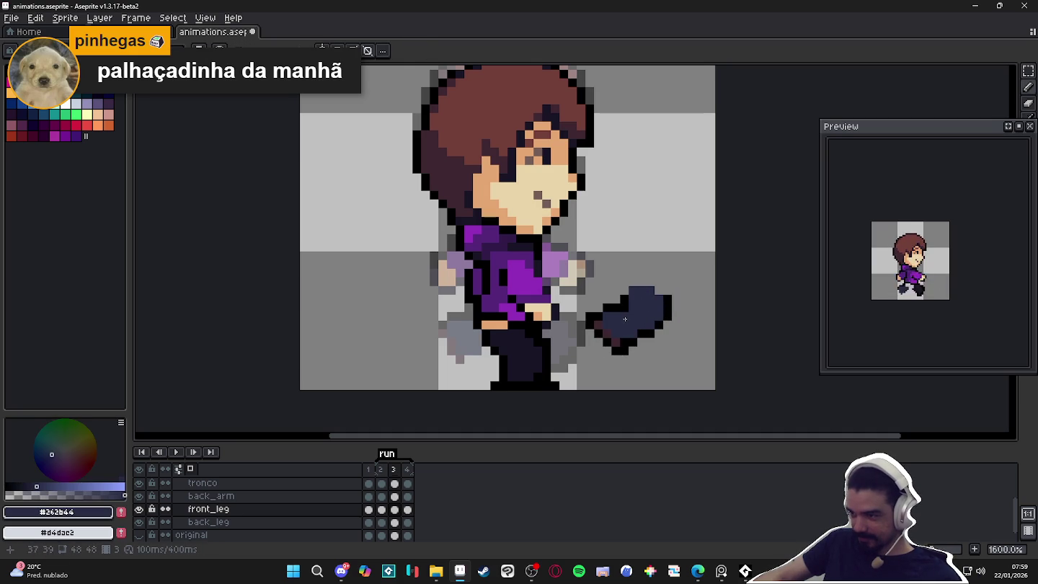
key("alt")
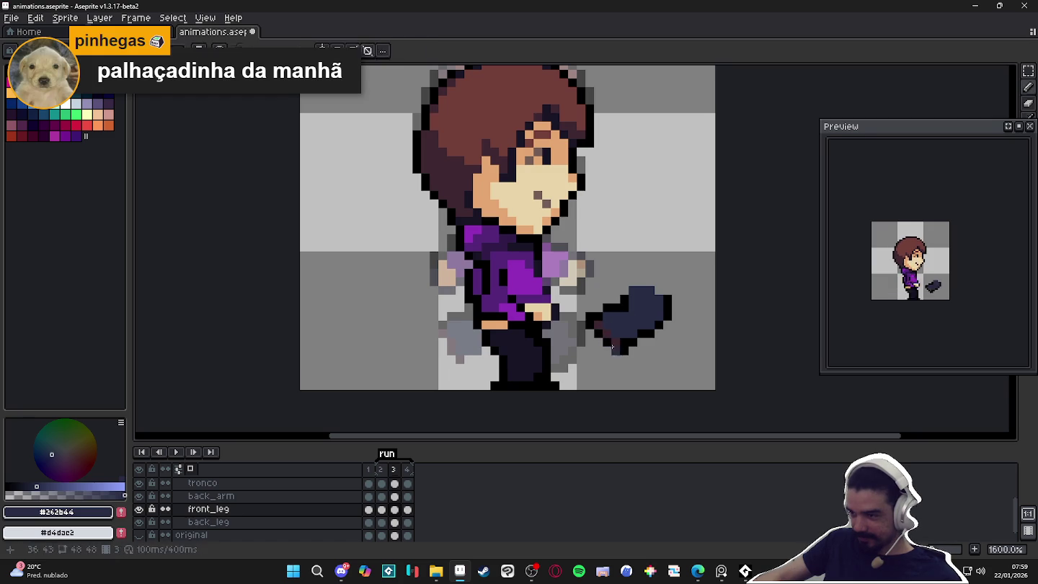
Marquee the reworked foot and move it onto the front leg, committing the position.
key("m")
left_click_drag(692, 266, 583, 375)
mouse_move(631, 324)
left_mouse_down()
mouse_move(485, 370)
mouse_move(485, 362)
left_mouse_up()
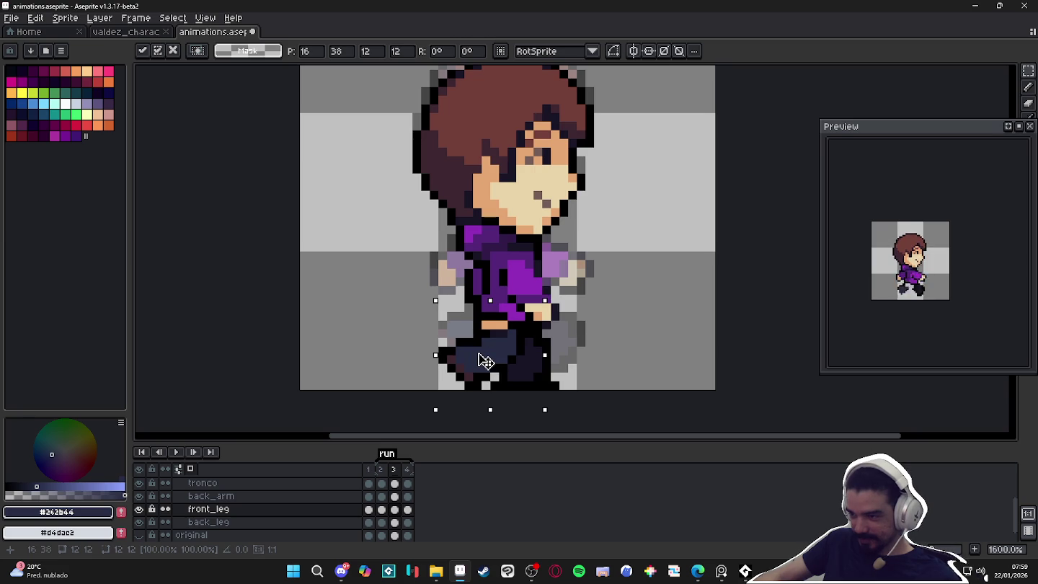
key("ctrl+d")
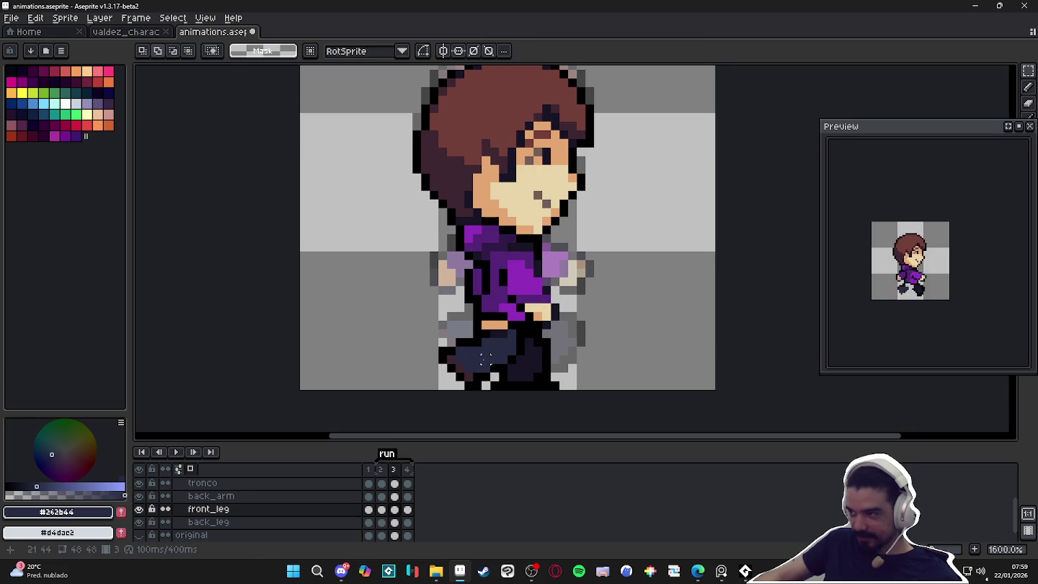
key("b")
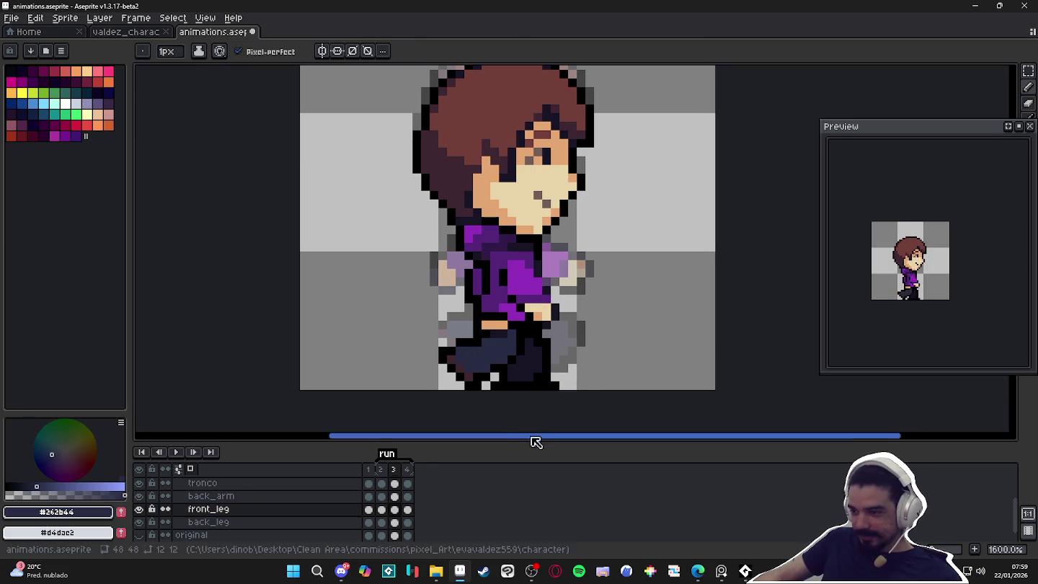
Compare run frames 1–4, then add a fifth frame to the run.
left_click(381, 470)
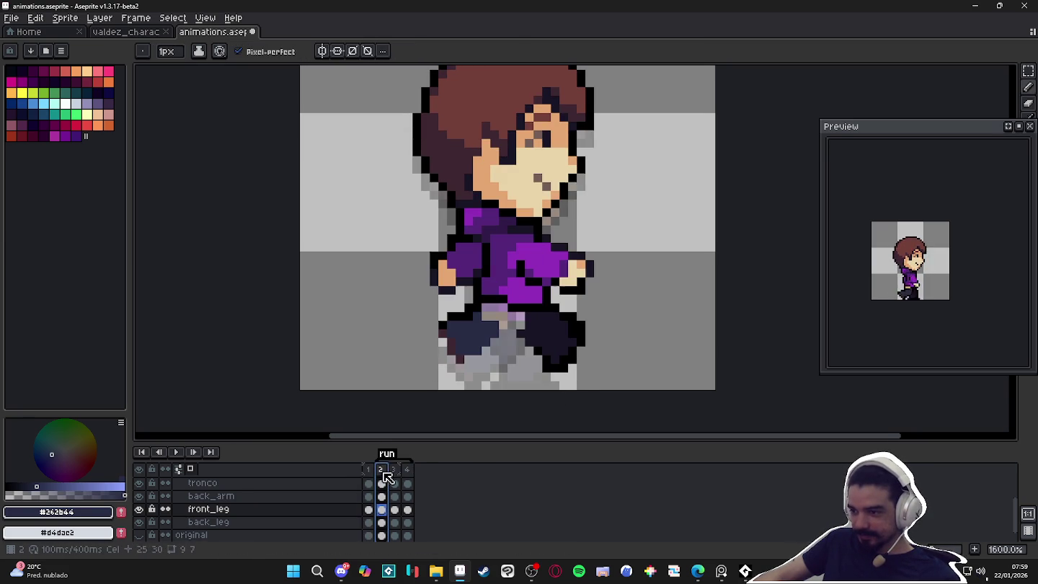
left_click(394, 470)
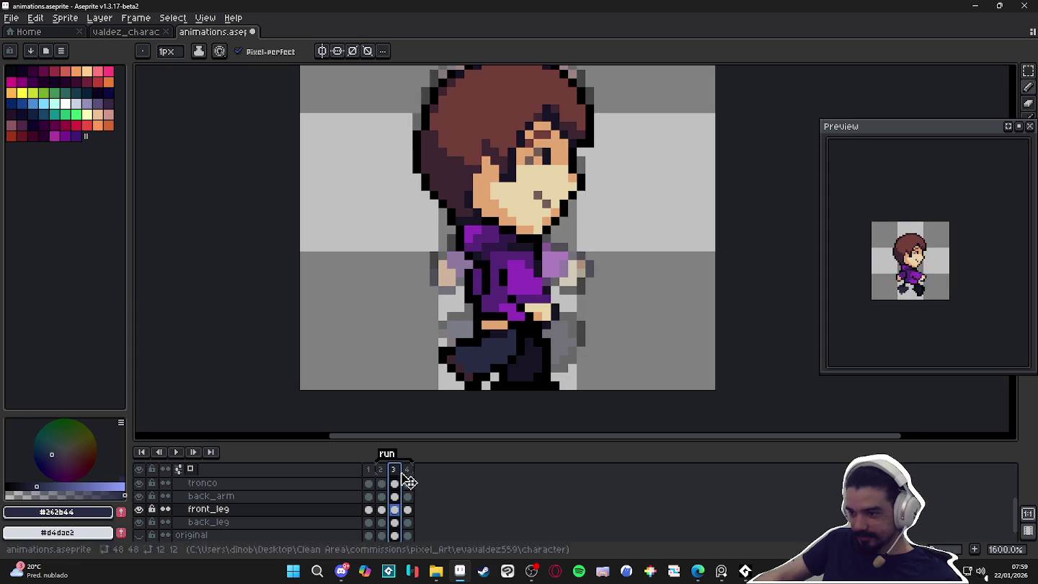
left_click(408, 473)
left_click(397, 470)
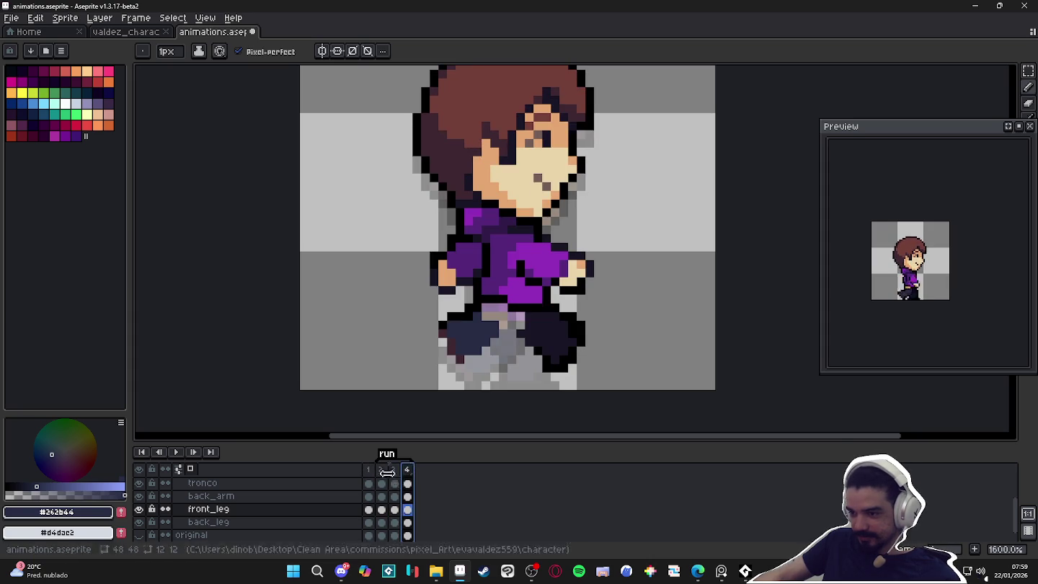
left_click(398, 472)
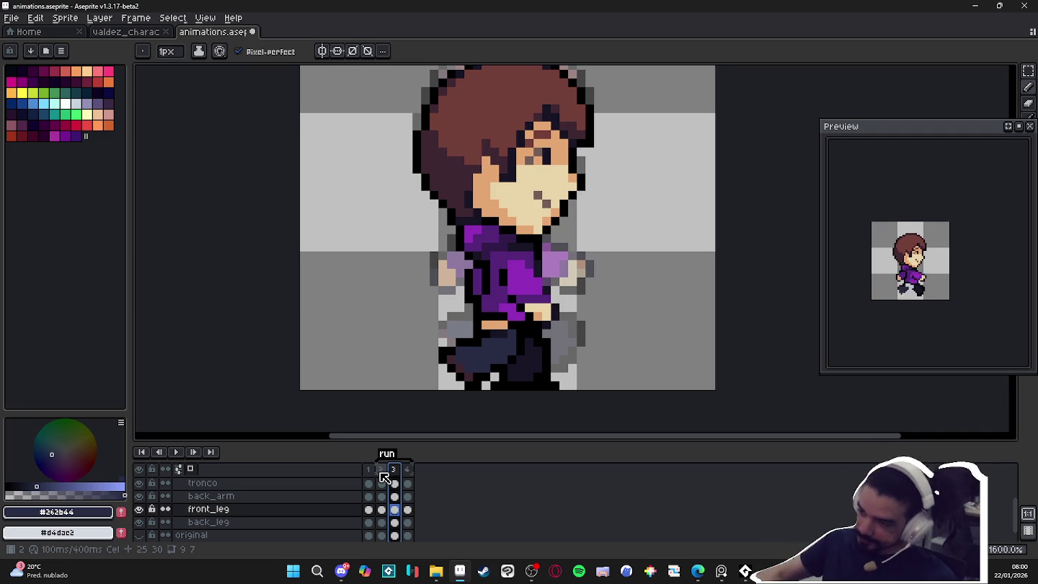
left_click(382, 473)
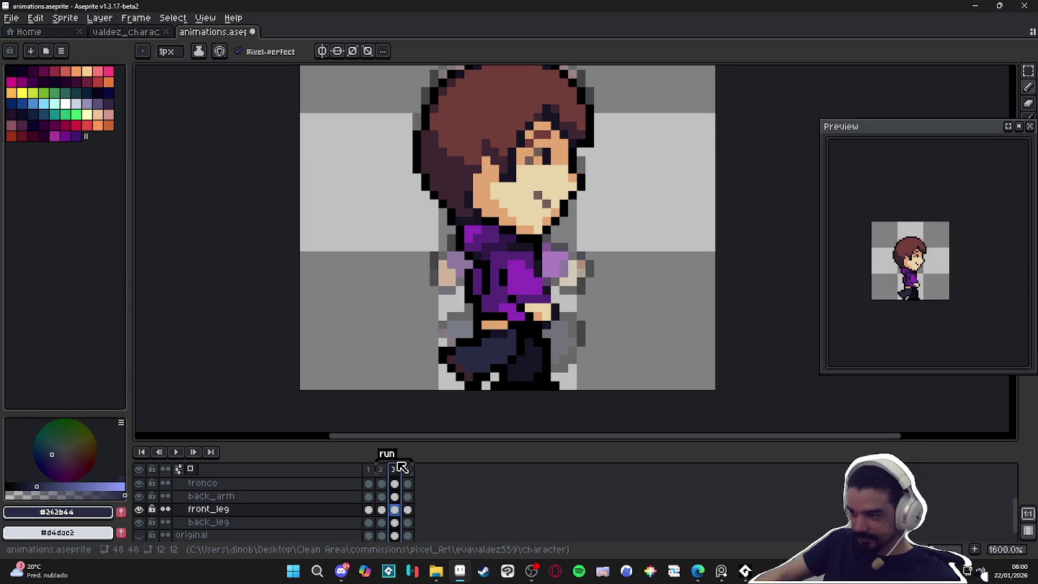
left_click(381, 469)
left_click(395, 469)
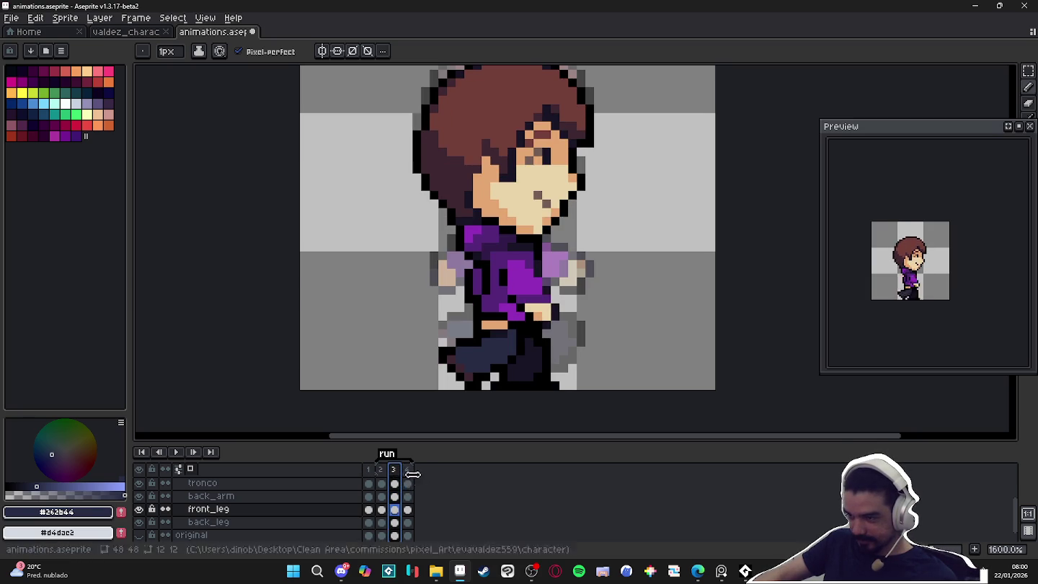
left_click(369, 469)
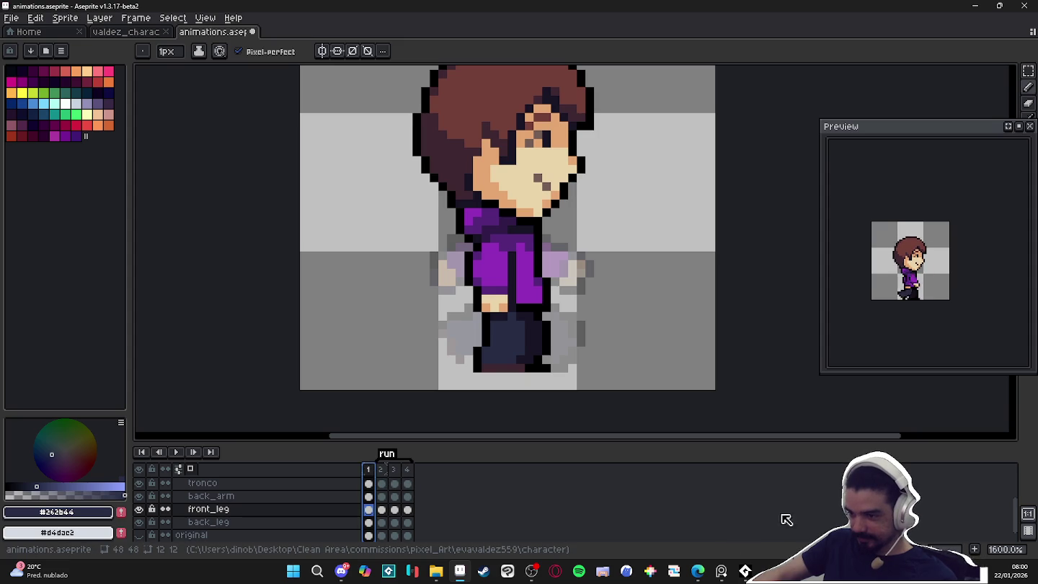
left_click(974, 549)
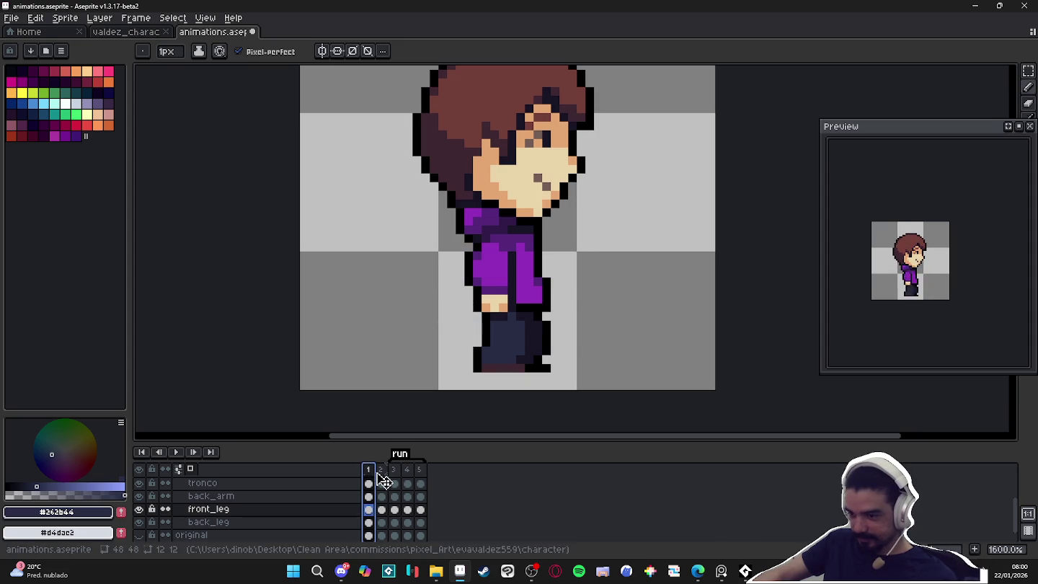
Move frame 2 to just before frame 4 and view frames 3 and 4.
key("p")
left_click(566, 311)
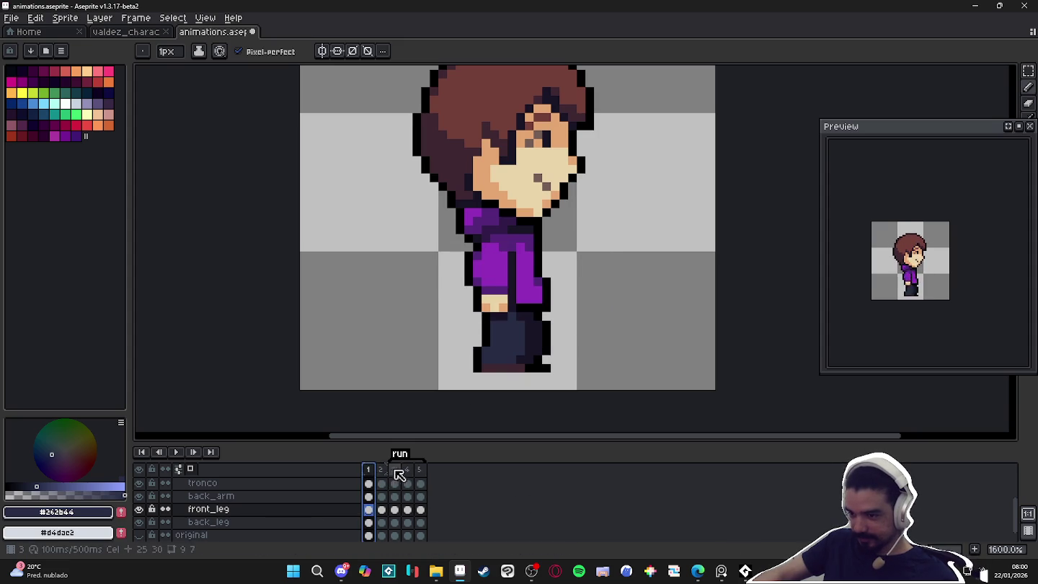
left_click(380, 469)
left_click_drag(390, 476, 419, 476)
left_click(400, 470)
left_click(412, 476)
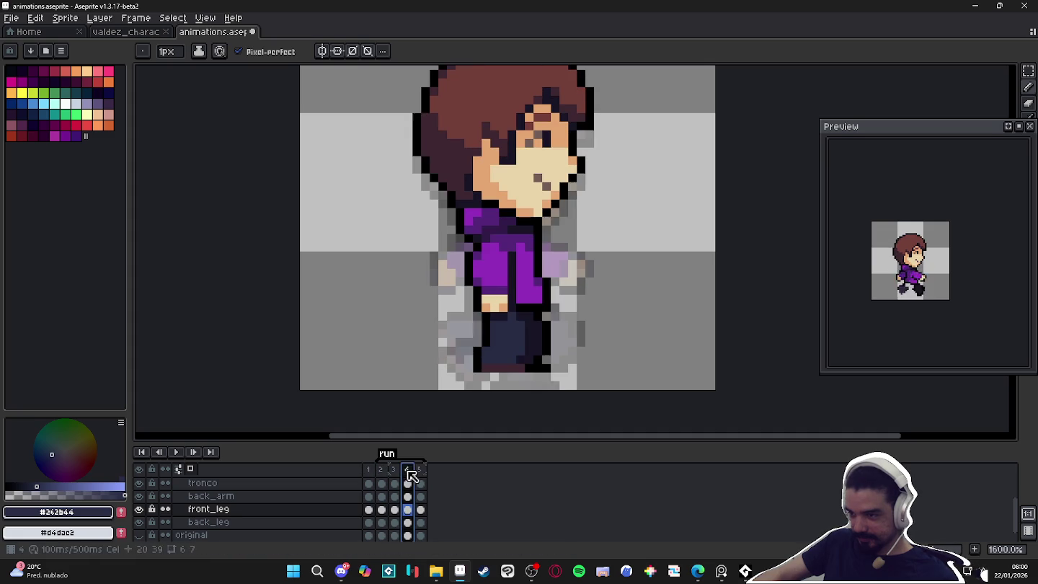
Shift the back leg down one pixel in frame 4 and compare across frames.
scroll(419, 488, "up", 2)
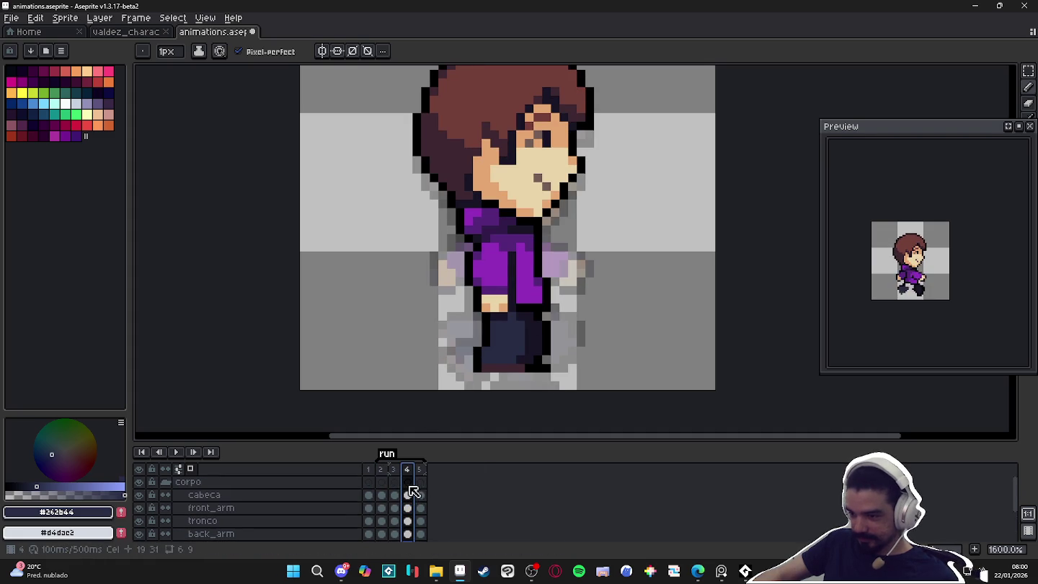
mouse_move(408, 498)
left_mouse_down()
mouse_move(416, 560)
mouse_move(408, 522)
left_mouse_up()
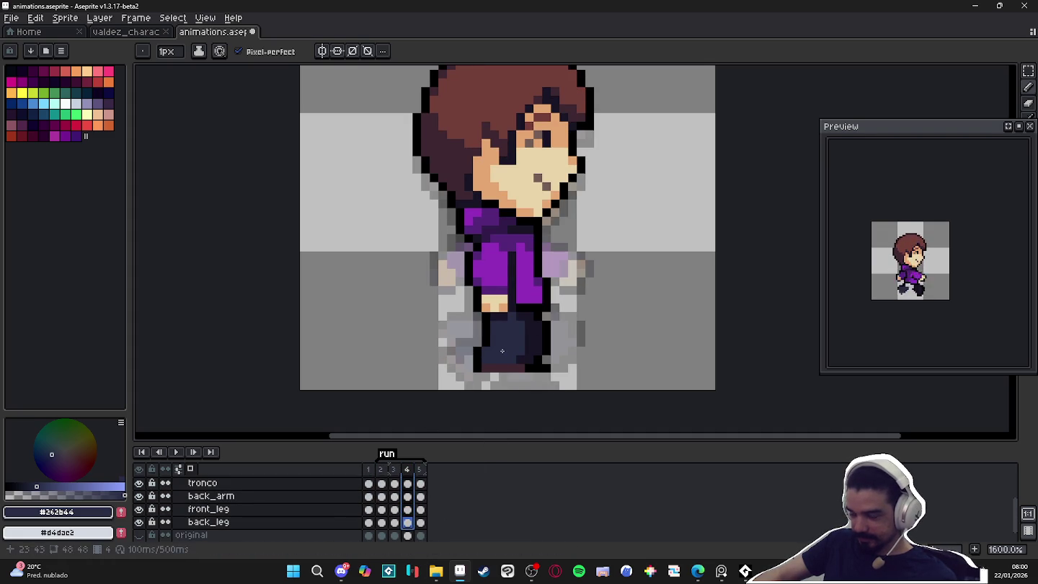
key("v")
left_click_drag(510, 359, 510, 376)
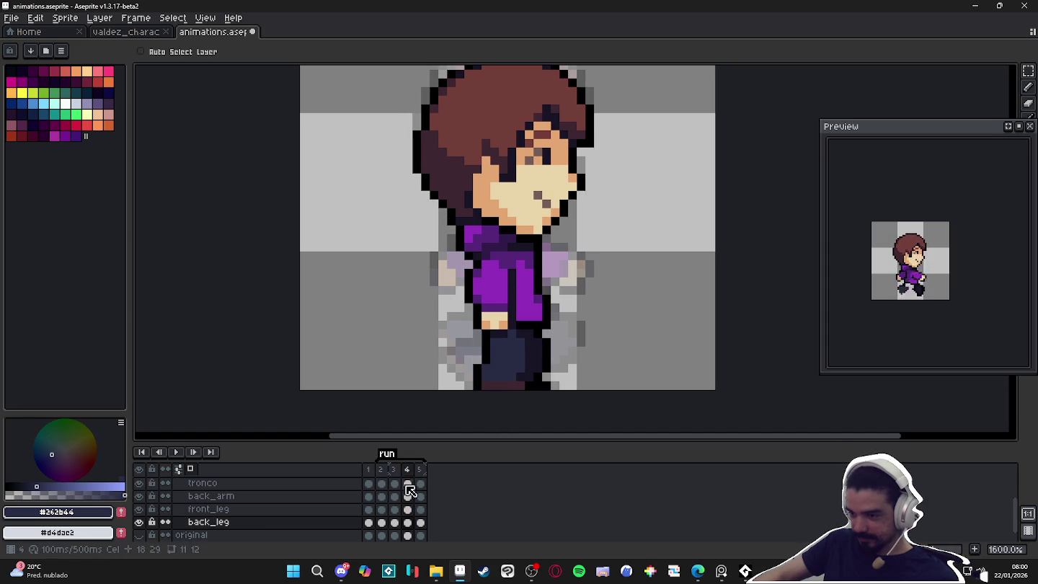
left_click(382, 475)
left_click(394, 475)
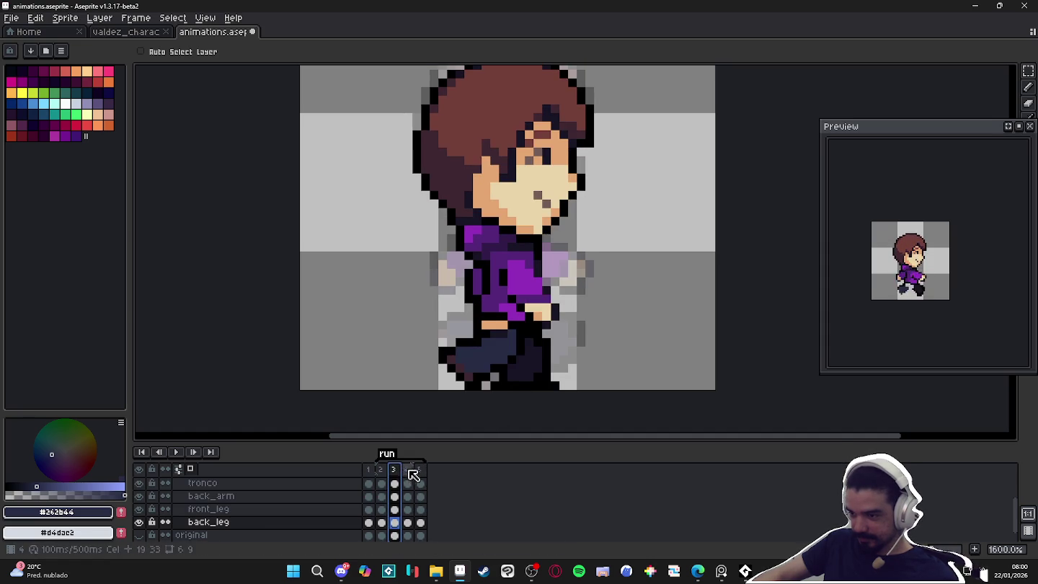
left_click(407, 475)
key("Up")
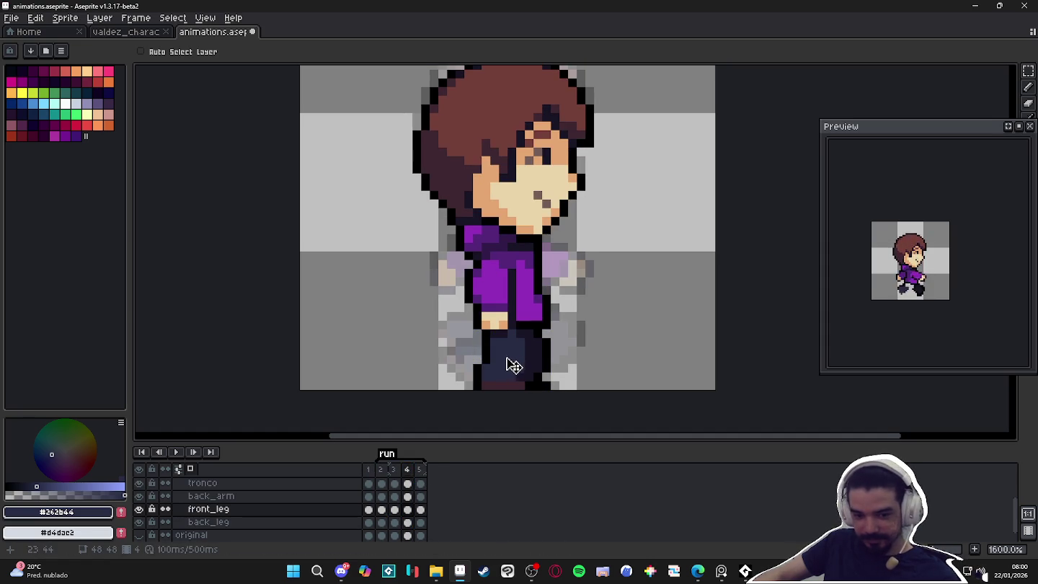
Select the front leg in frame 4 and move it to a new position.
key("m")
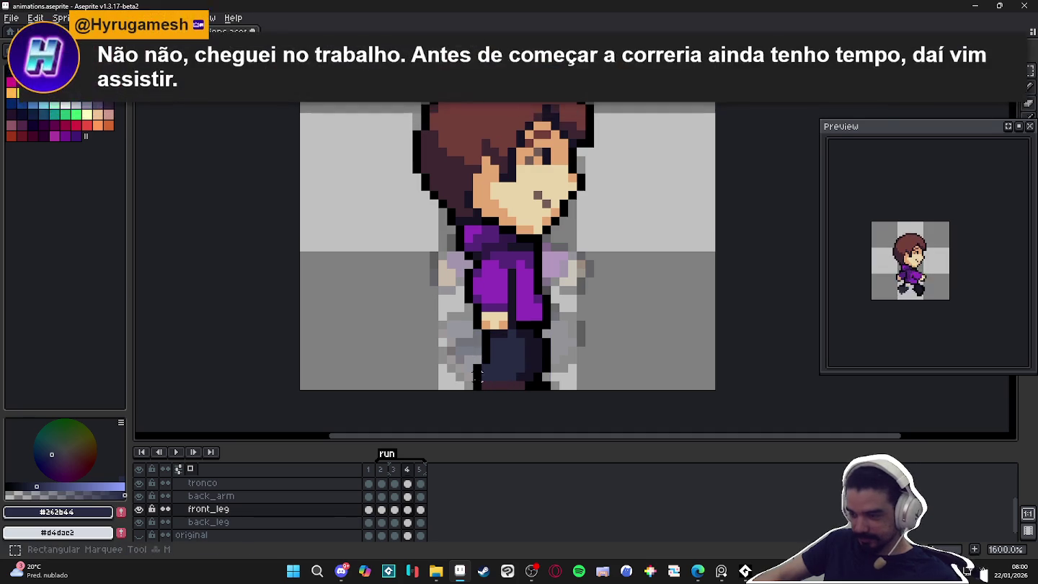
mouse_move(464, 390)
left_mouse_down()
mouse_move(534, 353)
mouse_move(526, 413)
mouse_move(493, 369)
left_mouse_up()
key("Return")
left_click(507, 344, "alt")
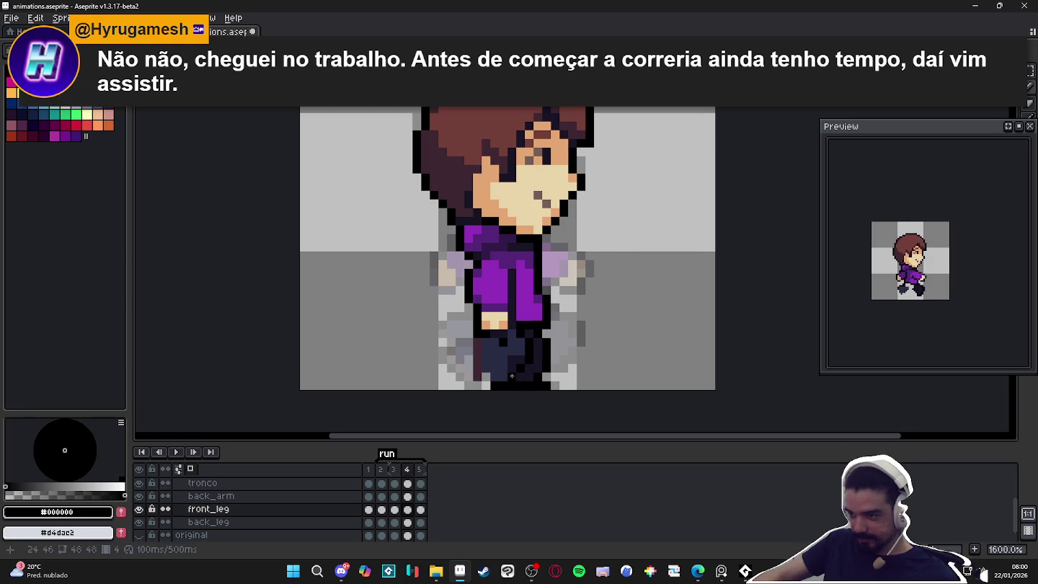
Paint one navy leg pixel black for the outline, deselect, and return to frame 3.
left_click(509, 351, "alt")
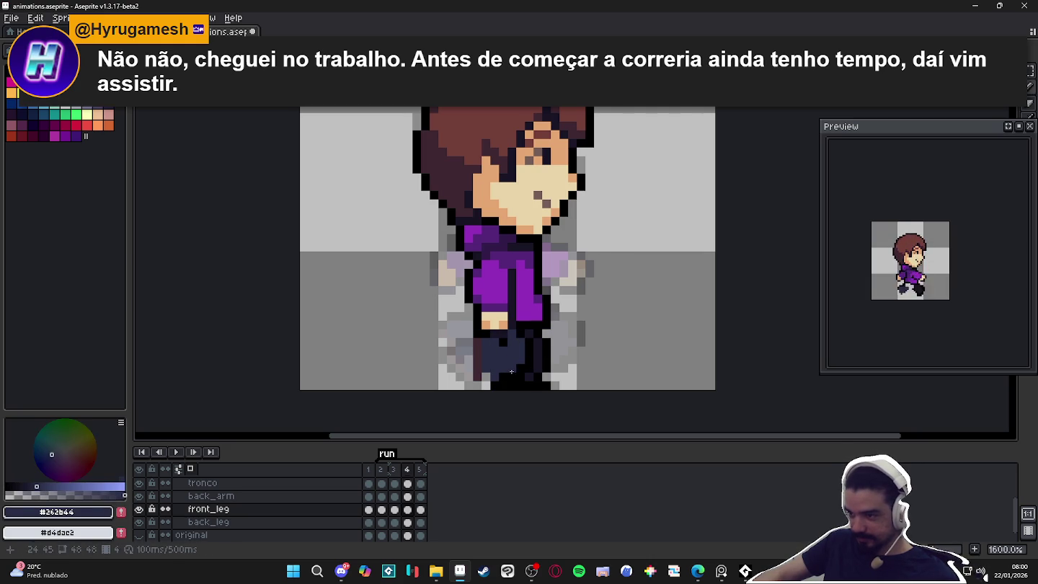
left_click(514, 372, "alt")
left_click(483, 384)
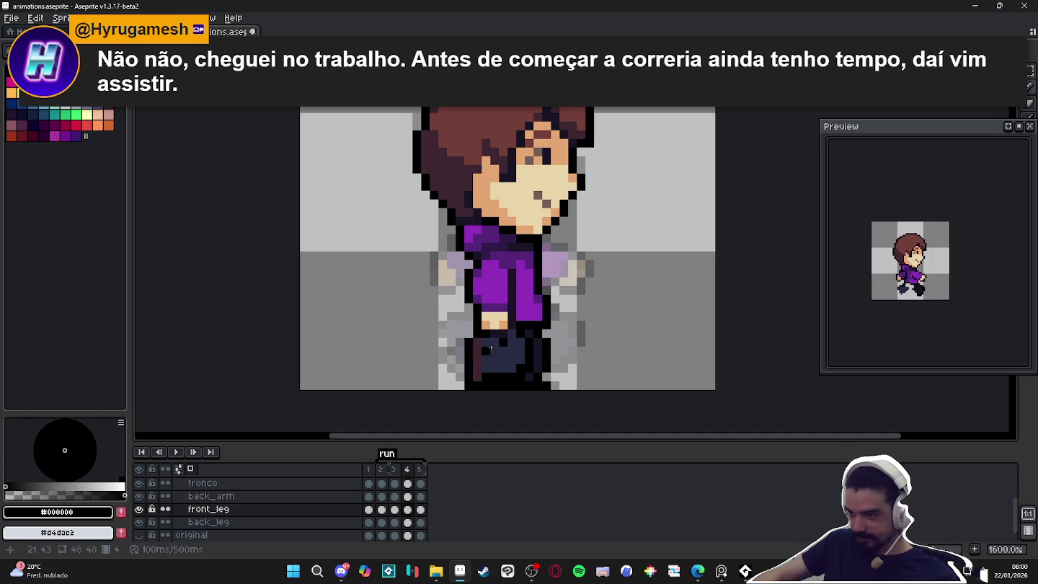
left_click_drag(460, 348, 500, 390)
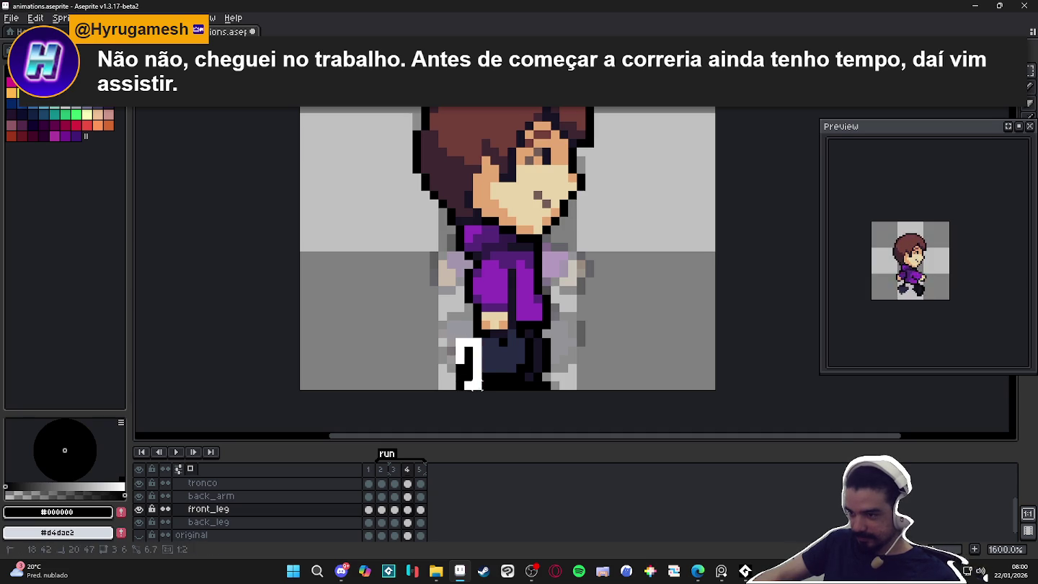
key("ctrl+d")
key("Down")
left_click(394, 470)
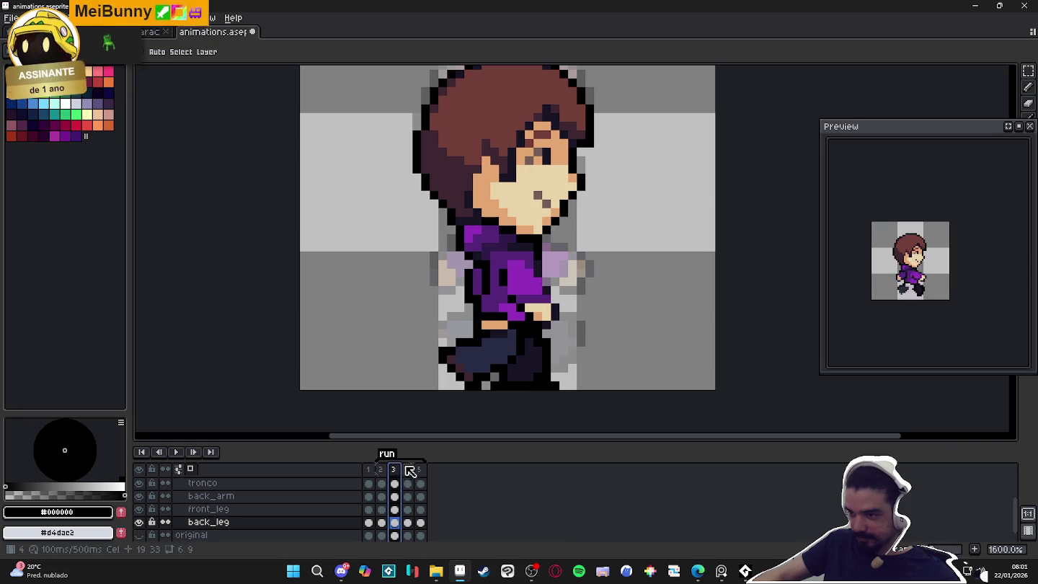
Draw a vertical black outline line on the leg in frame 4.
left_click(408, 470)
key("b")
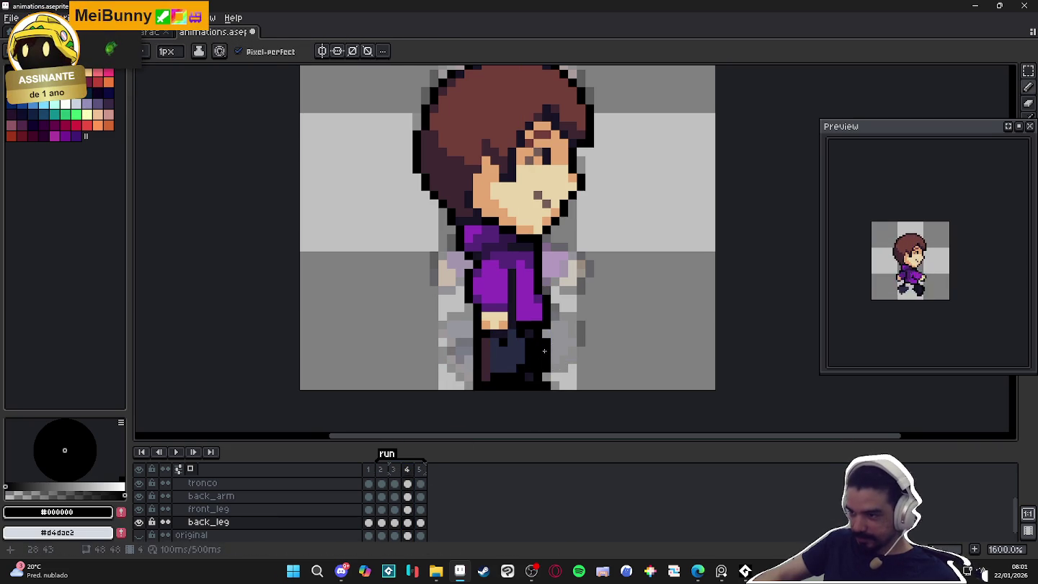
left_click_drag(543, 352, 547, 378)
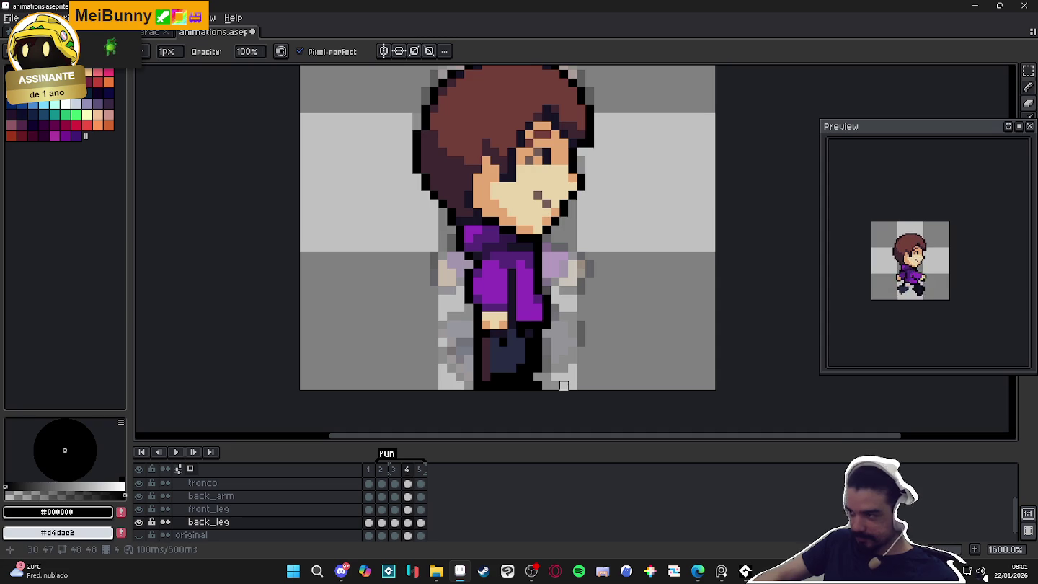
Review frames 2–4, add a new frame, and pick front_arm in frame 5.
left_click(383, 469)
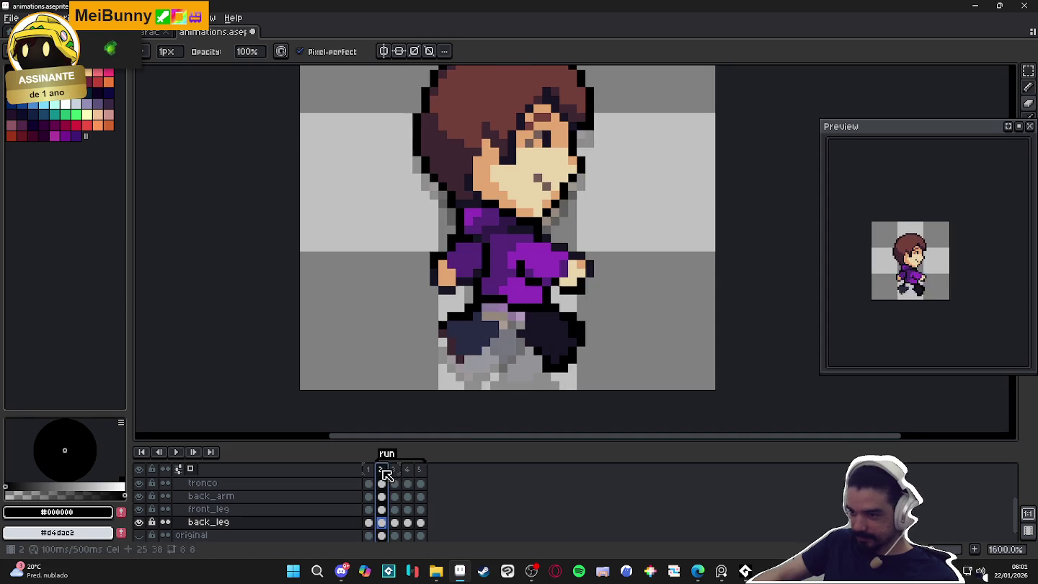
left_click(395, 469)
left_click(407, 469)
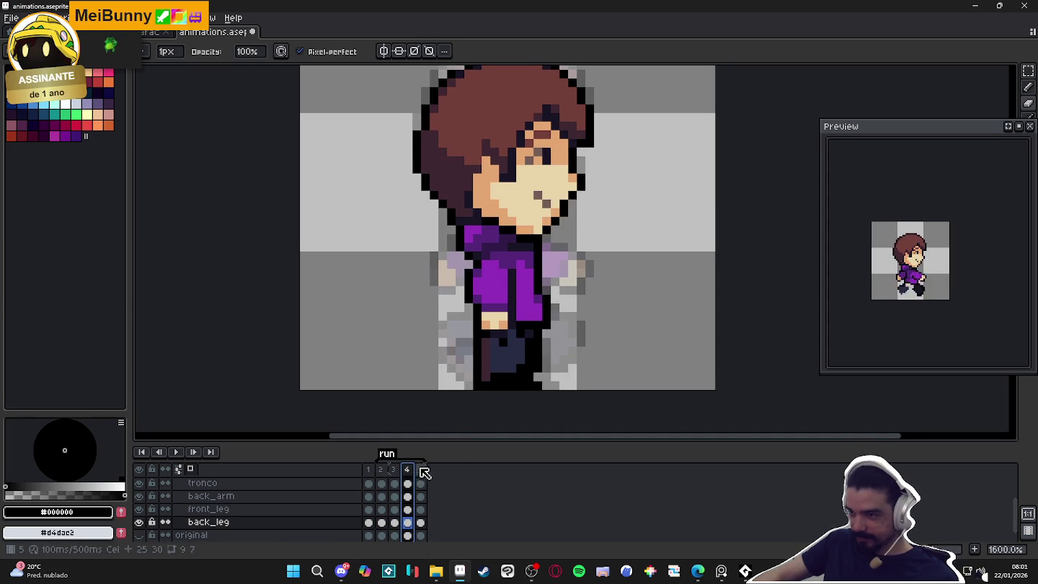
left_click(370, 470)
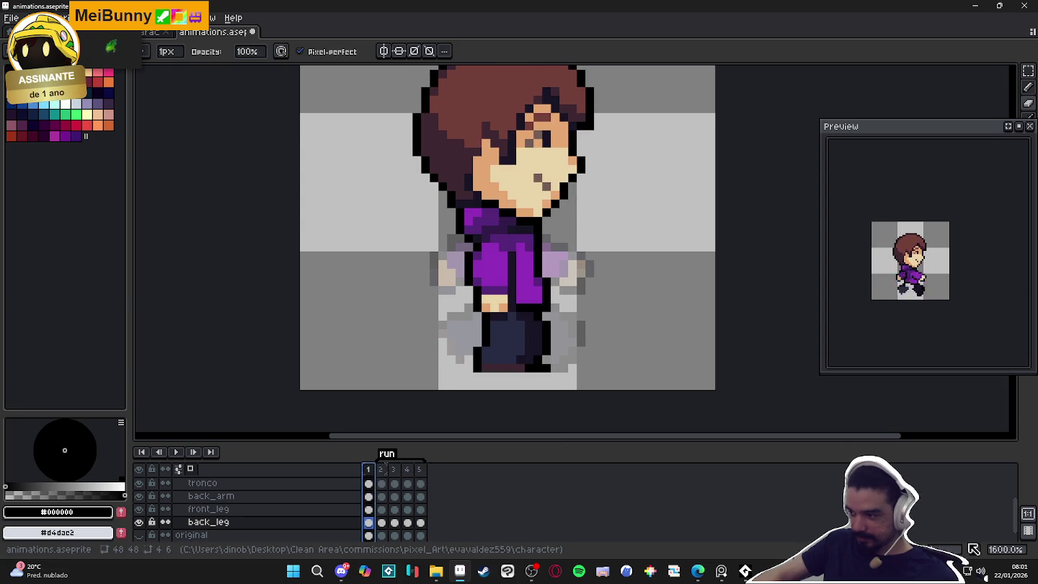
key("alt+n")
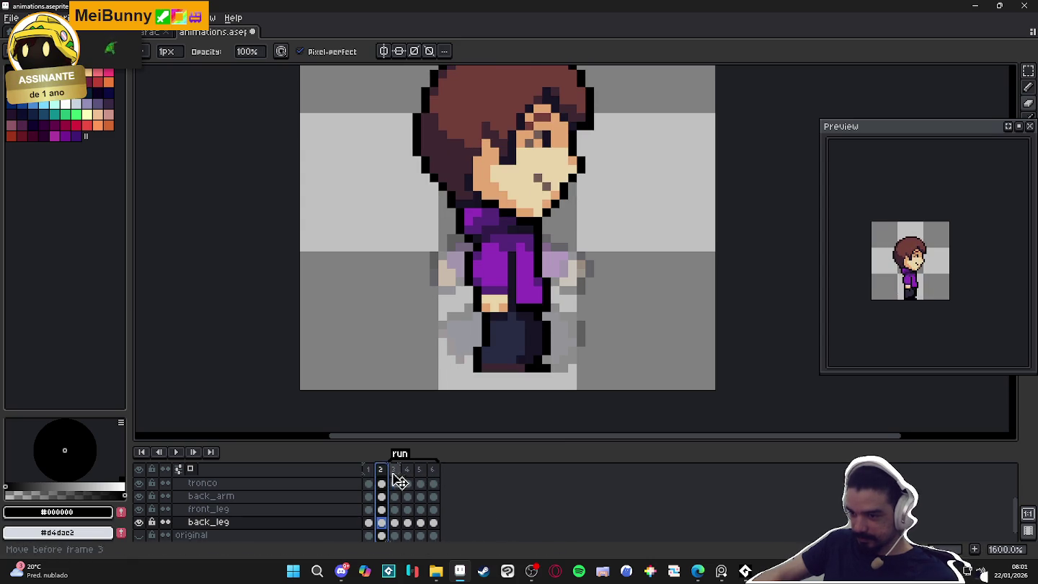
left_click(422, 483)
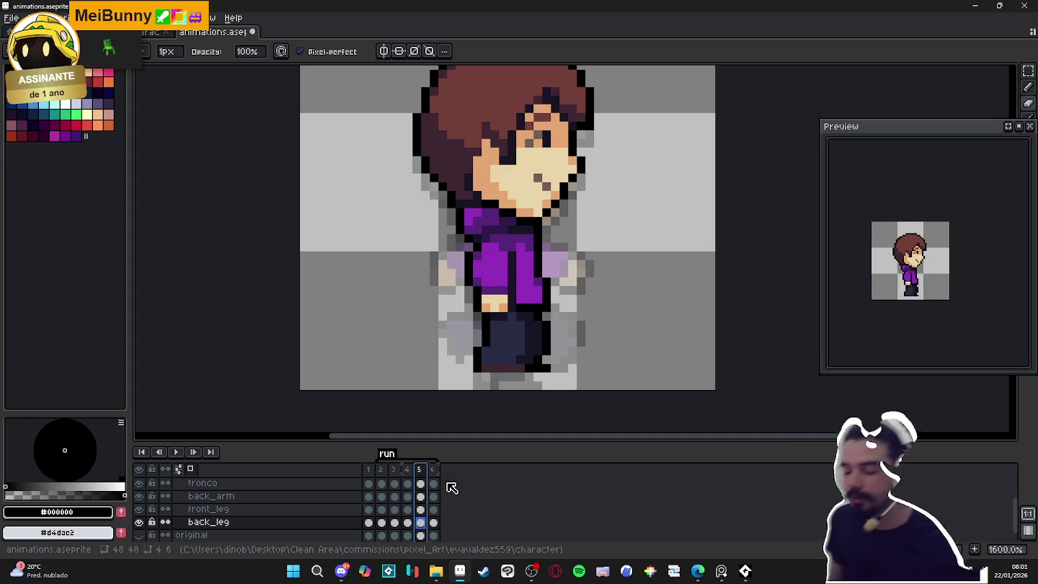
key("v")
left_click(496, 290, "ctrl")
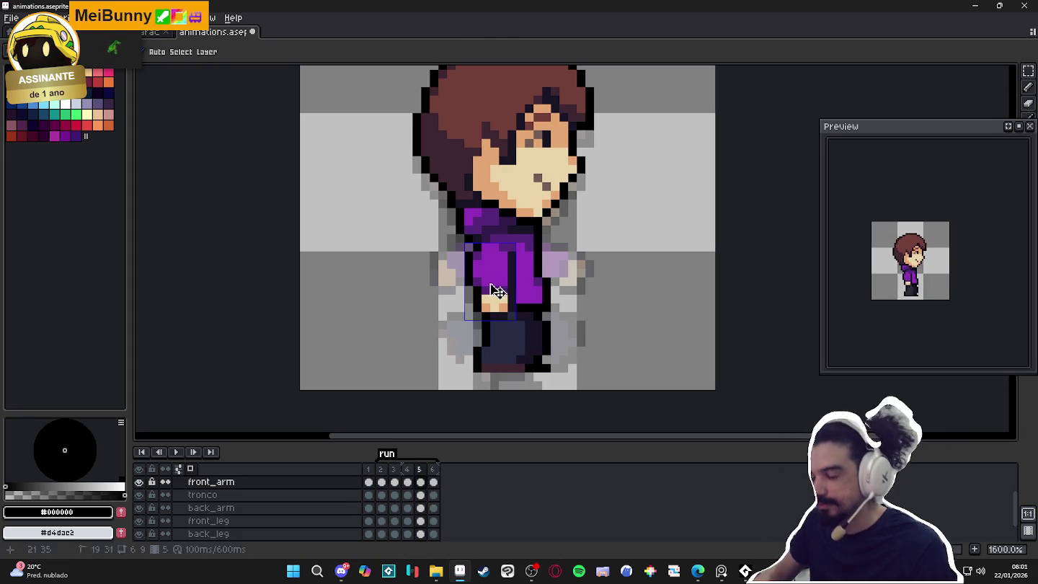
Rotate the frame 5 front arm about -45° and settle it against the body.
left_click(496, 290)
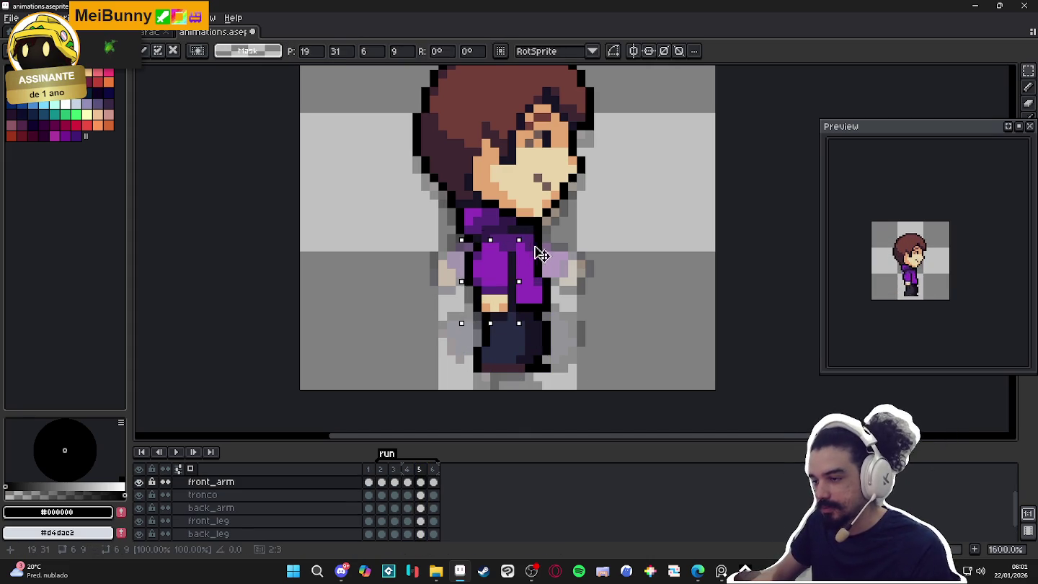
left_click_drag(537, 249, 558, 289)
left_click_drag(506, 269, 472, 259)
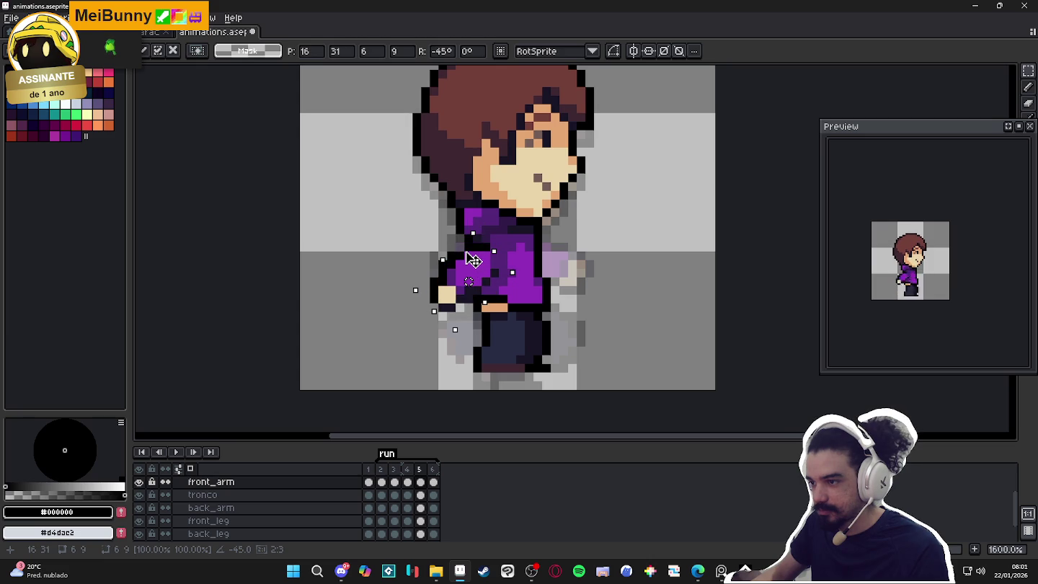
key("ctrl+d")
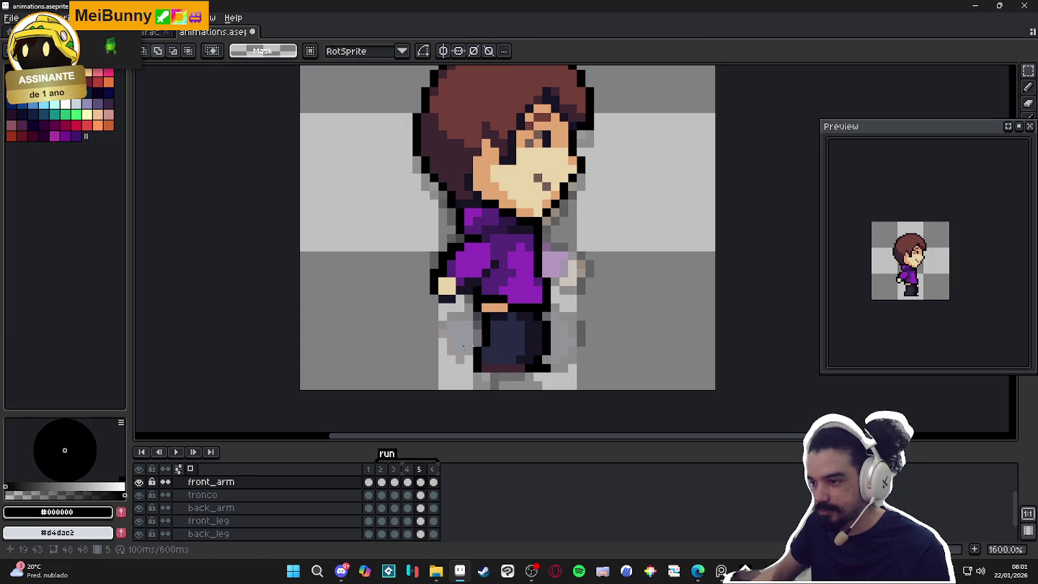
Rotate the back arm further forward and shift it about 7 pixels right.
left_click(264, 512)
key("ctrl+shift+d")
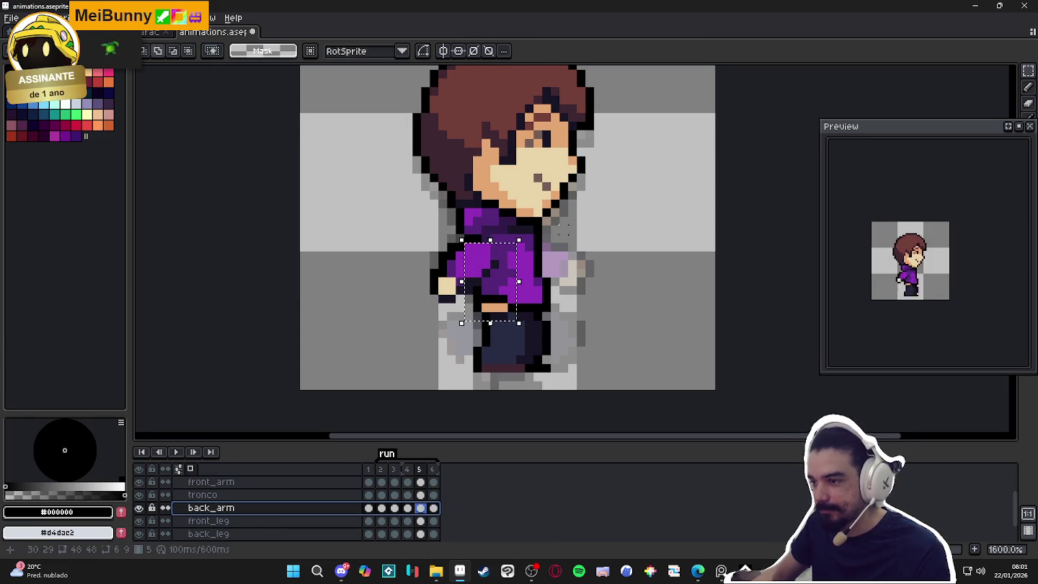
left_click_drag(429, 213, 420, 225)
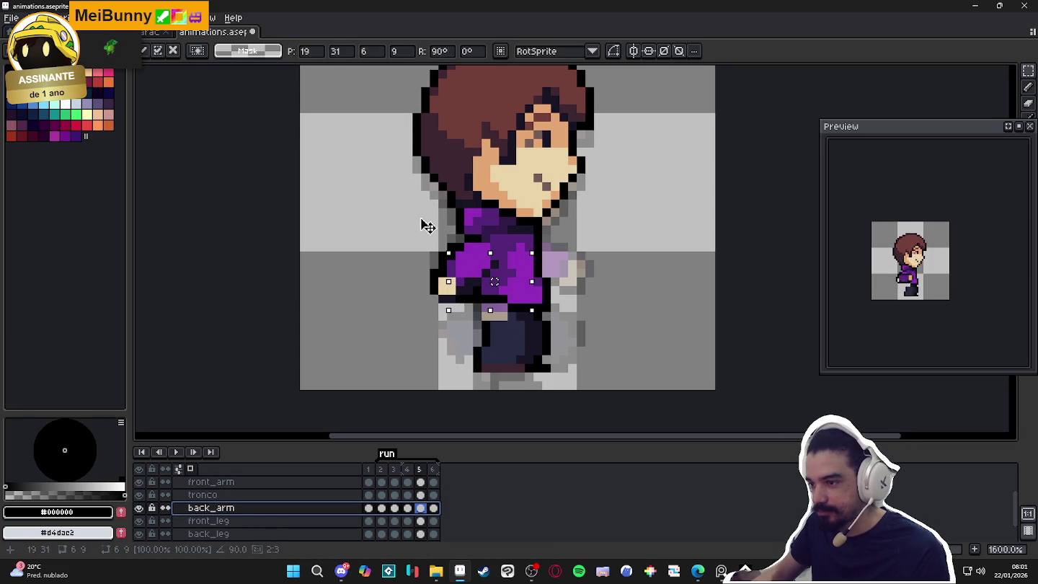
mouse_move(499, 263)
left_mouse_down()
mouse_move(580, 258)
mouse_move(559, 257)
left_mouse_up()
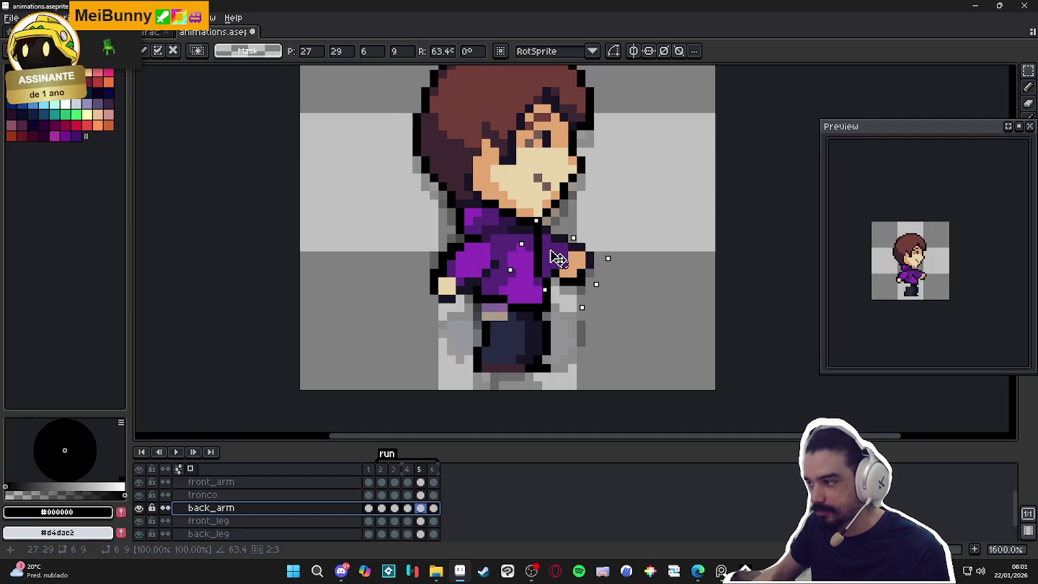
key("Return")
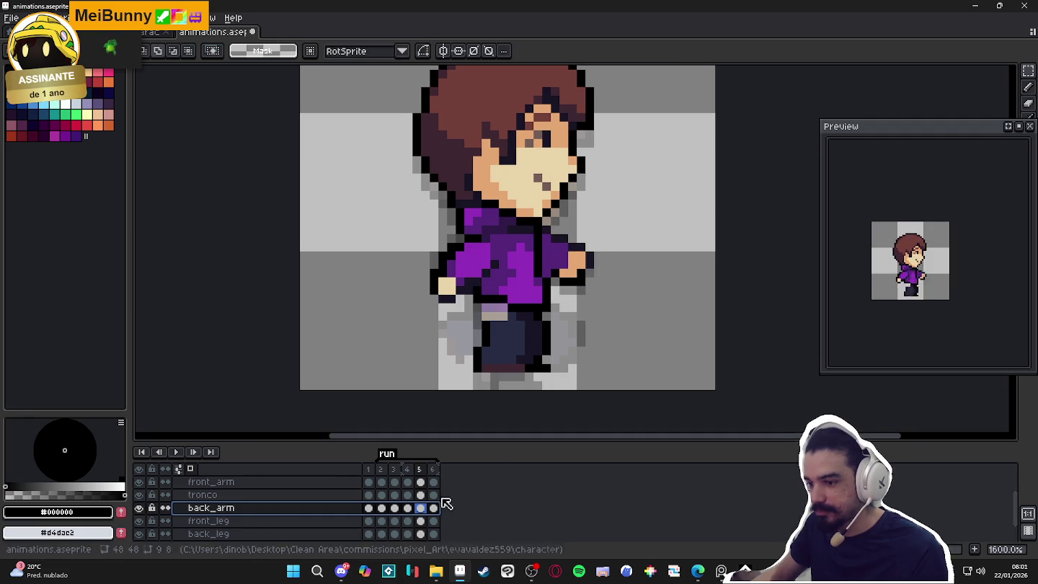
Review frames 2–4, then undo the last front arm transformation in frame 5.
left_click(387, 474)
left_click(394, 473)
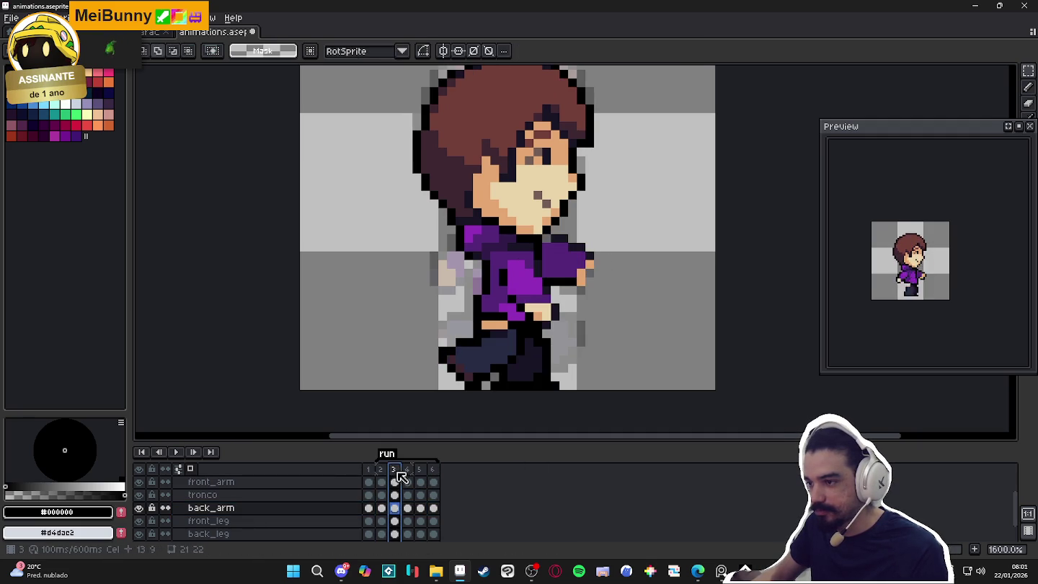
left_click(408, 472)
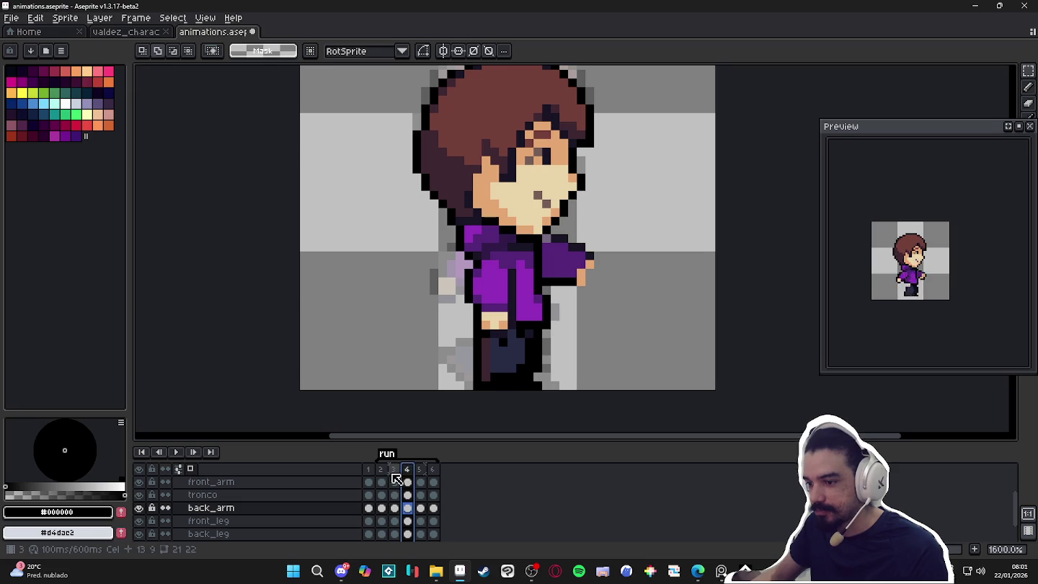
left_click(394, 472)
key("Right")
key("Right")
key("ctrl+shift+d")
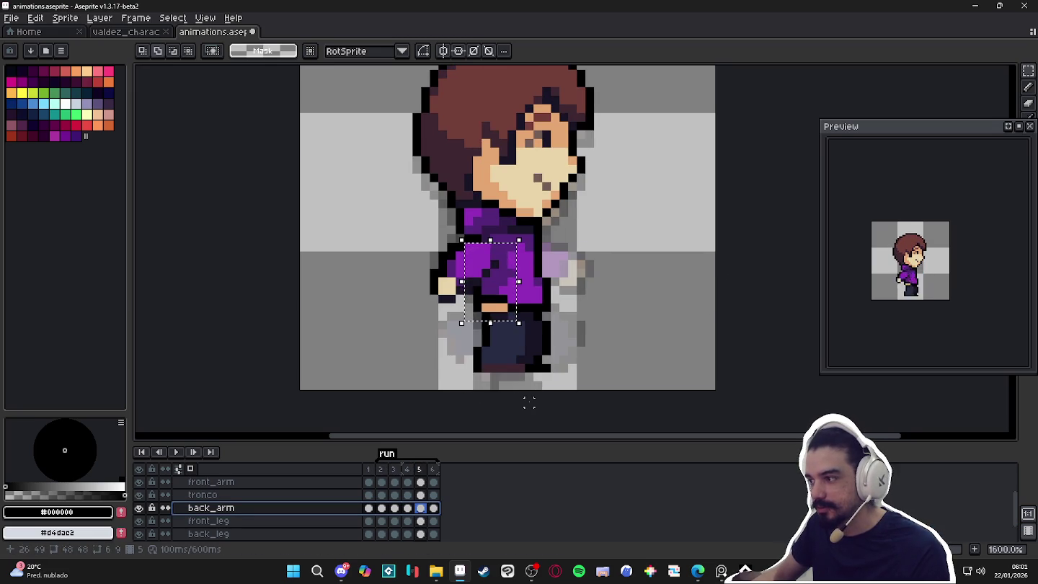
key("ctrl+d")
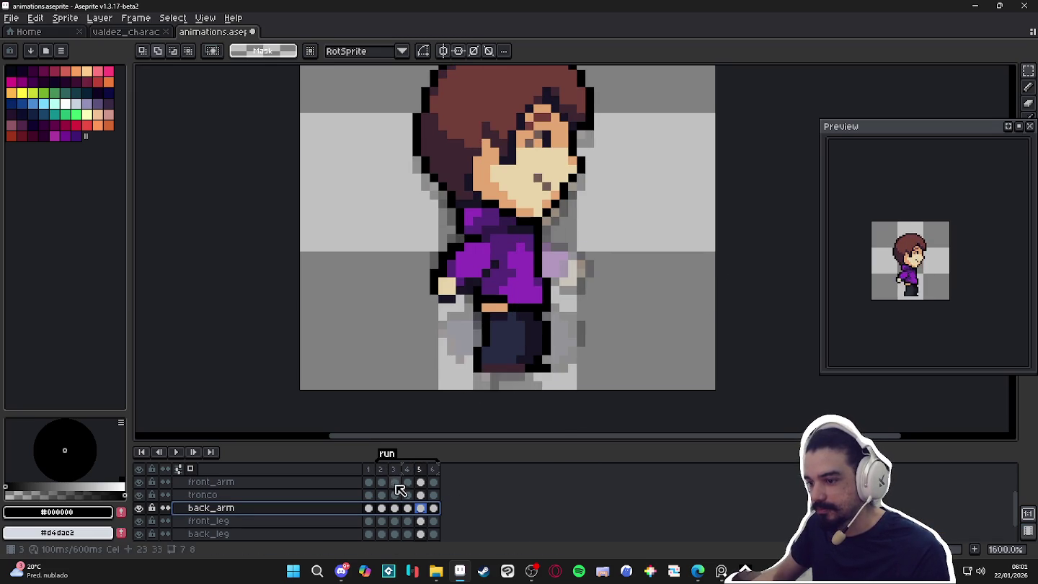
key("ctrl+z")
key("ctrl+z")
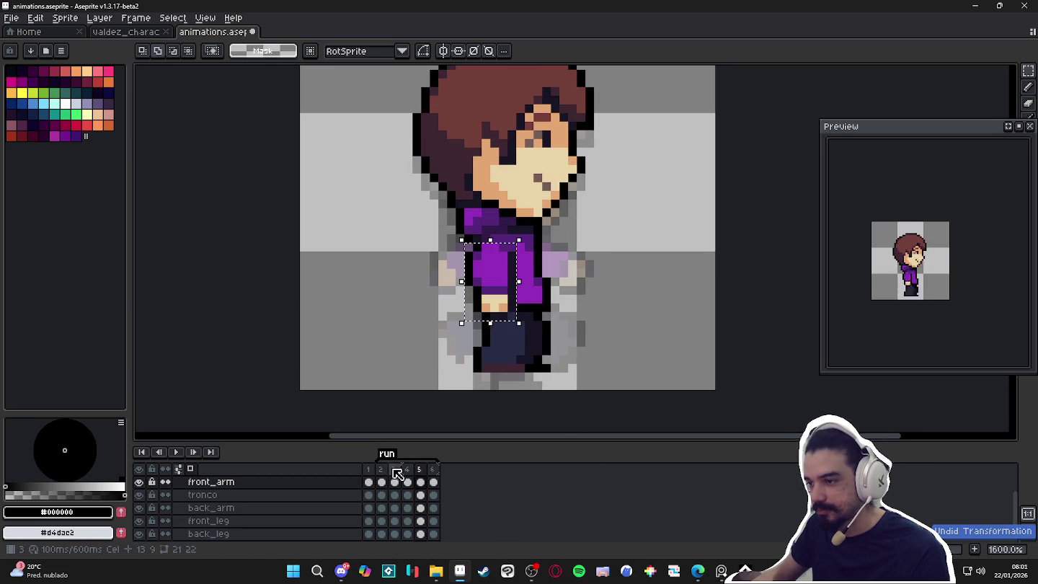
key("ctrl+d")
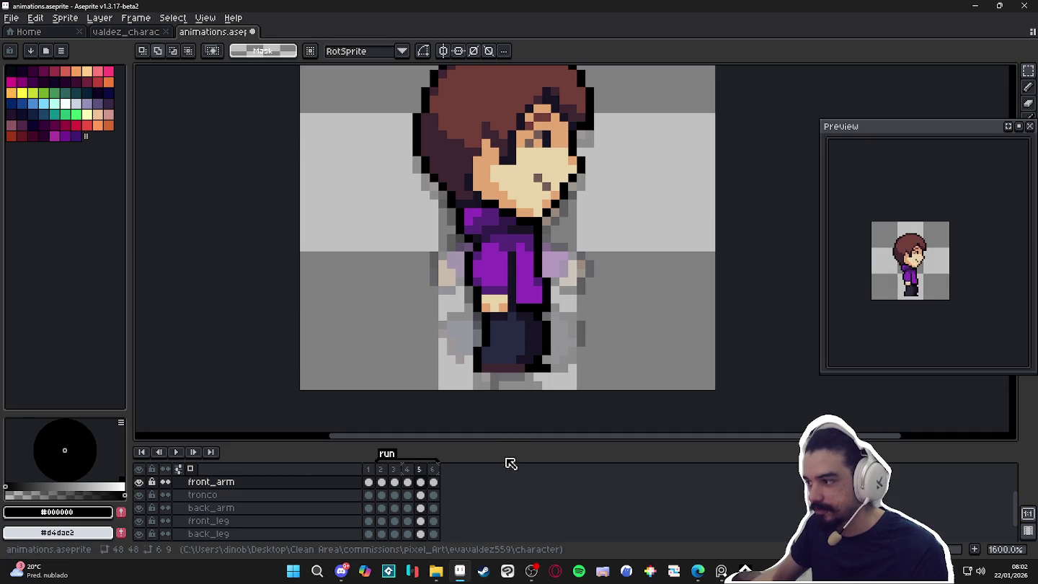
Step through frames 2–5, pick the front_arm layer, and compare frame 5 with frame 2.
left_click(384, 469)
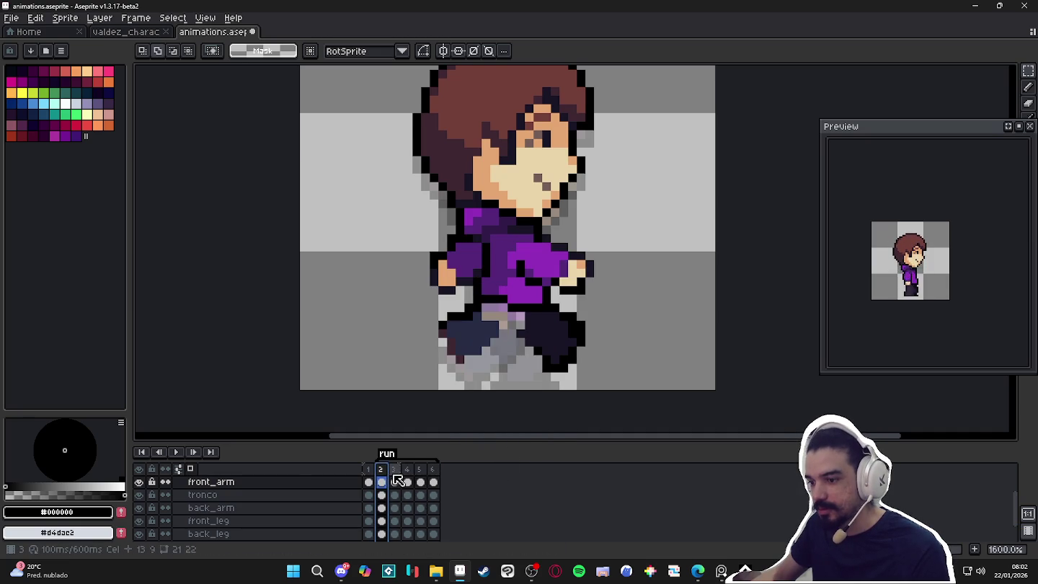
left_click(400, 480)
left_click(411, 477)
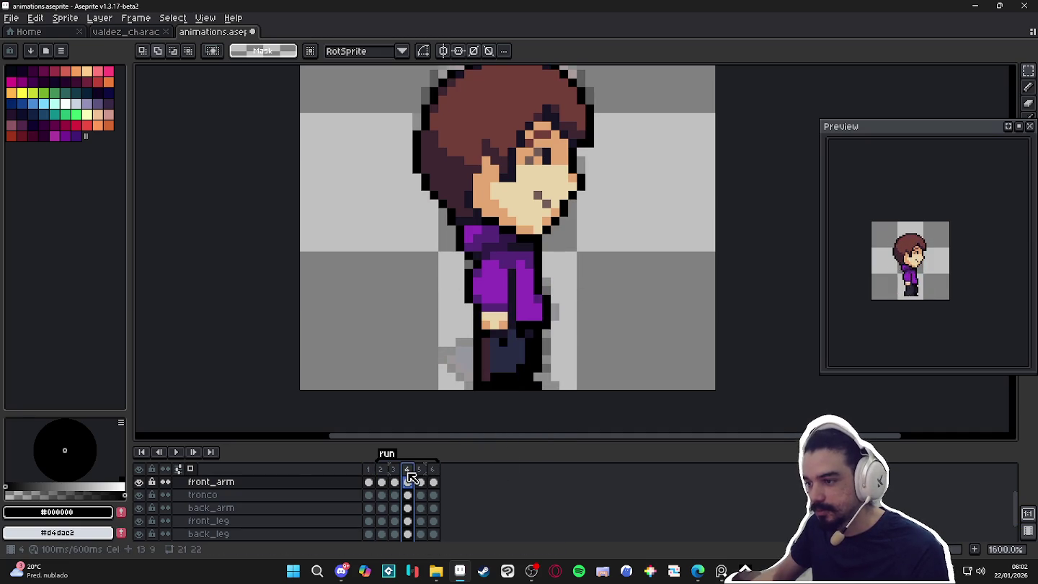
left_click(424, 480)
key("v")
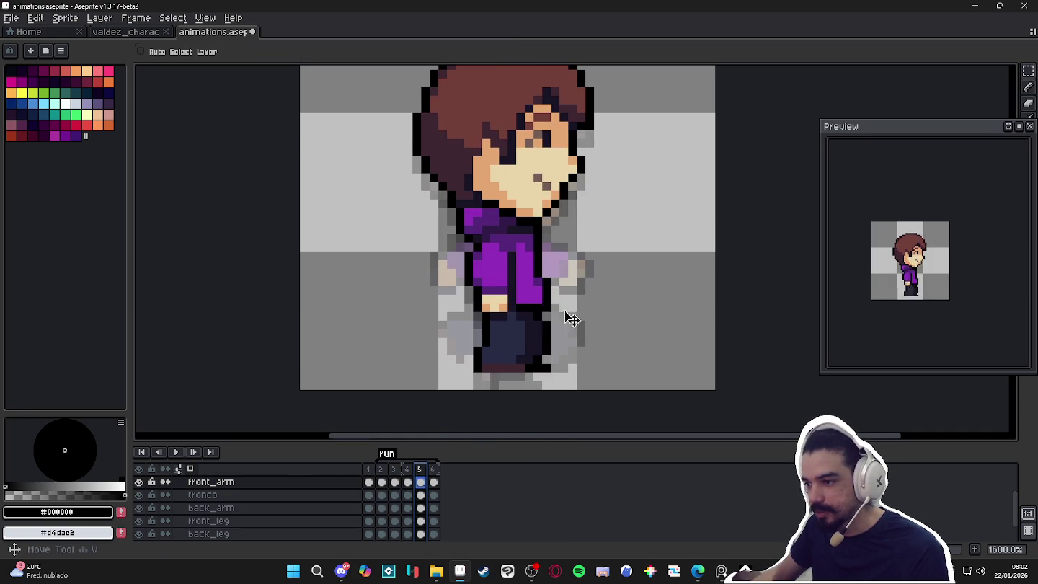
left_click(508, 355)
left_click(495, 287)
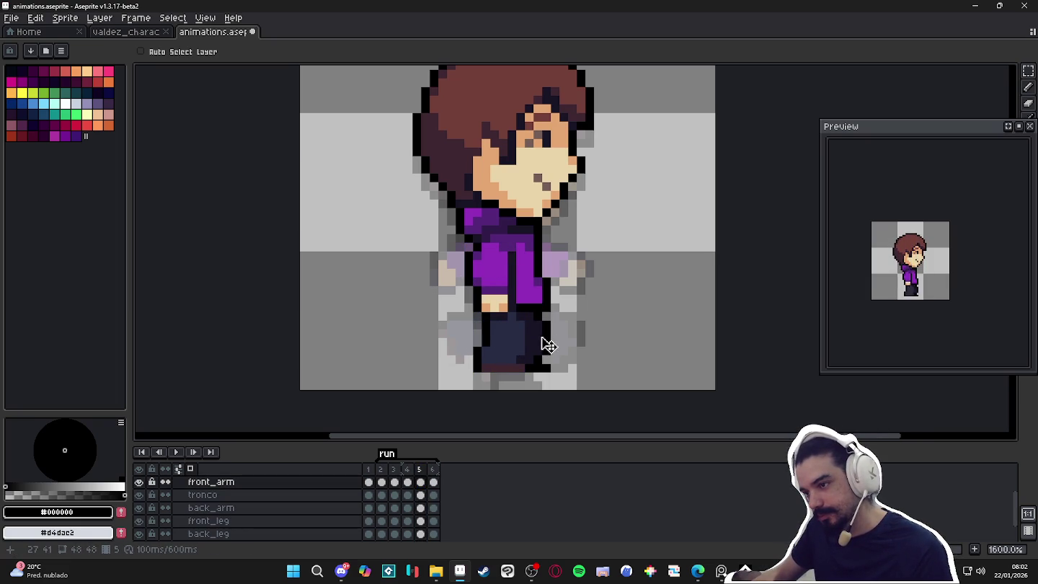
left_click(381, 481)
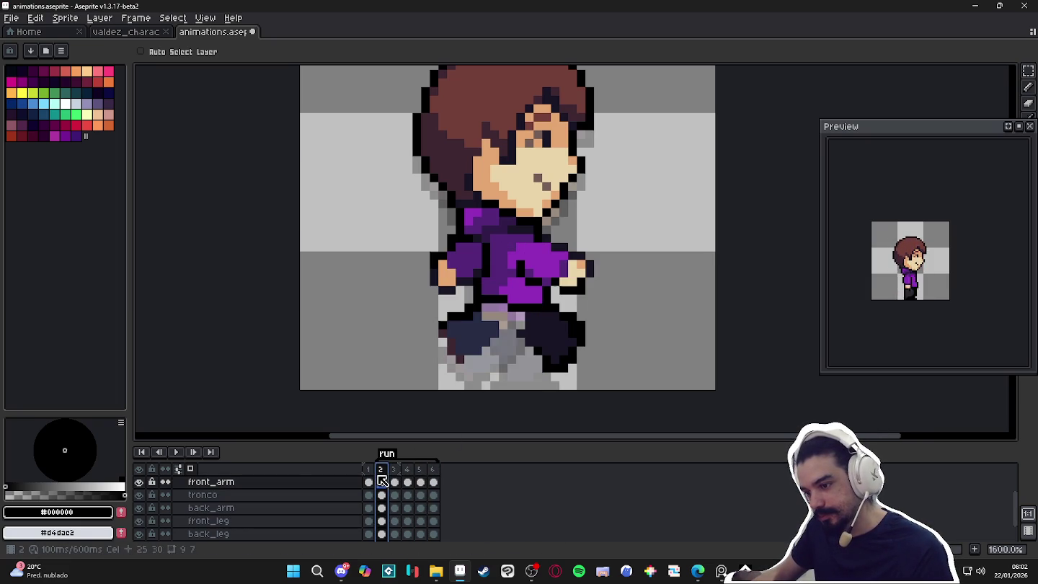
left_click(420, 481)
Marquee-select the frame 5 front arm, rotate it about -63° and move it up-left.
key("m")
left_click_drag(518, 240, 462, 323)
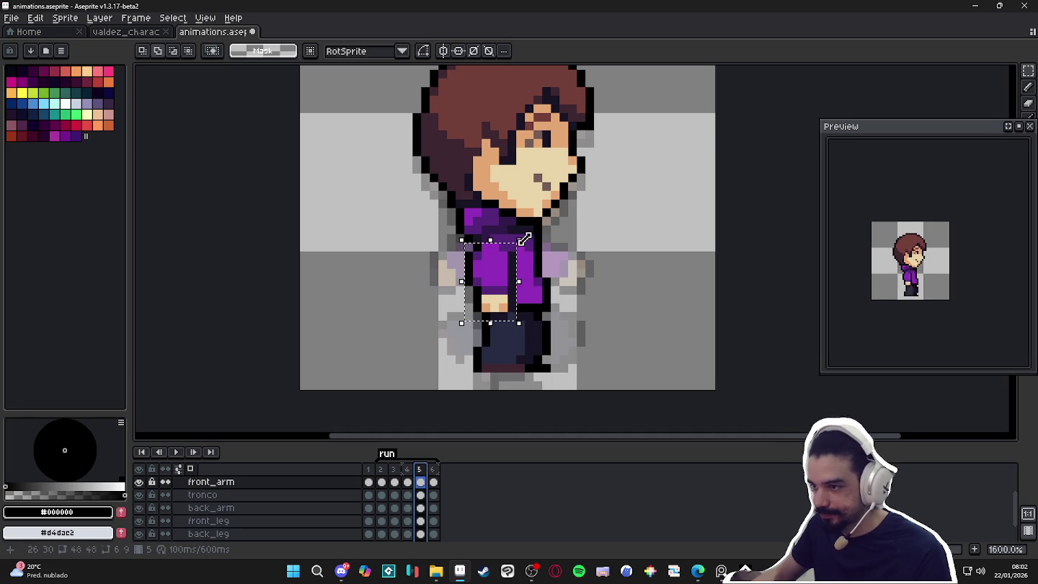
left_click_drag(528, 237, 566, 290)
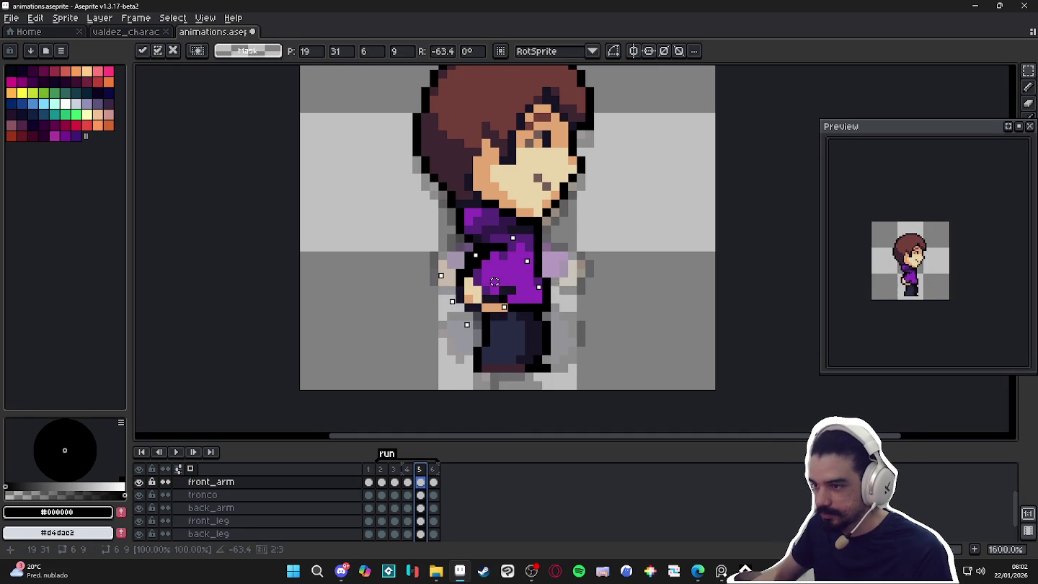
left_click_drag(507, 278, 487, 256)
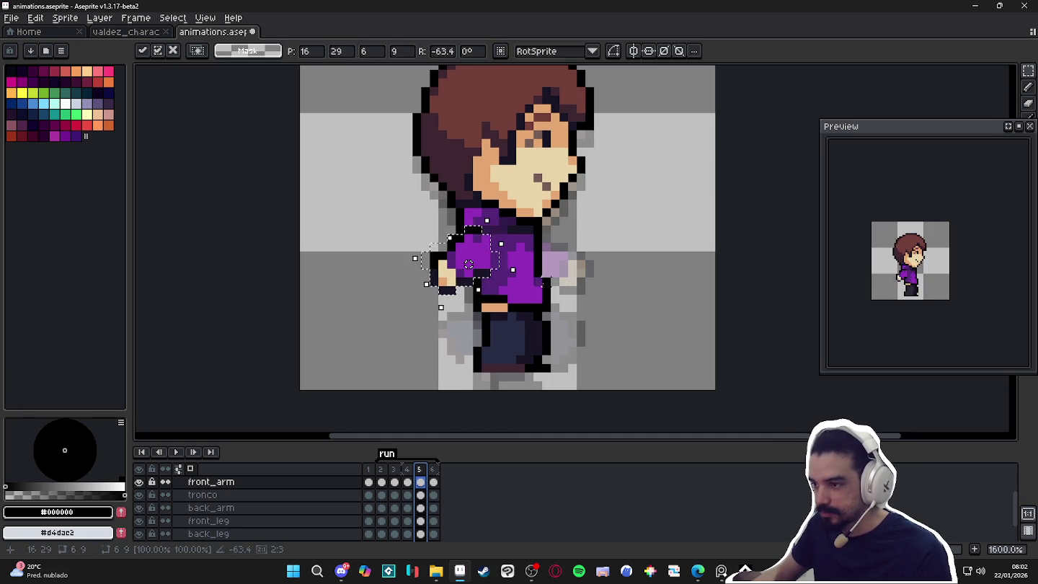
left_click(511, 359)
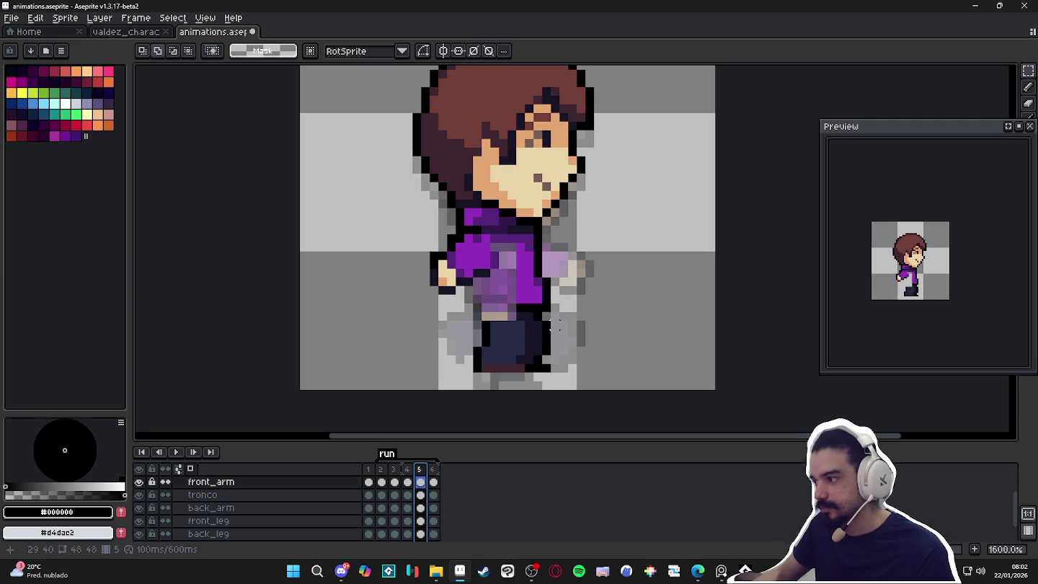
Undo that attempt and re-rotate the front arm backward to -63.4°, then apply it.
key("ctrl+z")
key("ctrl+z")
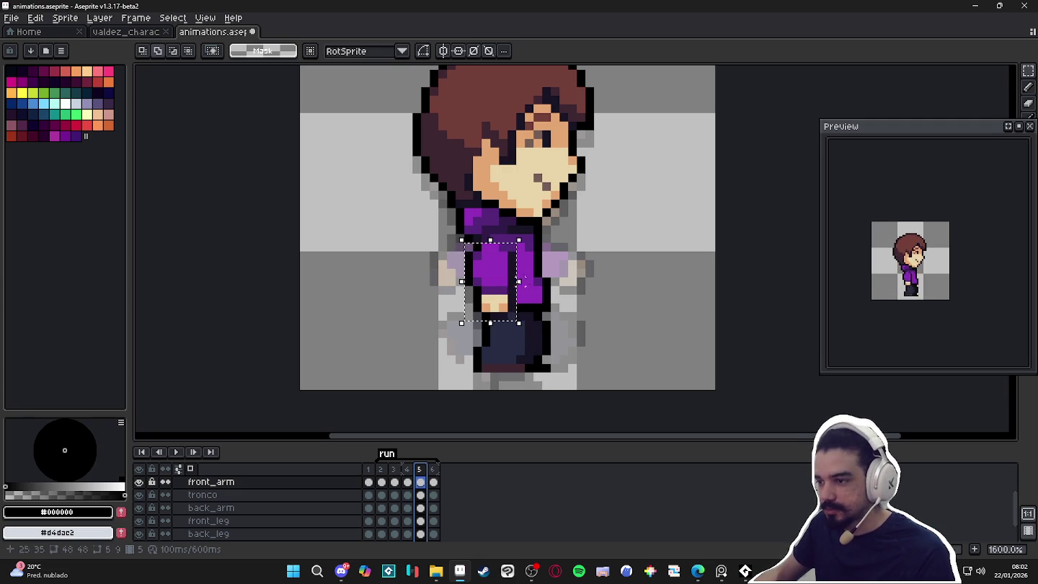
key("ctrl+z")
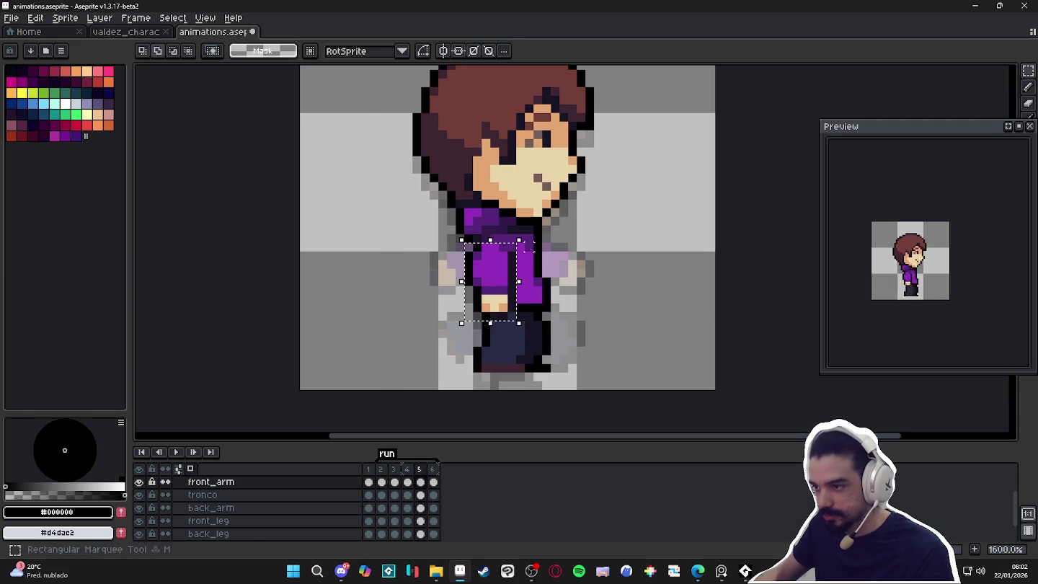
mouse_move(527, 235)
left_mouse_down()
mouse_move(508, 267)
mouse_move(475, 255)
left_mouse_up()
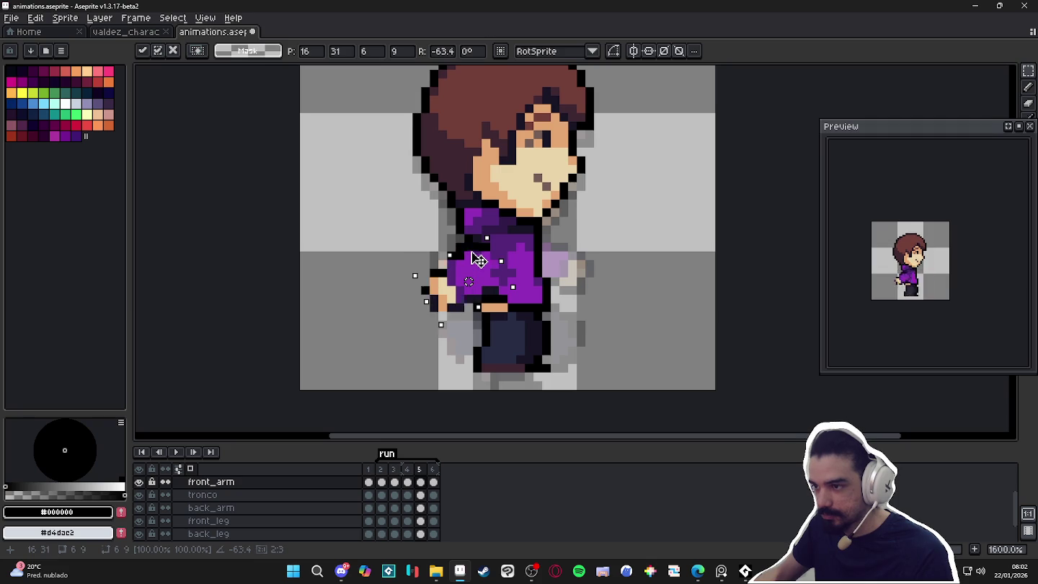
key("Return")
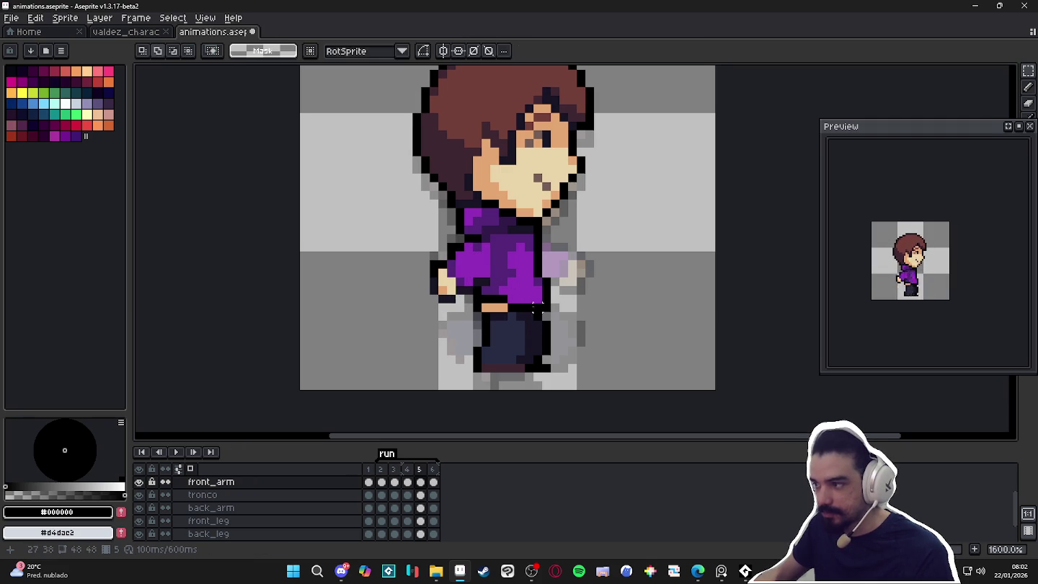
left_click(421, 508)
key("v")
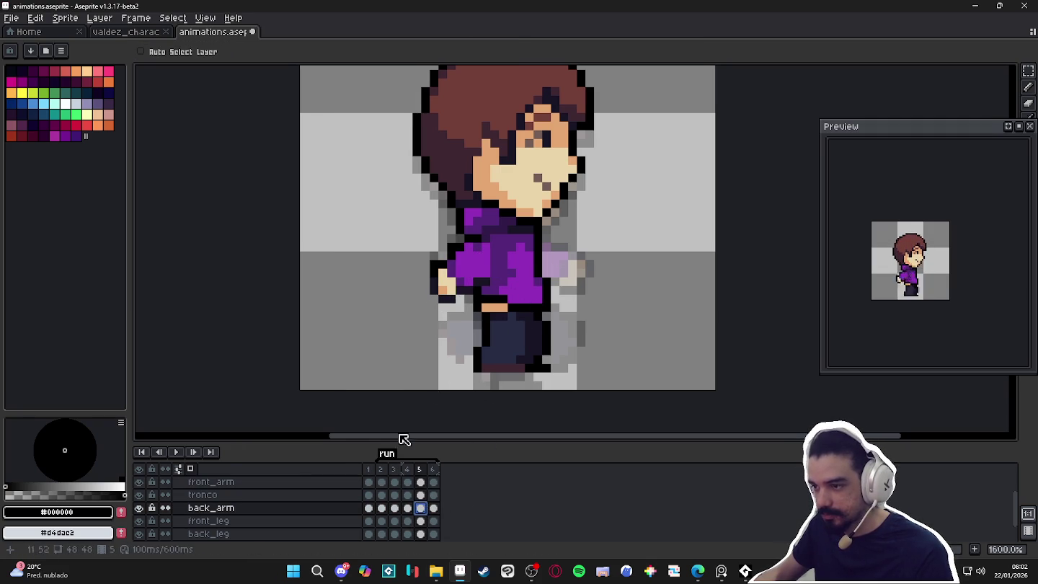
Temporarily hide the torso to make the back_arm layer active, then show it again.
key("Down")
key("Down")
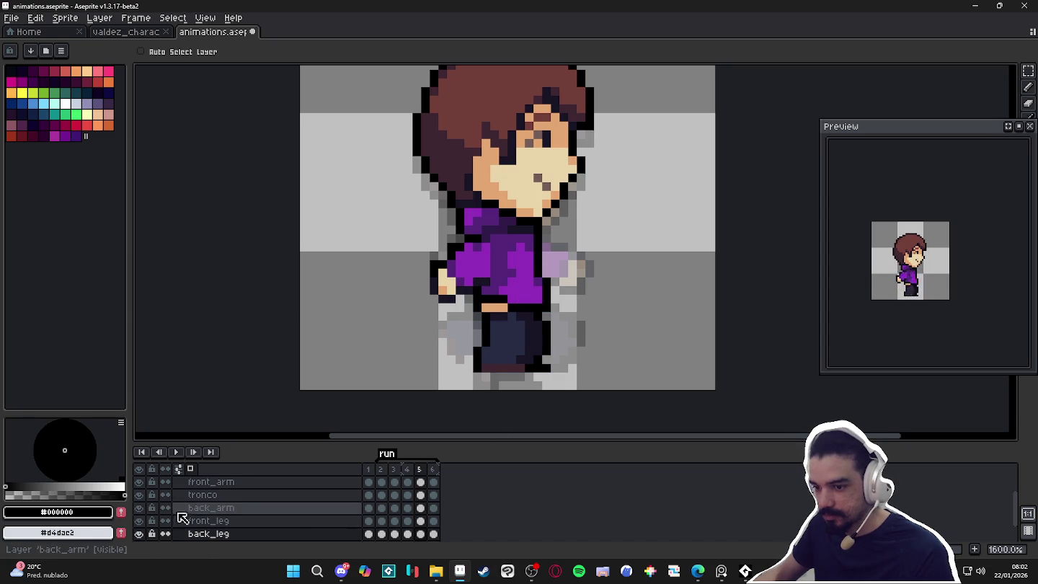
left_click(138, 494)
key("ctrl")
left_click(508, 306, "ctrl")
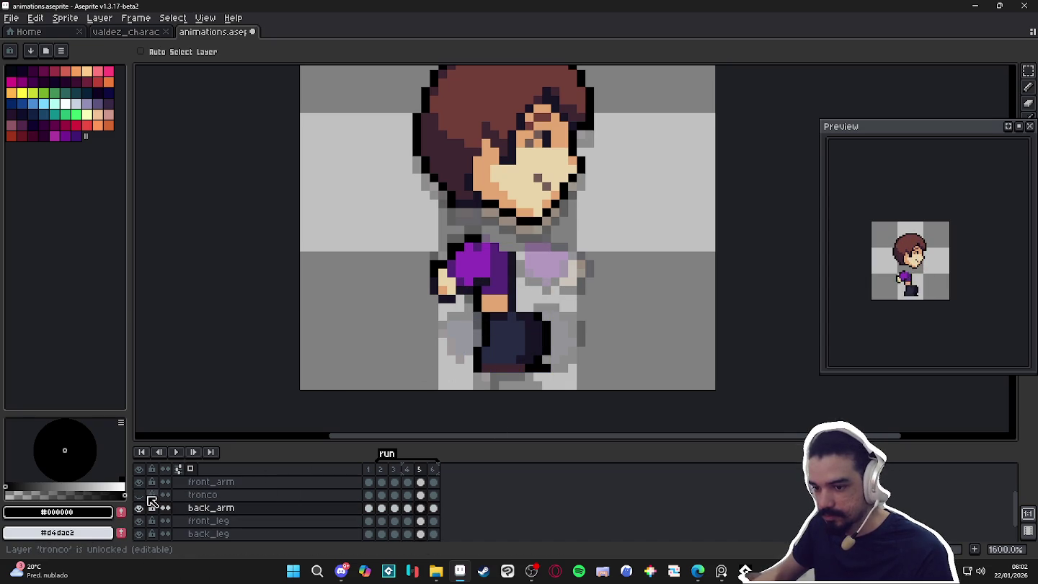
left_click(138, 494)
Rotate the back arm about 70° forward and place it in front of the torso.
key("m")
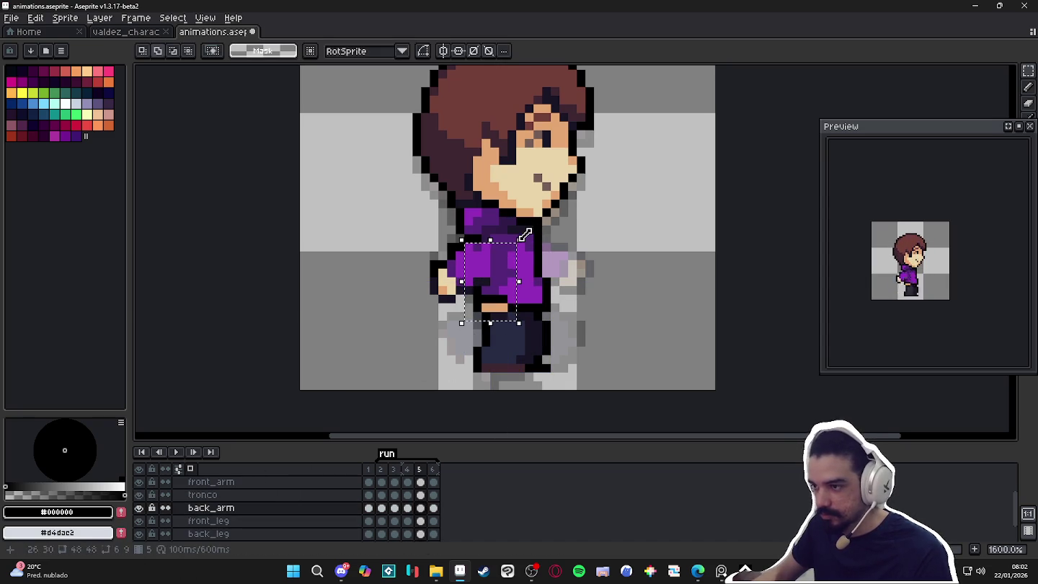
mouse_move(526, 231)
left_mouse_down()
mouse_move(452, 221)
mouse_move(431, 231)
left_mouse_up()
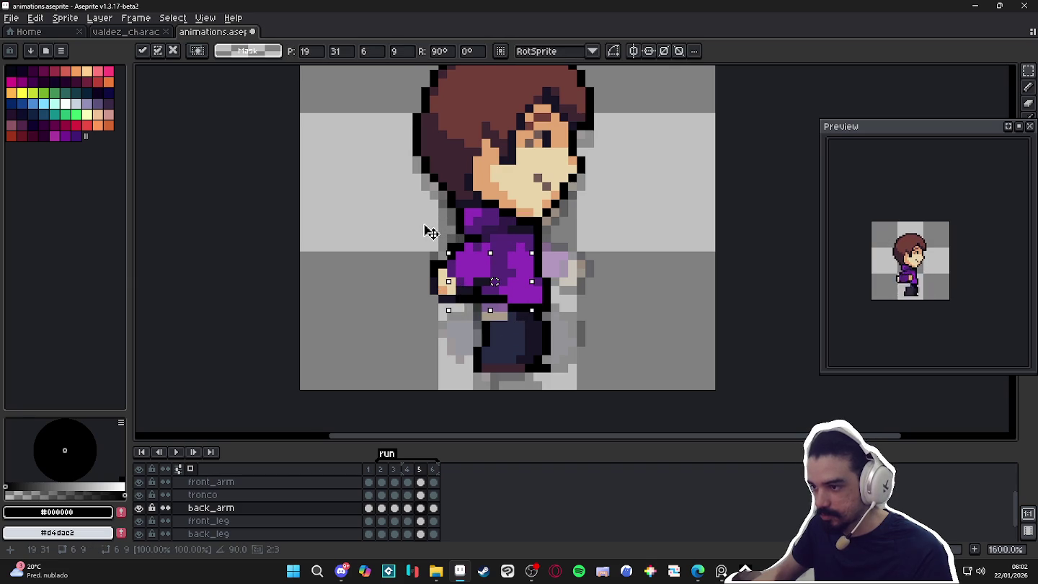
mouse_move(498, 262)
left_mouse_down()
mouse_move(638, 231)
mouse_move(588, 241)
mouse_move(646, 239)
left_mouse_up()
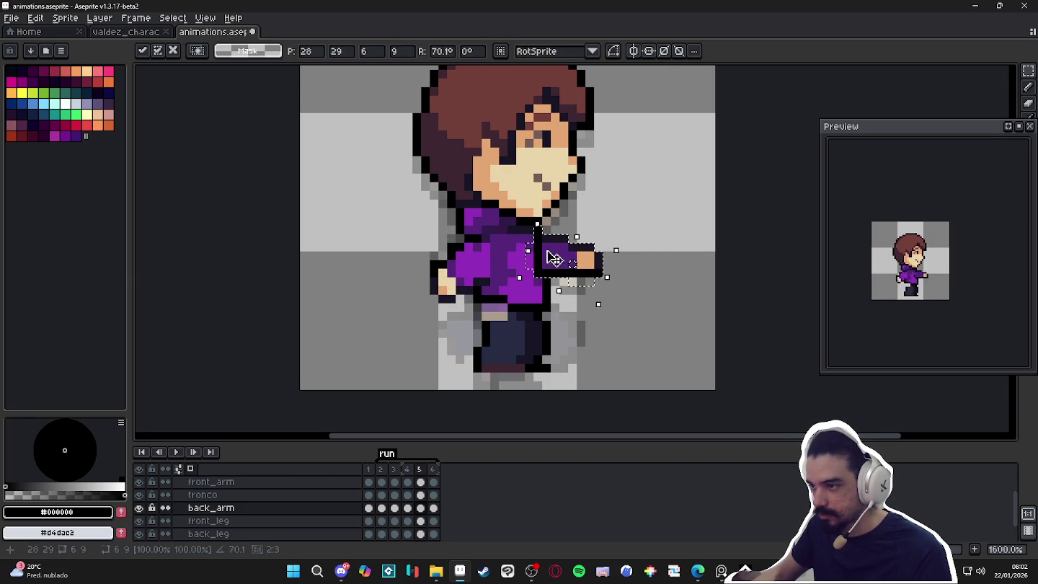
left_click_drag(549, 257, 541, 257)
key("Return")
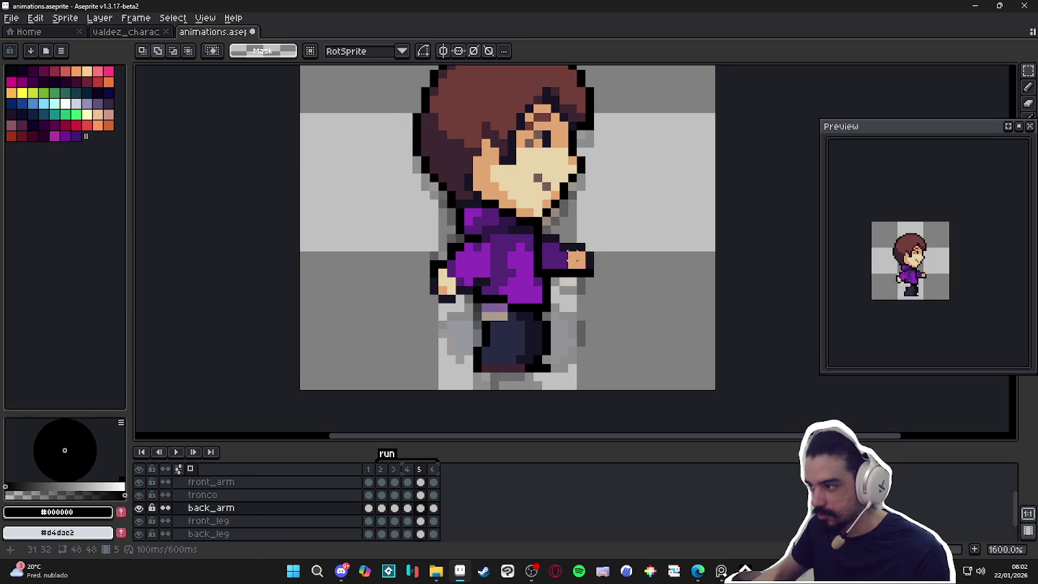
Compare frame 5 with frame 4 and select the front leg.
left_click(408, 470)
left_click(421, 470)
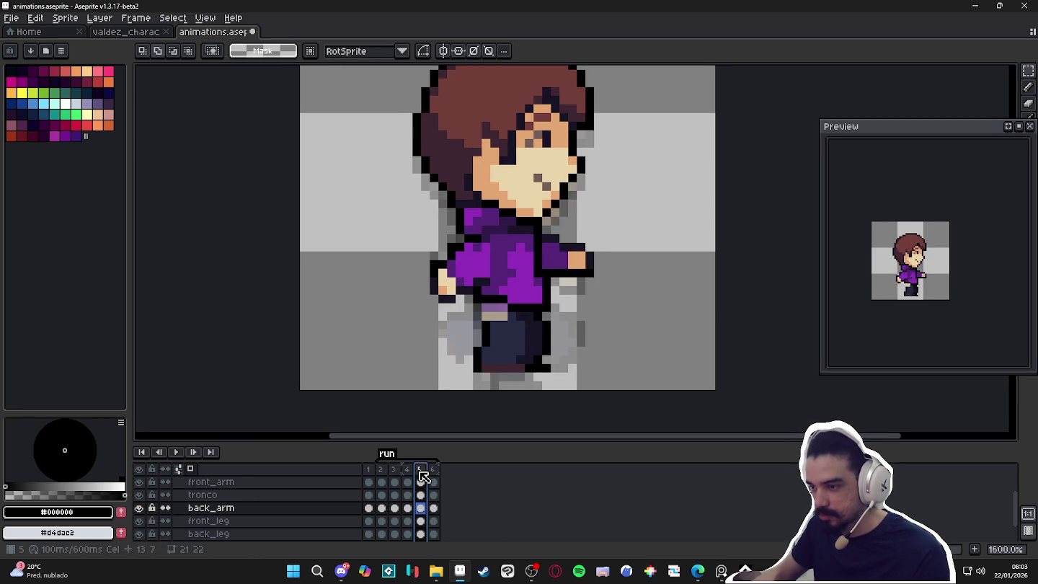
left_click(519, 354, "ctrl")
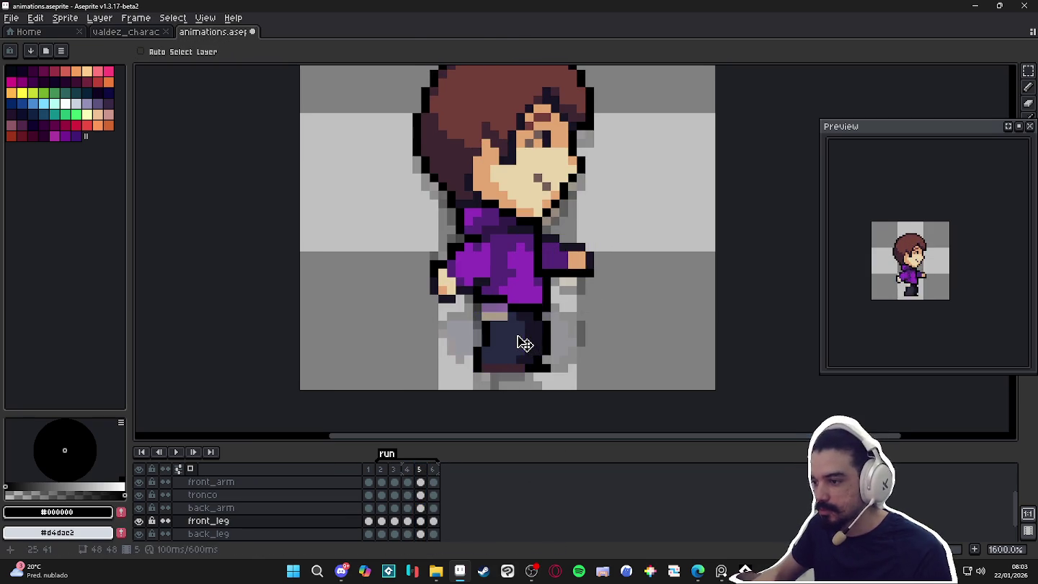
Rotate the front leg about 63° and shift it one pixel right.
mouse_move(529, 310)
left_mouse_down()
mouse_move(489, 325)
mouse_move(531, 323)
left_mouse_up()
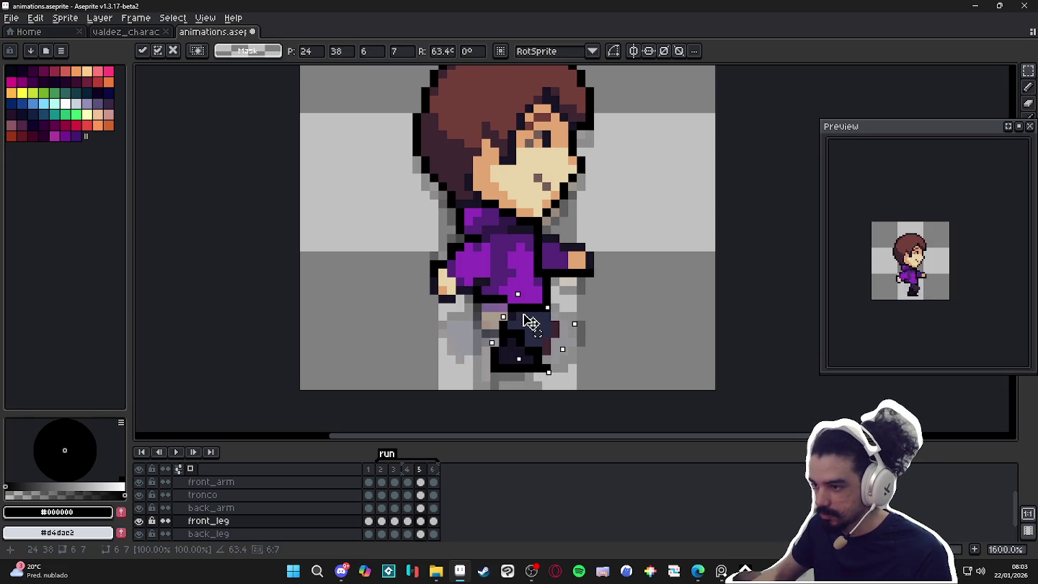
left_click_drag(531, 322, 537, 324)
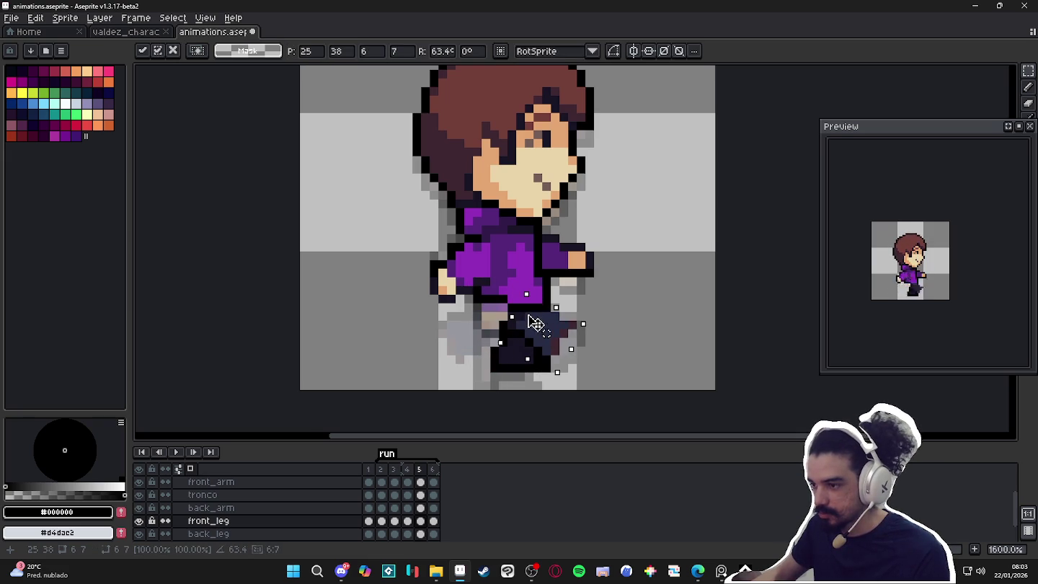
key("ctrl+d")
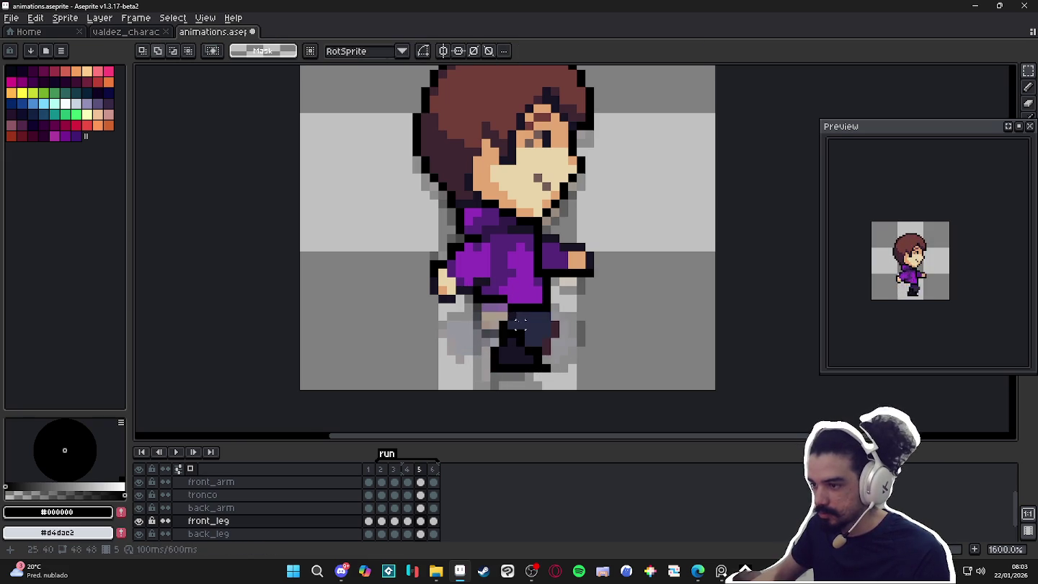
Rotate the back leg backward and move it left and up.
key("alt+Down")
key("ctrl+shift+d")
mouse_move(539, 364)
left_mouse_down()
mouse_move(584, 354)
mouse_move(591, 369)
left_mouse_up()
left_click_drag(507, 358, 467, 345)
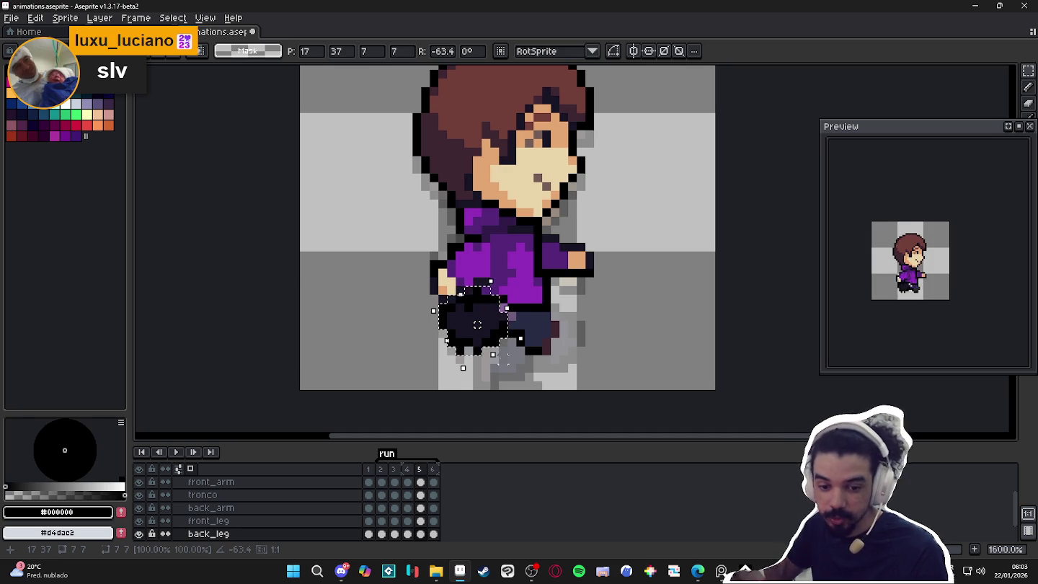
key("ctrl+d")
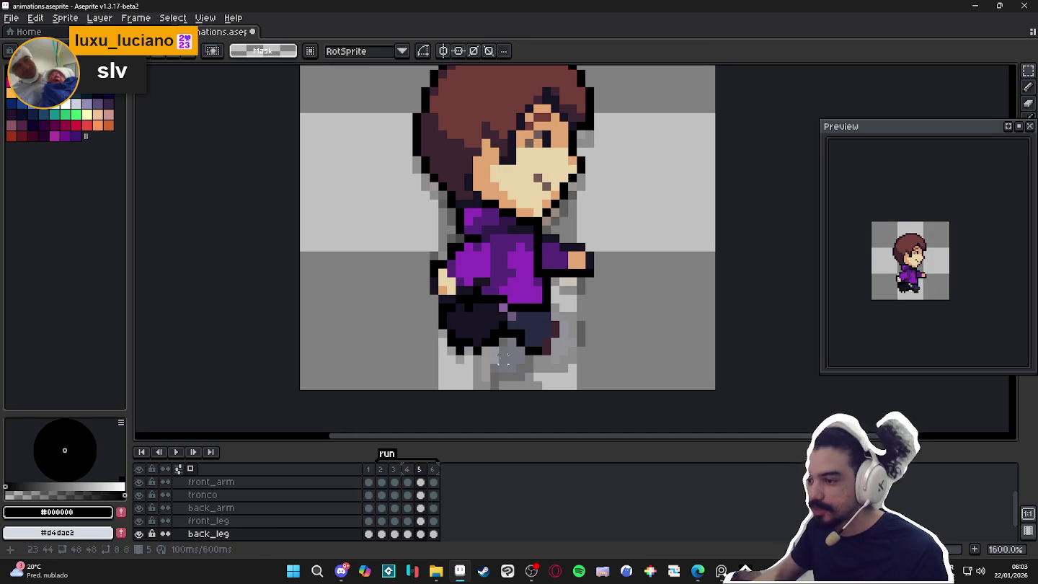
With the pencil, sample the front leg's dark blue, then restore black.
key("b")
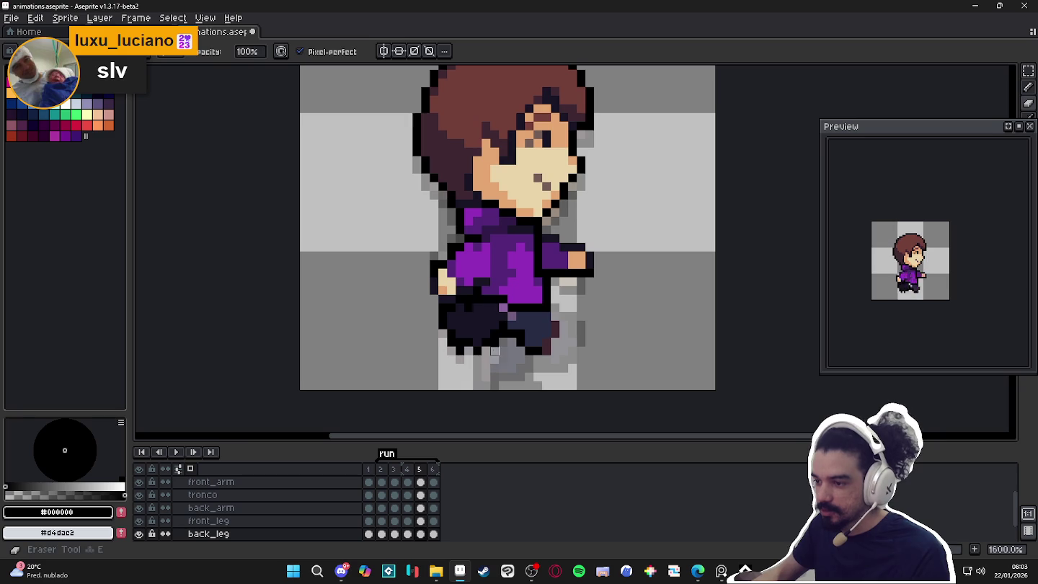
key("alt")
key("alt")
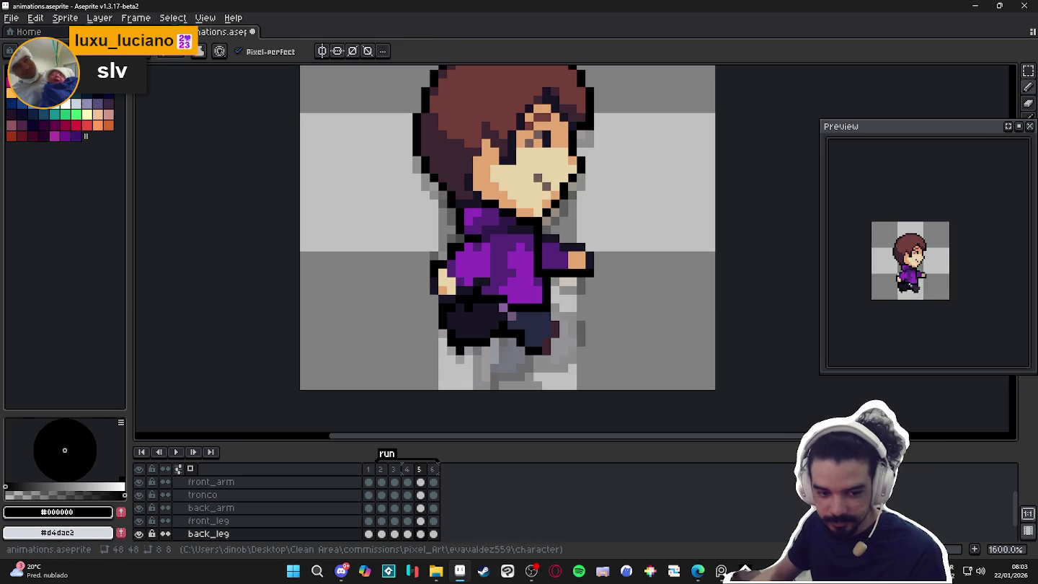
left_click(745, 571)
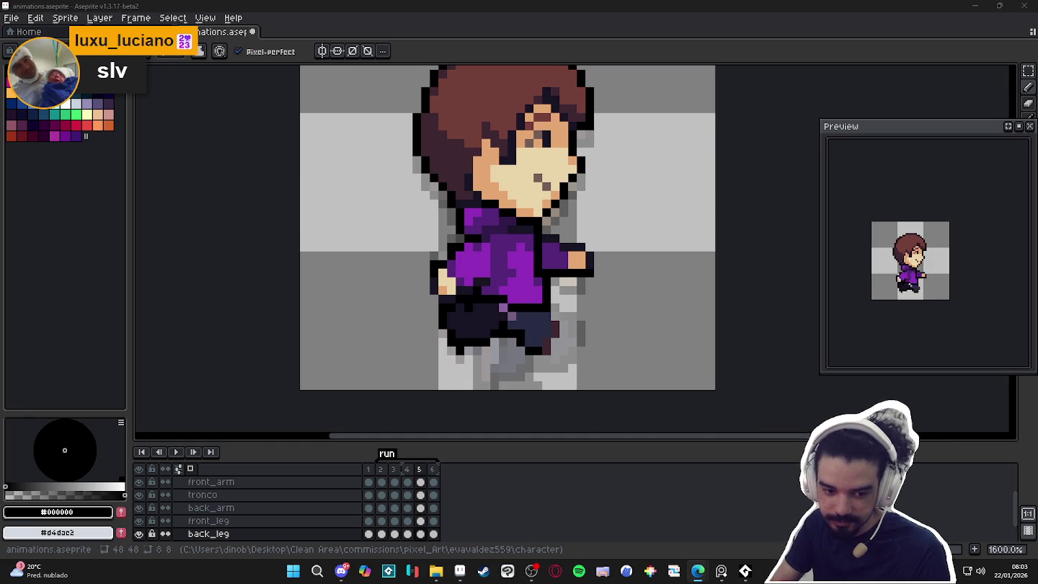
key("alt+Tab")
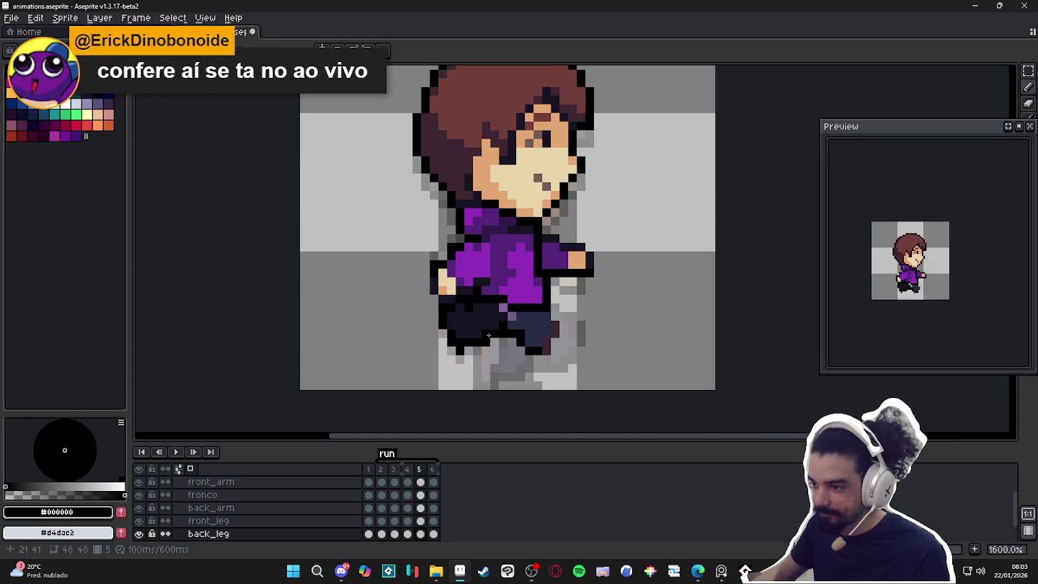
left_click(520, 325, "ctrl")
left_click(519, 326, "alt")
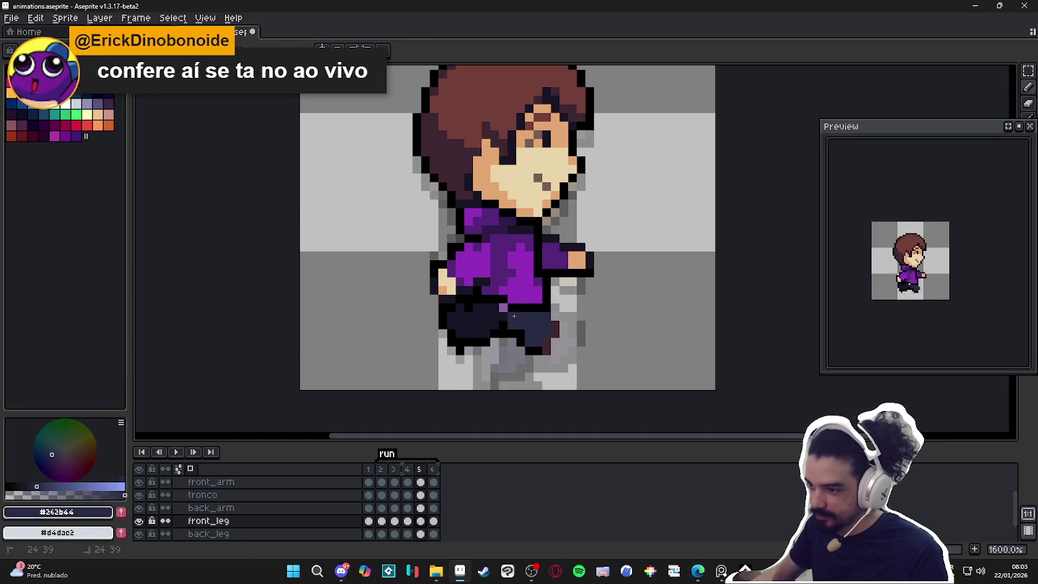
left_click(550, 314, "alt")
Nudge the front leg one pixel right, then on back_leg sample the dark leg, black and #262b44 colours.
key("v")
mouse_move(548, 334)
left_mouse_down()
mouse_move(563, 336)
mouse_move(553, 356)
left_mouse_up()
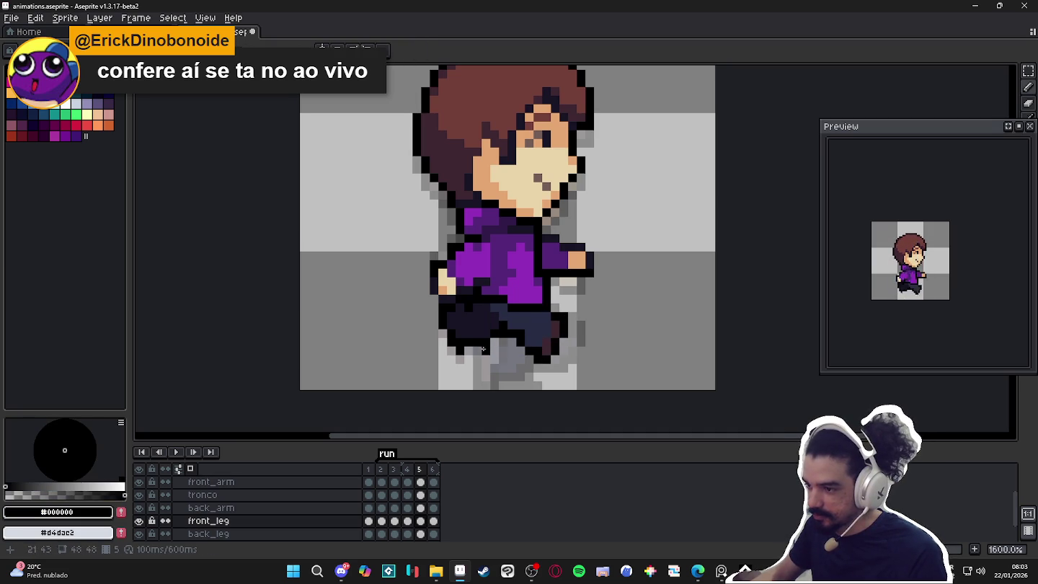
left_click(469, 329, "ctrl")
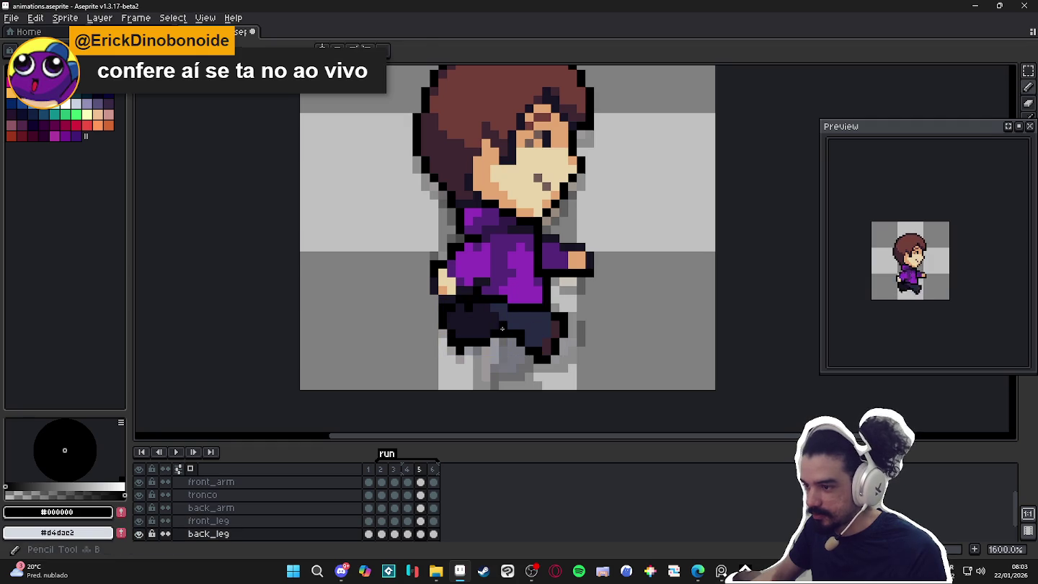
left_click(459, 344, "alt")
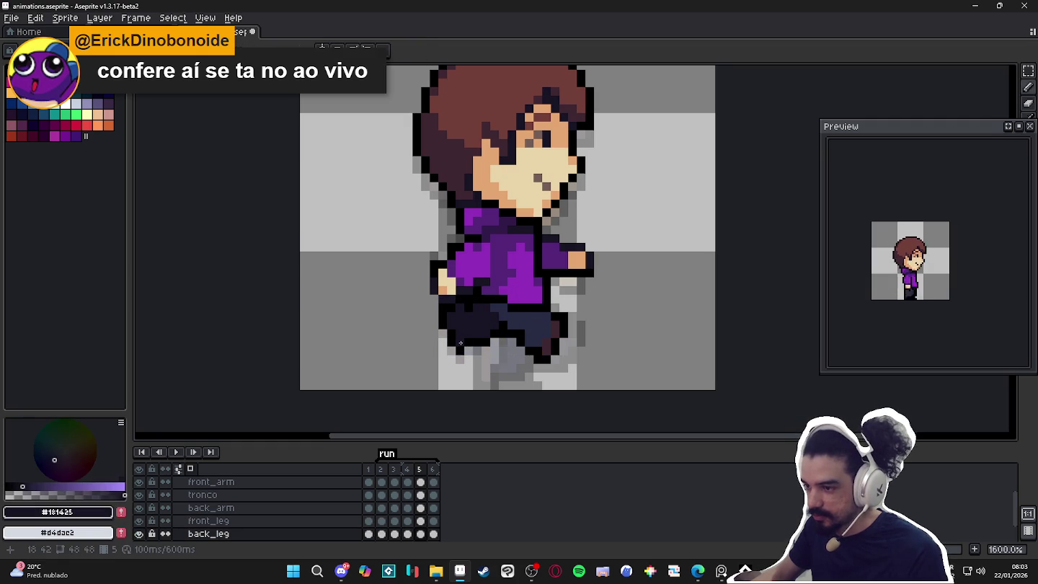
left_click(455, 349, "alt")
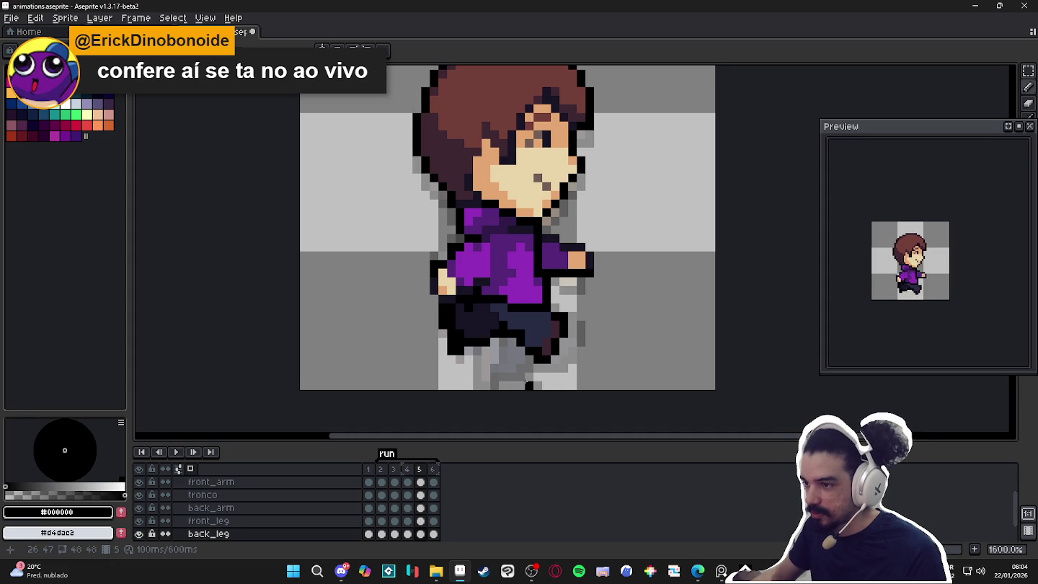
left_click(526, 338, "alt")
Compare the frame 5 pose against frames 1, 2, 4 and 6.
scroll(570, 346, "down", 1)
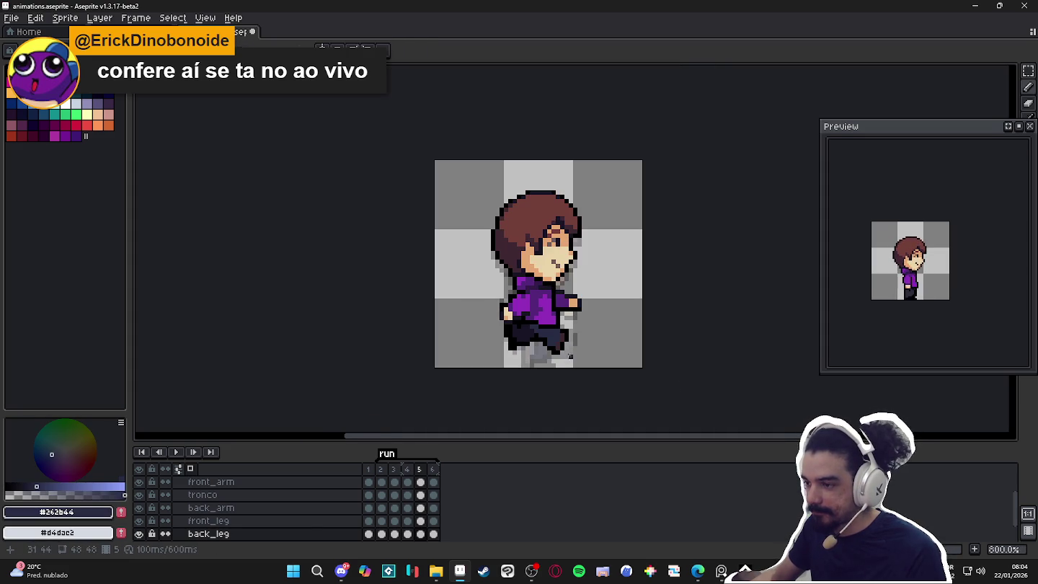
left_click(407, 470)
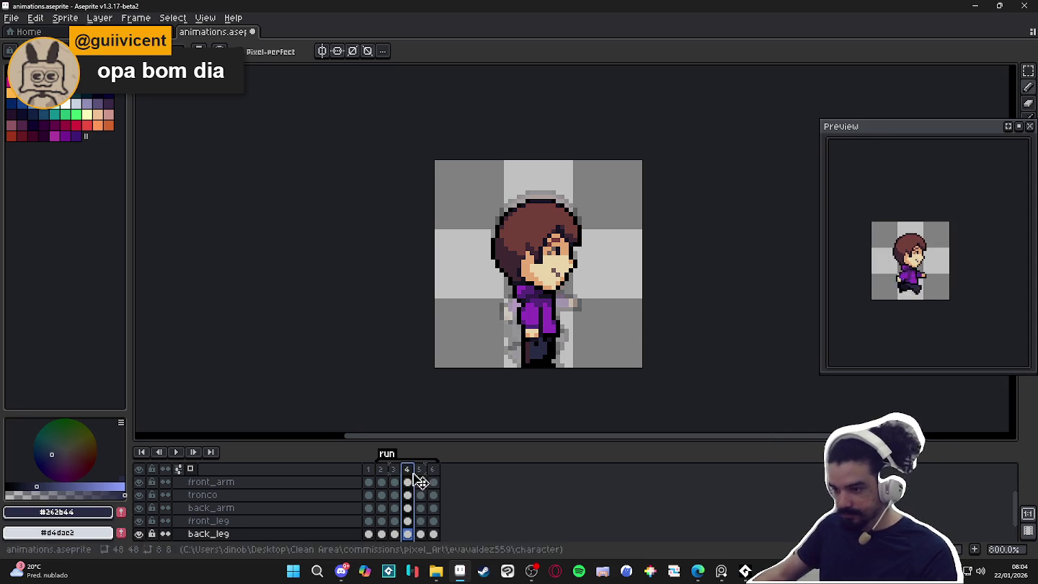
left_click(423, 471)
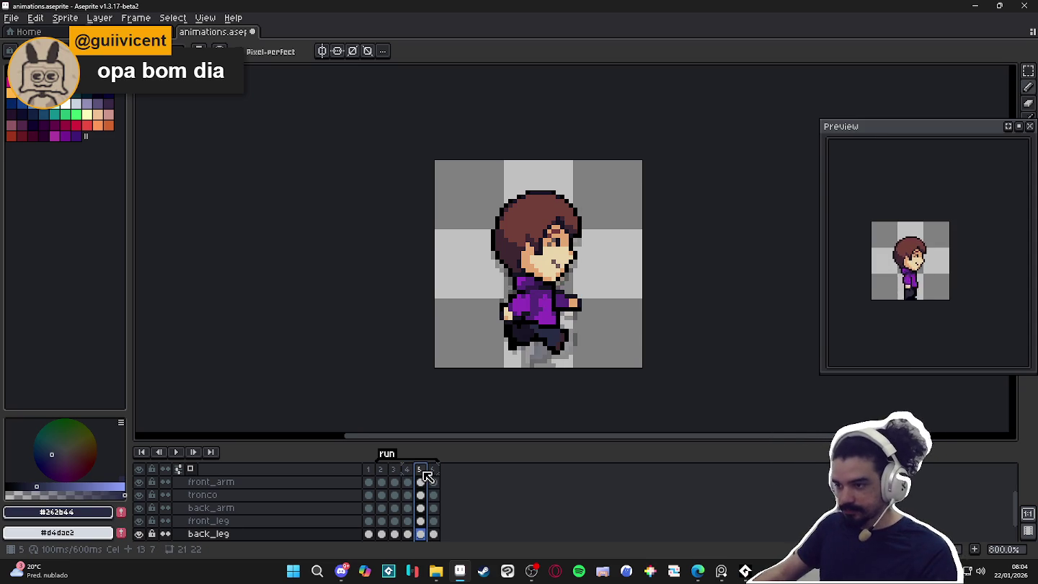
left_click(382, 472)
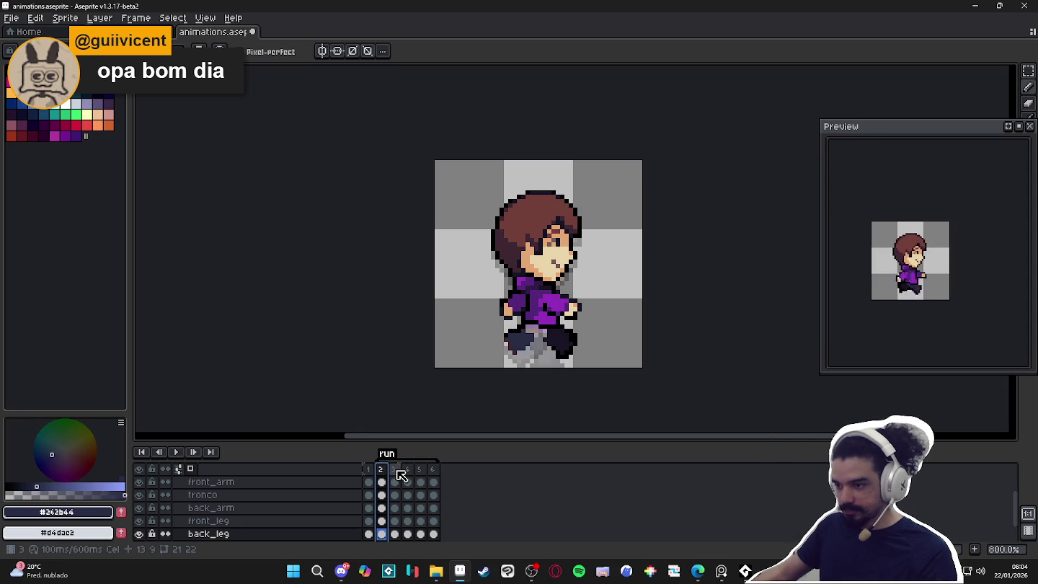
left_click(421, 472)
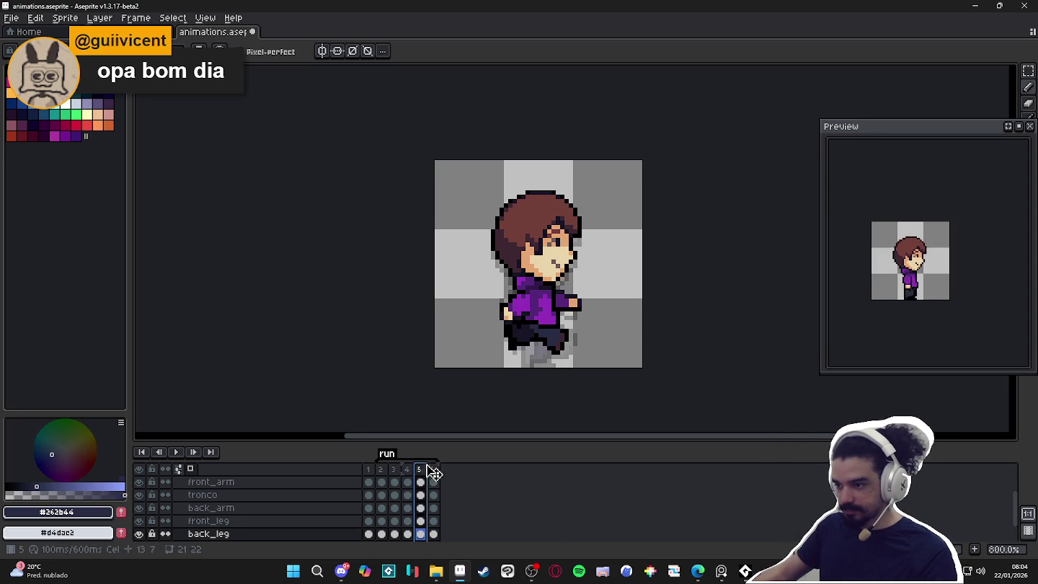
left_click(369, 472)
left_click(382, 472)
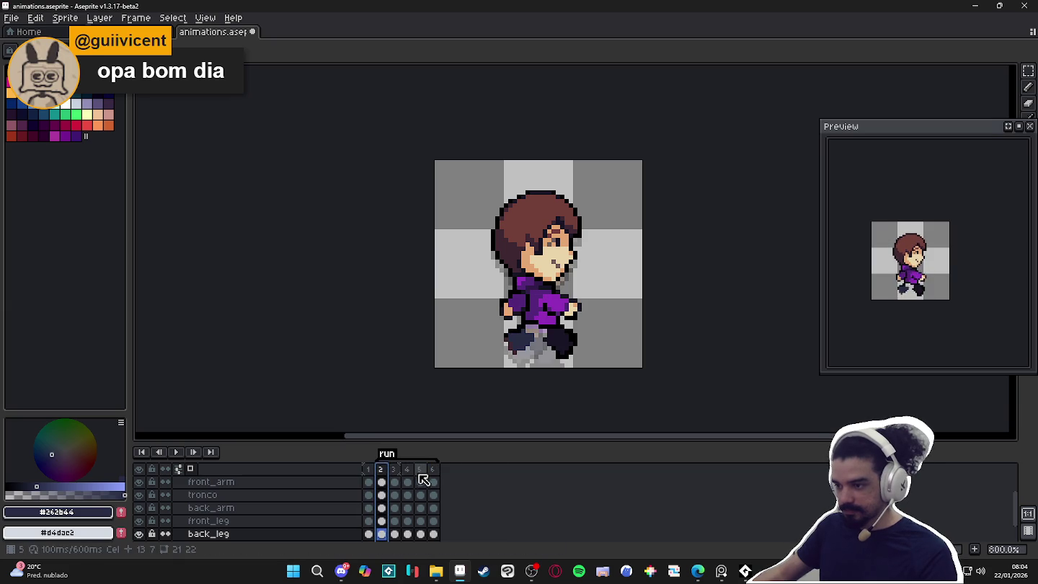
left_click(422, 473)
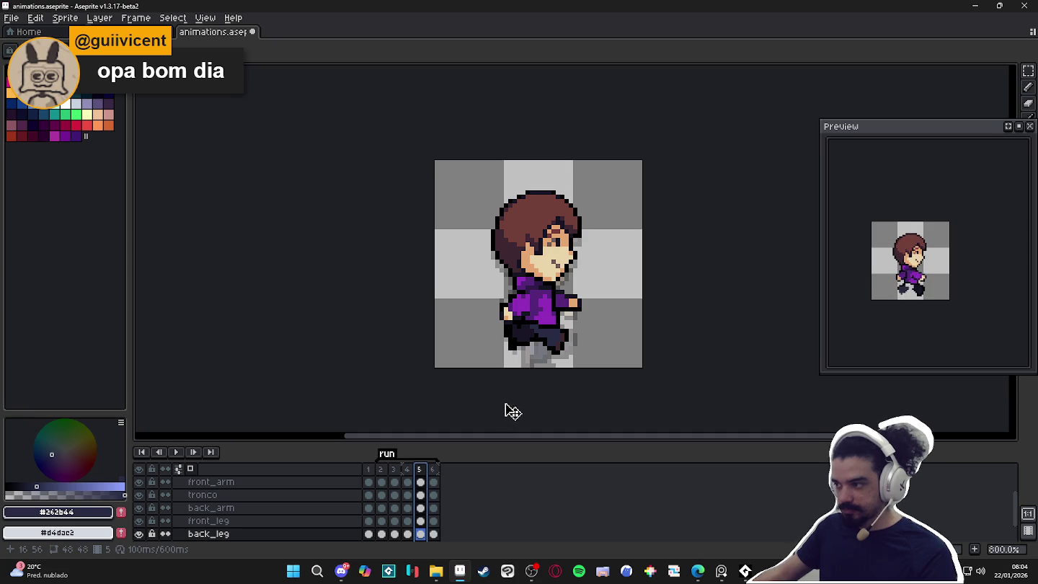
left_click(410, 472)
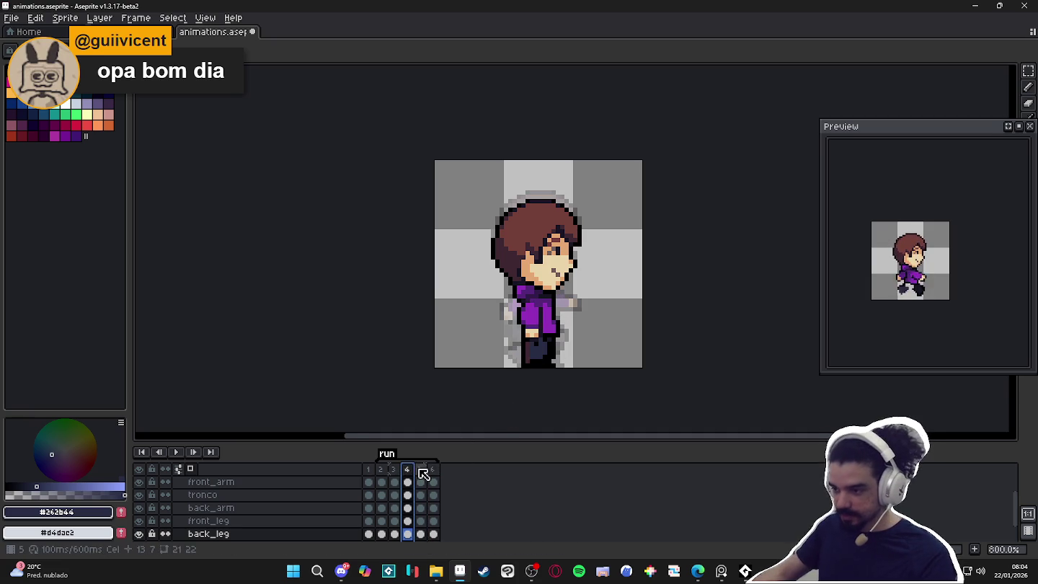
left_click(421, 471)
left_click(434, 480)
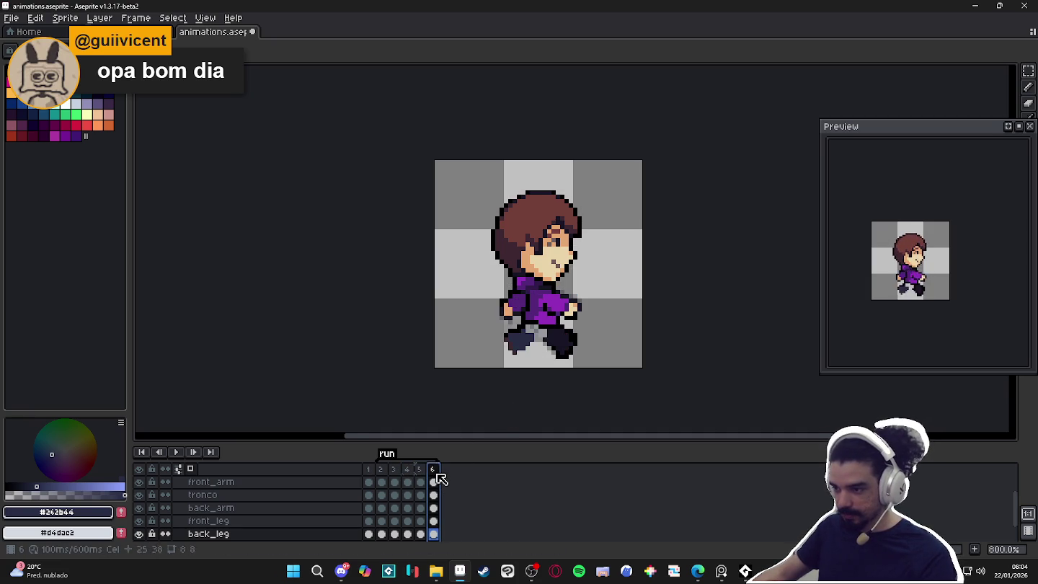
left_click(421, 470)
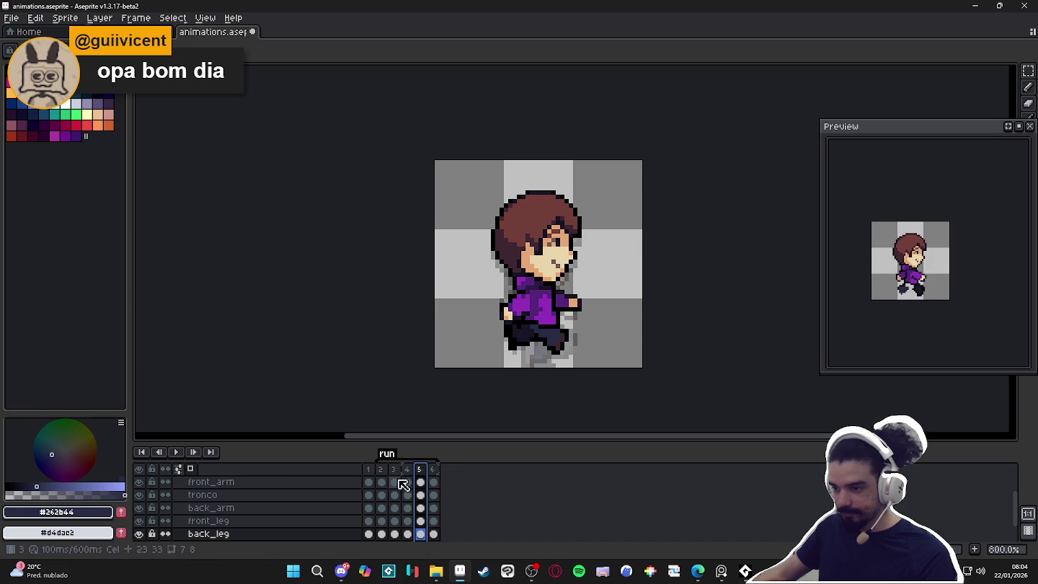
left_click(408, 470)
left_click(423, 478)
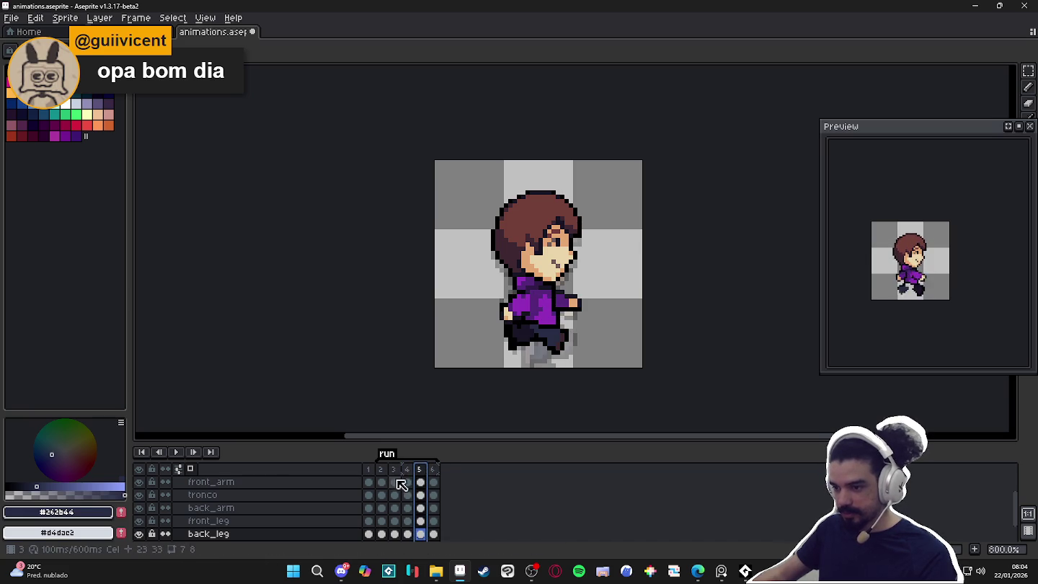
Step back and forth through frames 1–4, ending on frame 1.
left_click(372, 470)
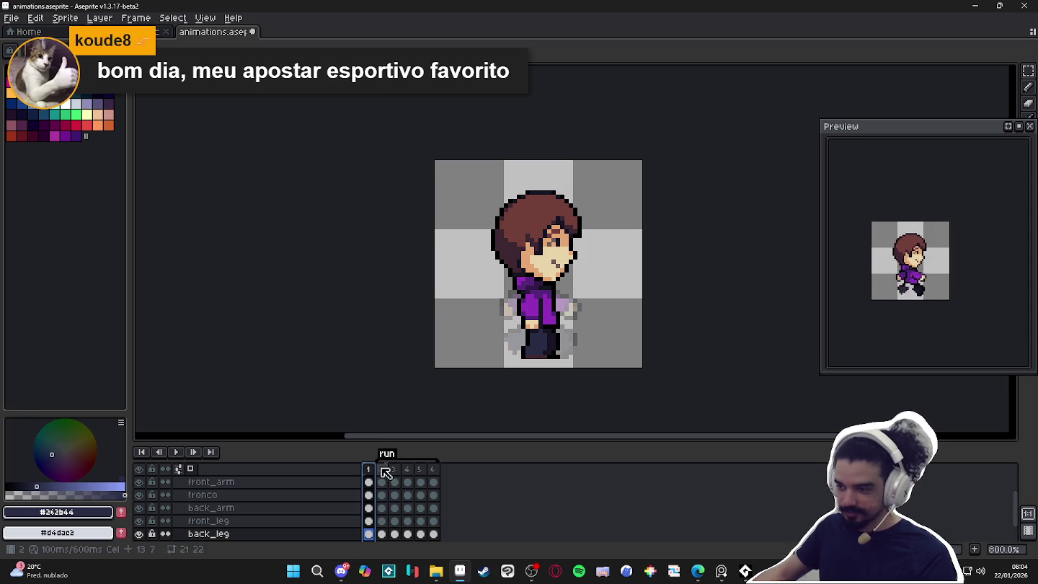
left_click(382, 469)
left_click(393, 469)
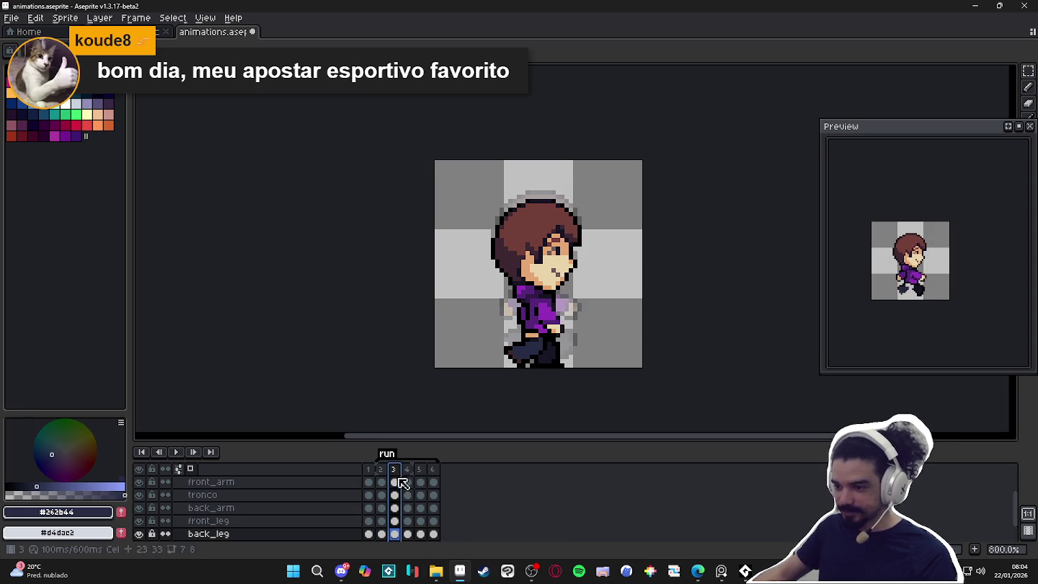
left_click(385, 471)
left_click(396, 469)
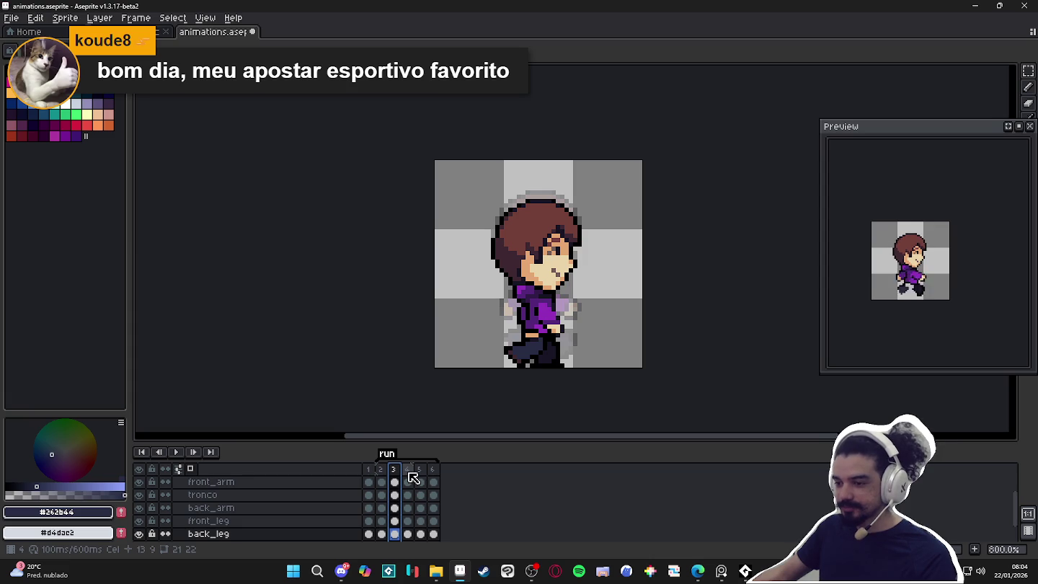
left_click(408, 472)
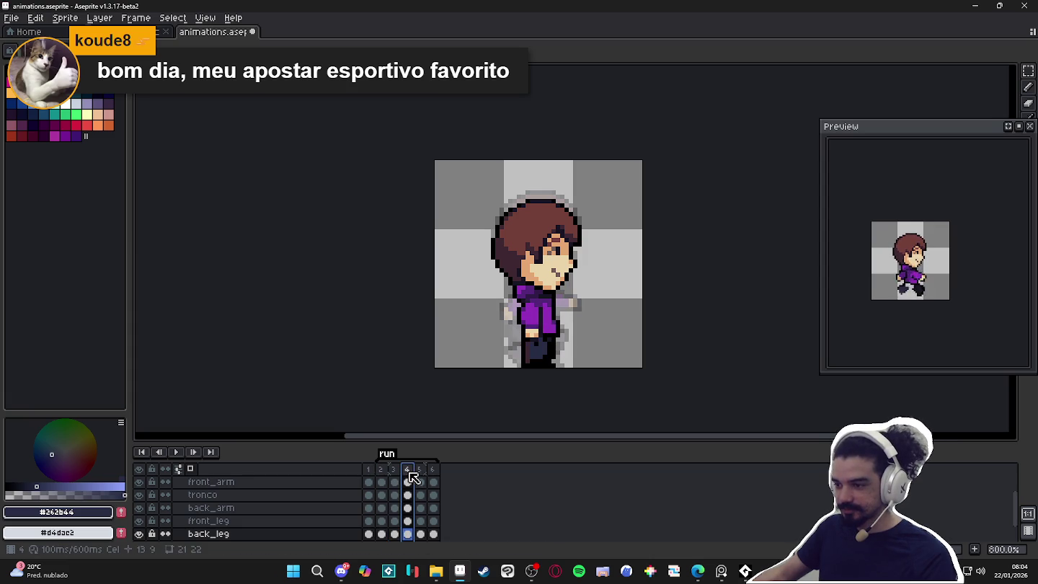
left_click(393, 469)
left_click(382, 470)
left_click(394, 469)
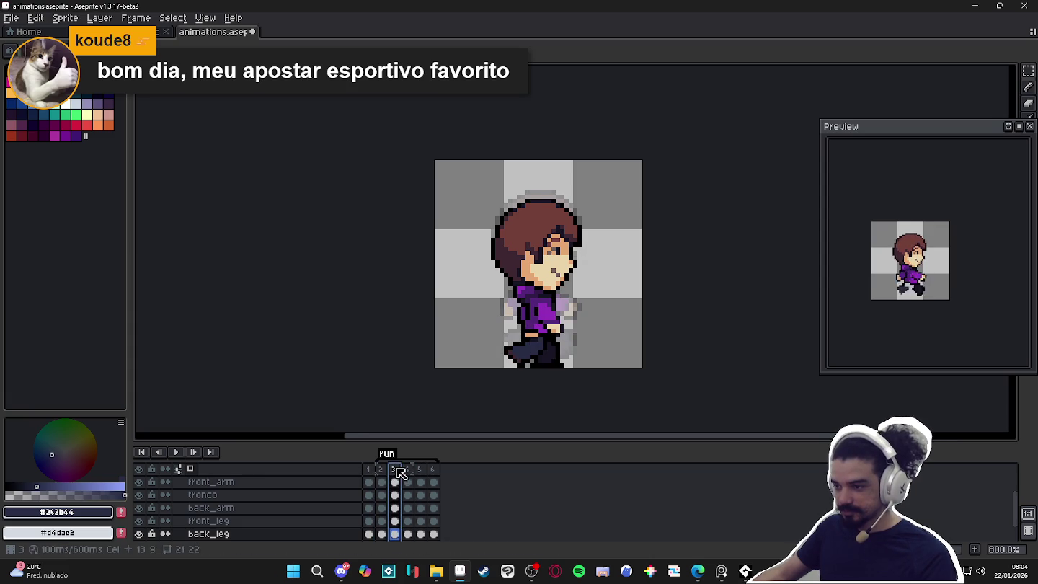
left_click(409, 474)
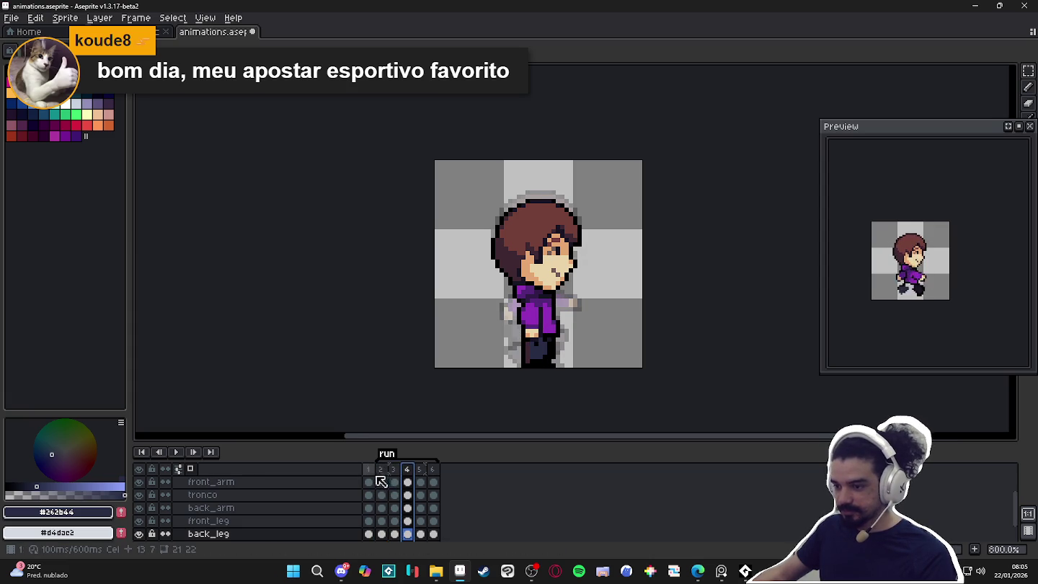
left_click(369, 470)
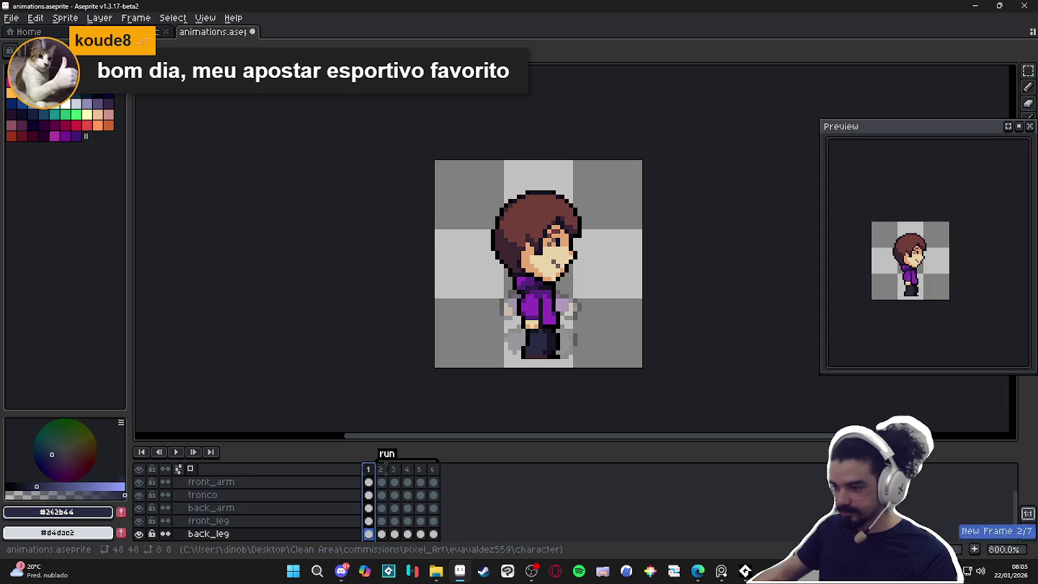
Add a new frame duplicating frame 1 with Alt+N and view frames 5 and 6.
key("alt+n")
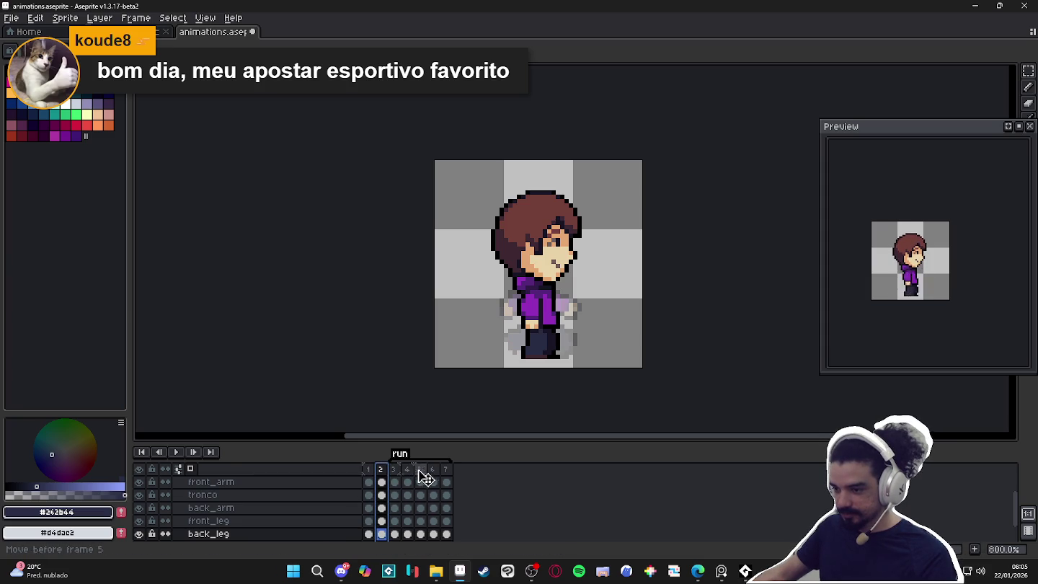
left_click(426, 477)
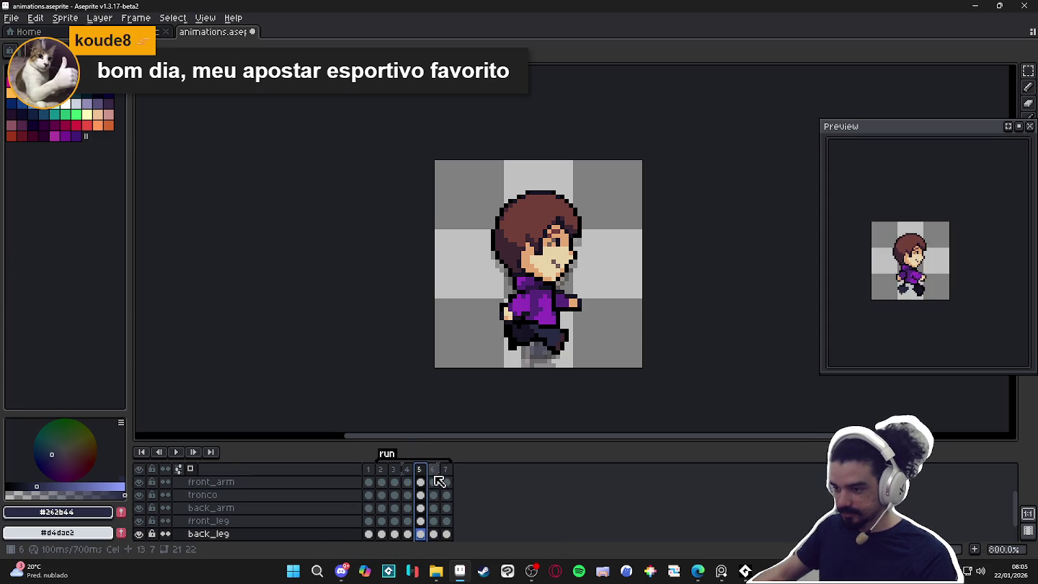
left_click(432, 478)
Select frame 6's cels from cabeca to back_leg and move the character down 2 pixels.
scroll(436, 487, "up", 2)
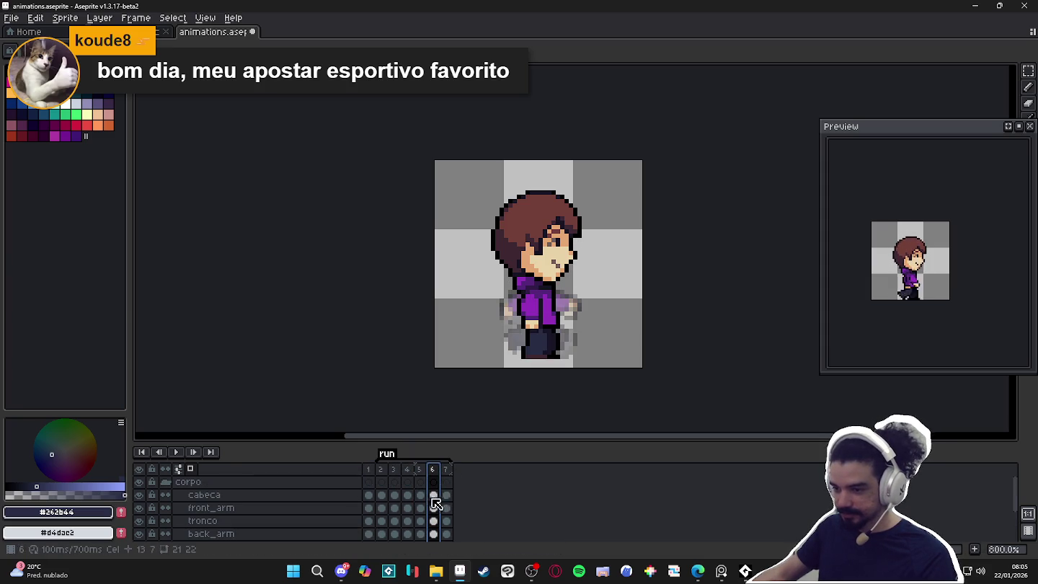
left_click(434, 496)
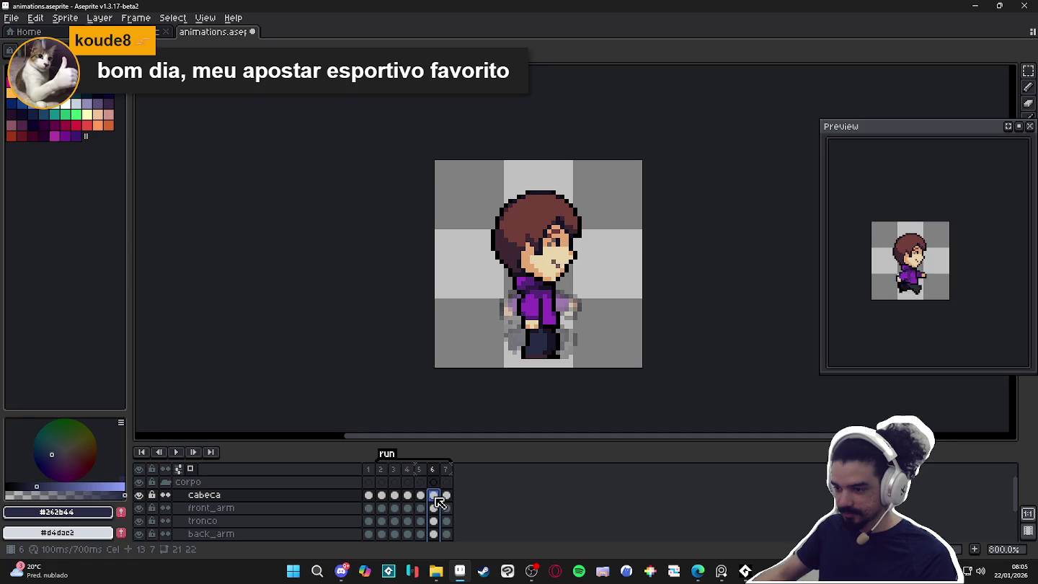
scroll(435, 505, "down", 2)
left_click(436, 522)
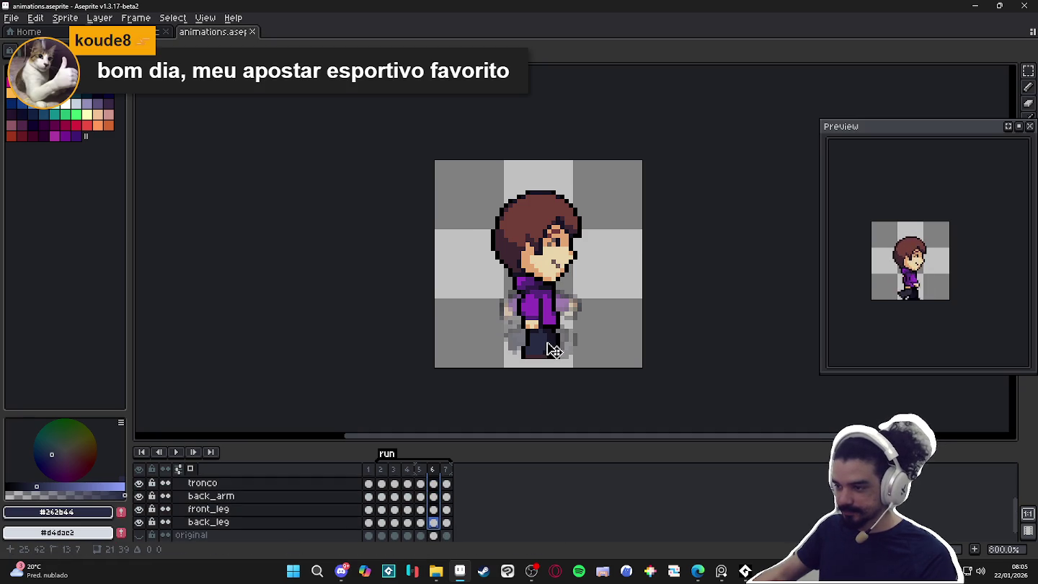
left_click_drag(553, 350, 553, 358)
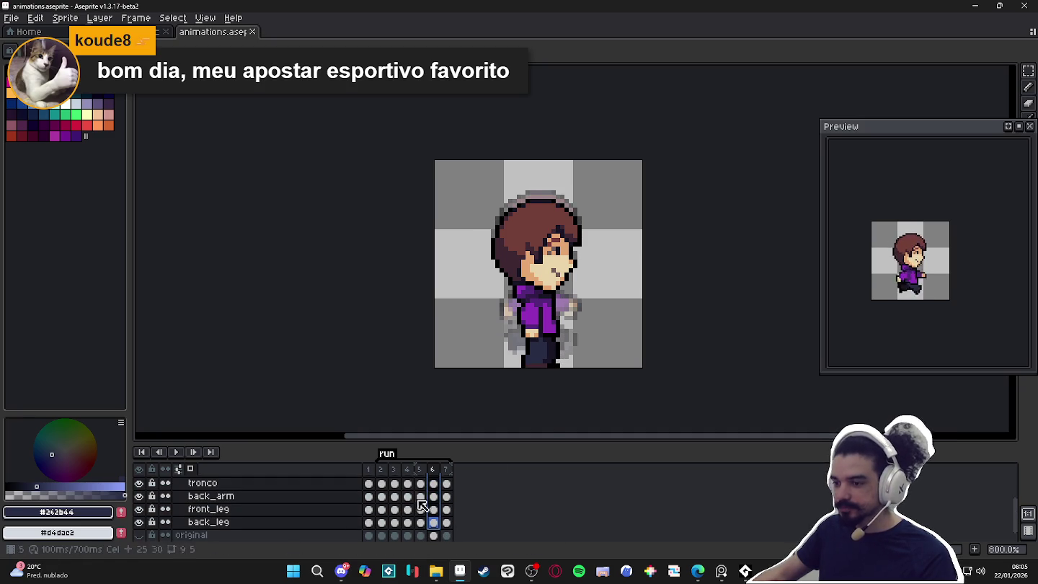
left_click(381, 470)
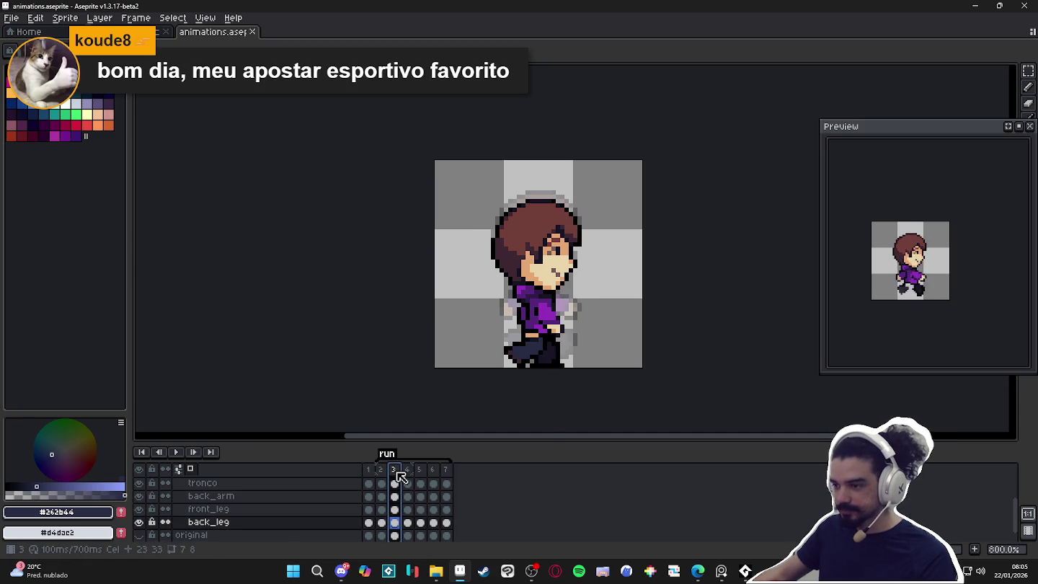
left_click(435, 472)
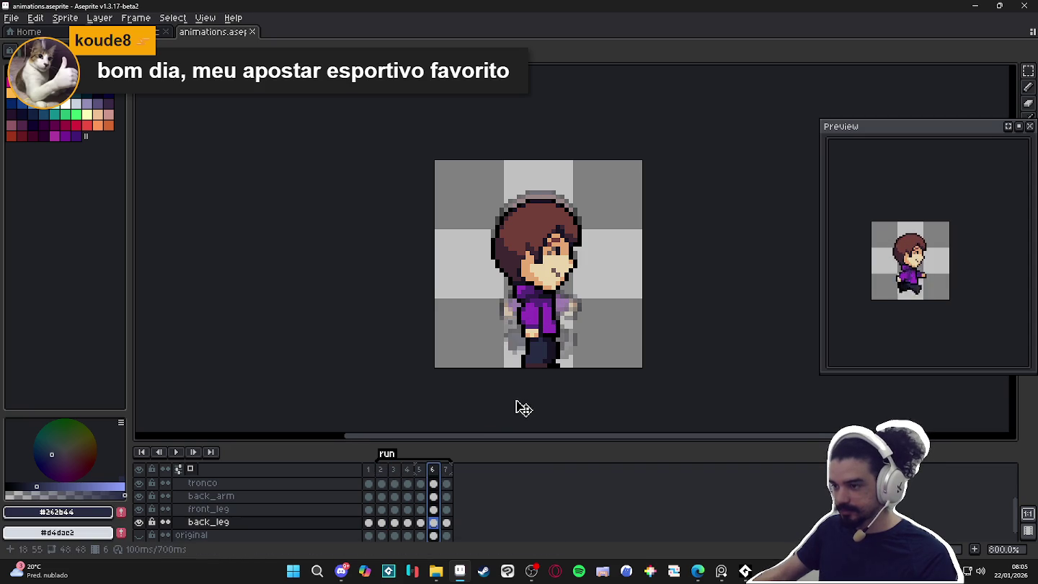
left_click(540, 355, "ctrl")
scroll(540, 355, "up", 2)
Clear the leg selection and return to run frame 6.
scroll(537, 356, "up", 3)
key("m")
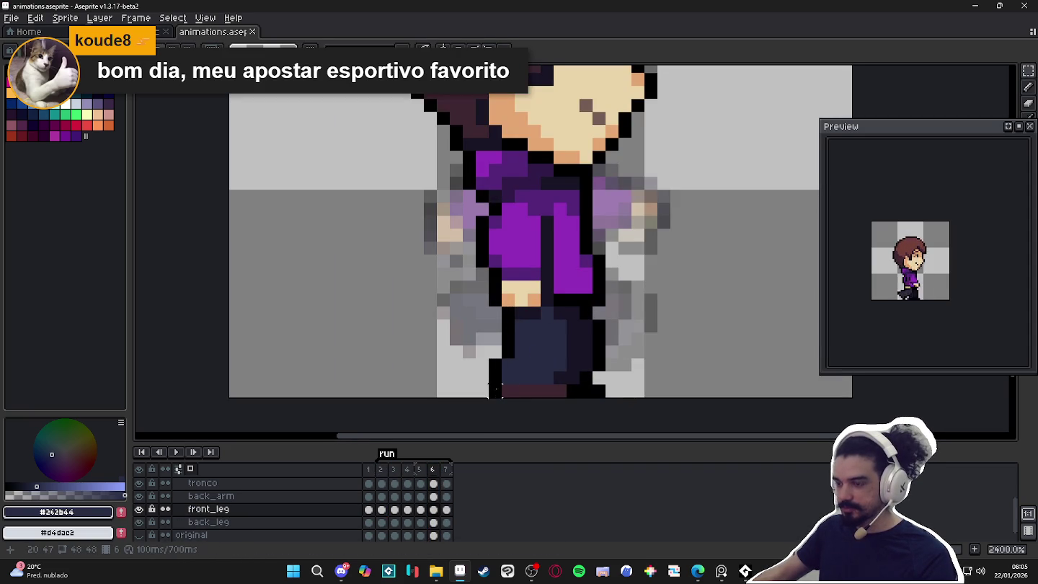
scroll(494, 390, "down", 3)
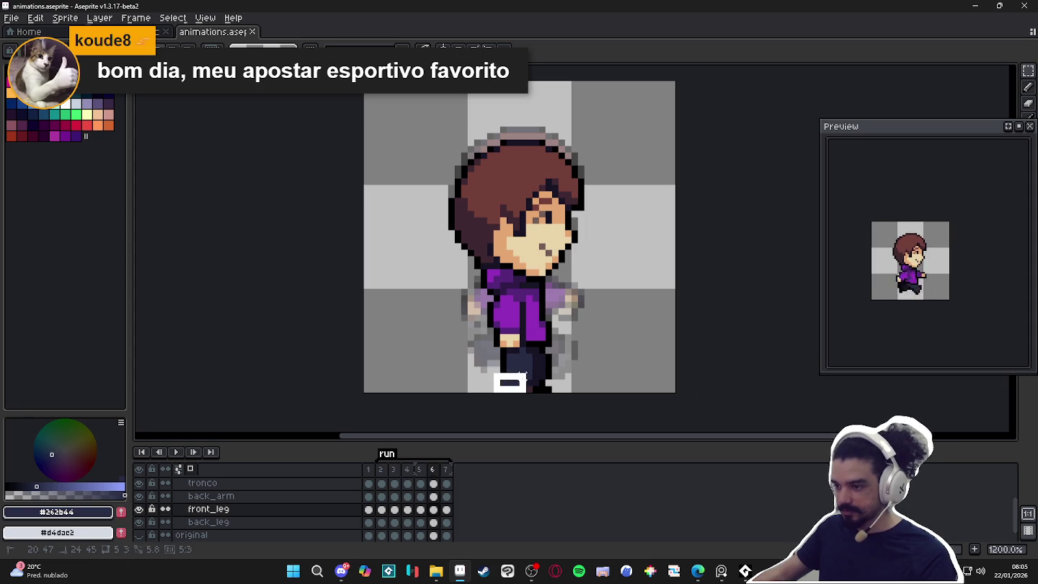
left_click(493, 401)
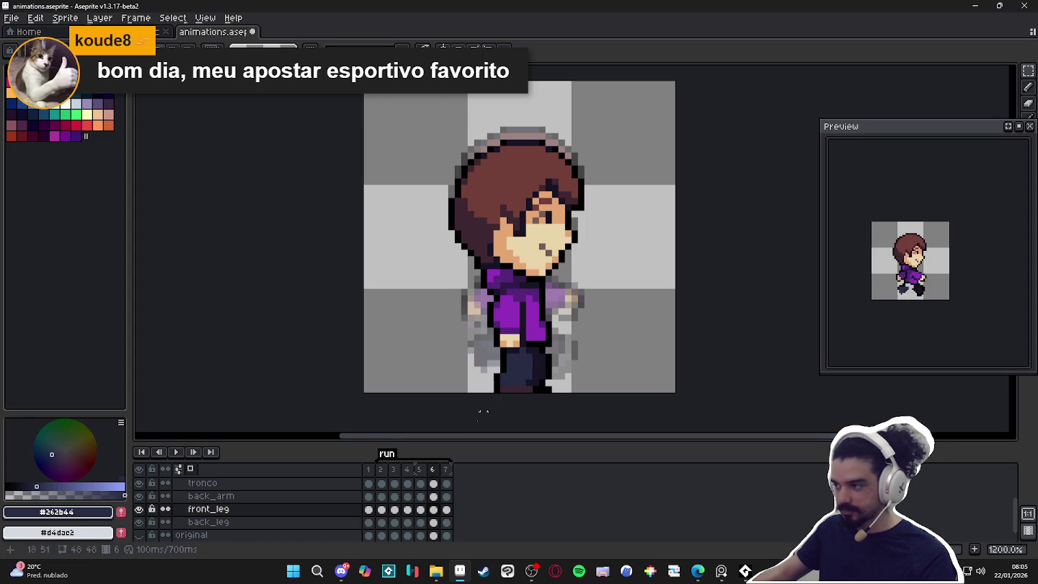
left_click(421, 469)
left_click(434, 469)
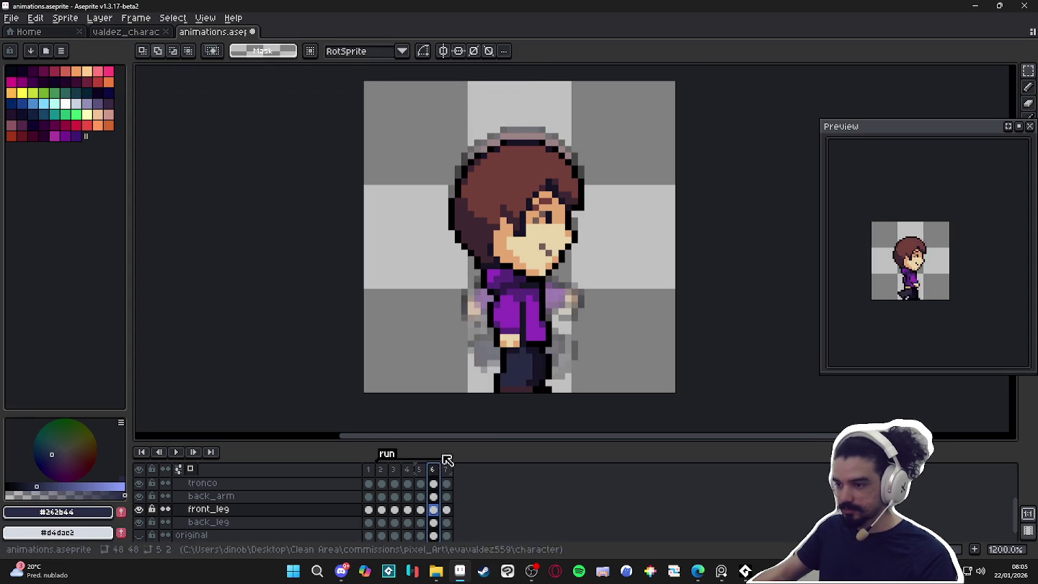
key("v")
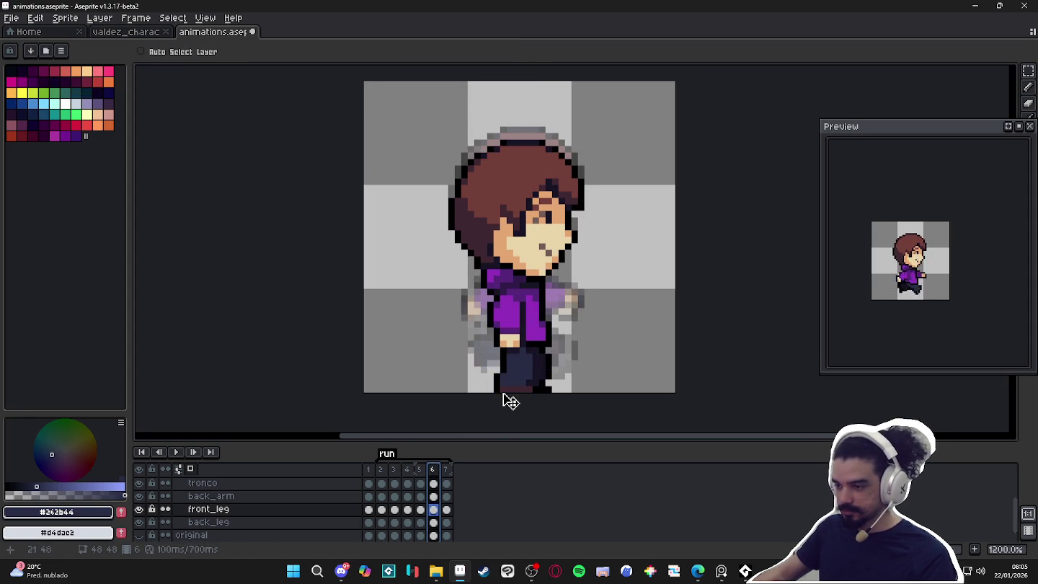
Select and reposition the lower front leg in frame 6, undoing an accidental tilt.
key("m")
mouse_move(495, 393)
left_mouse_down()
mouse_move(535, 369)
mouse_move(535, 355)
left_mouse_up()
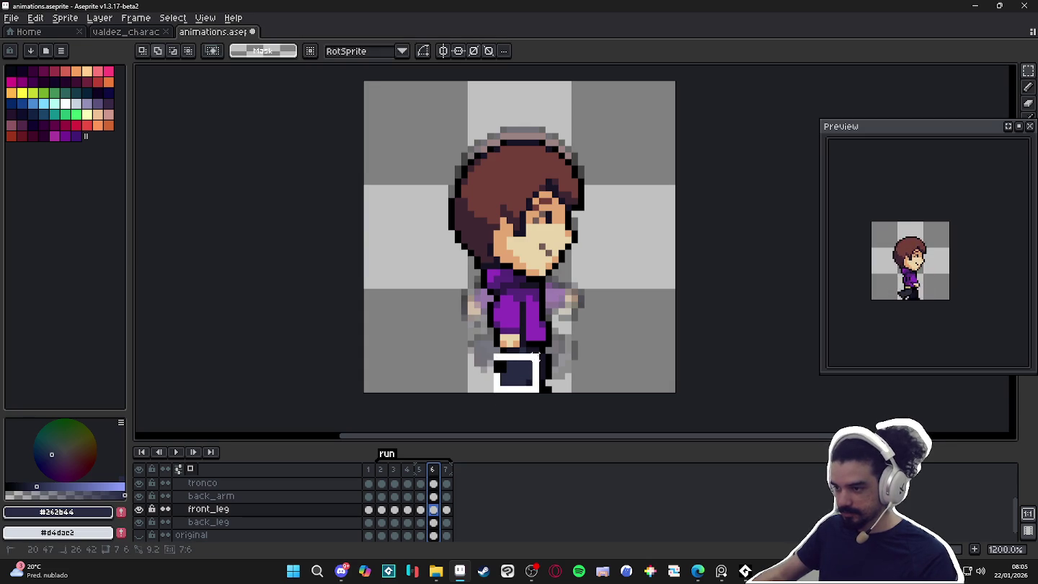
left_click(495, 367)
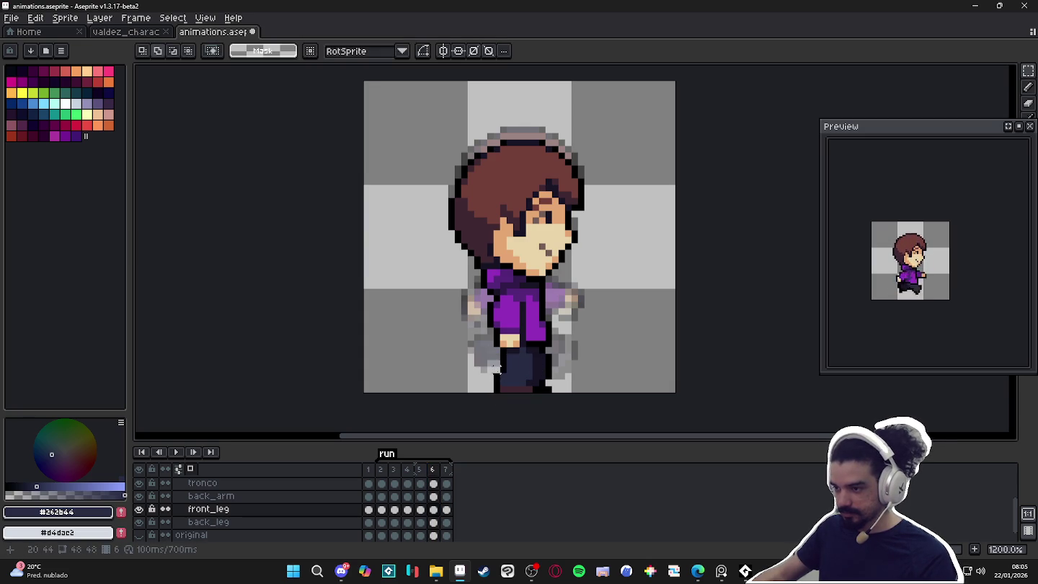
left_click_drag(493, 376, 545, 333)
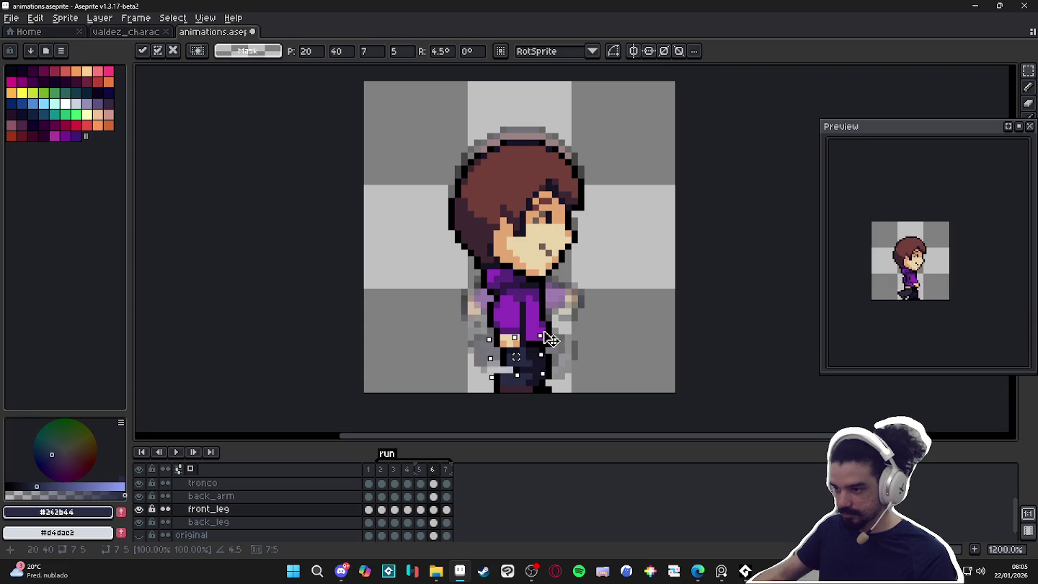
key("ctrl+z")
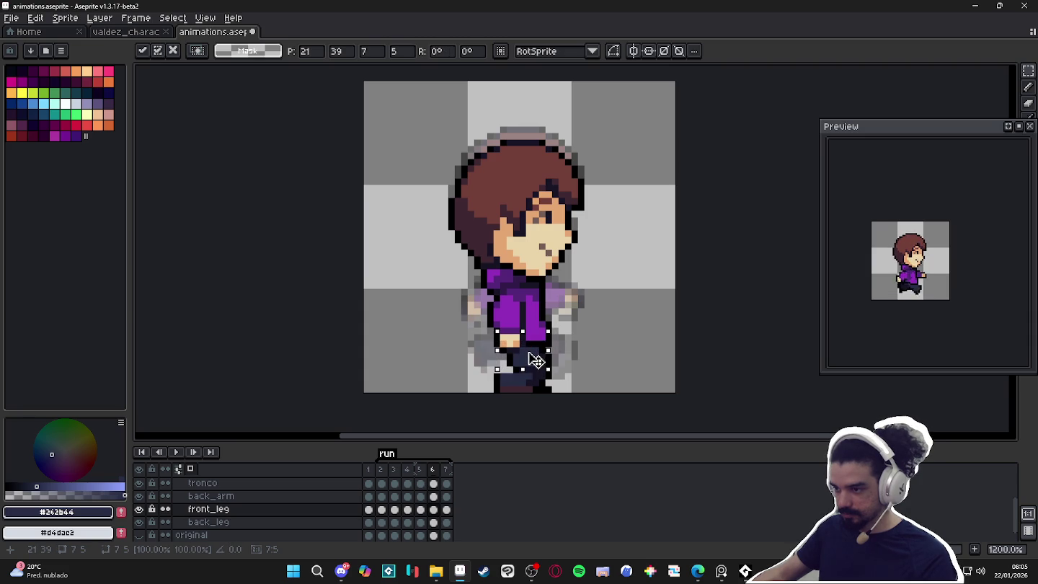
key("v")
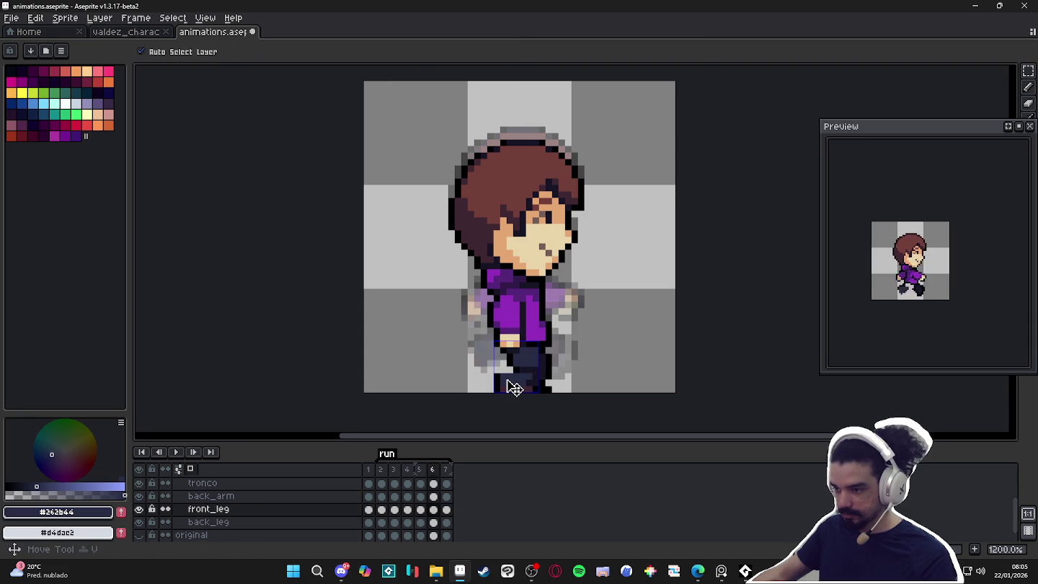
key("m")
left_click_drag(494, 375, 530, 387)
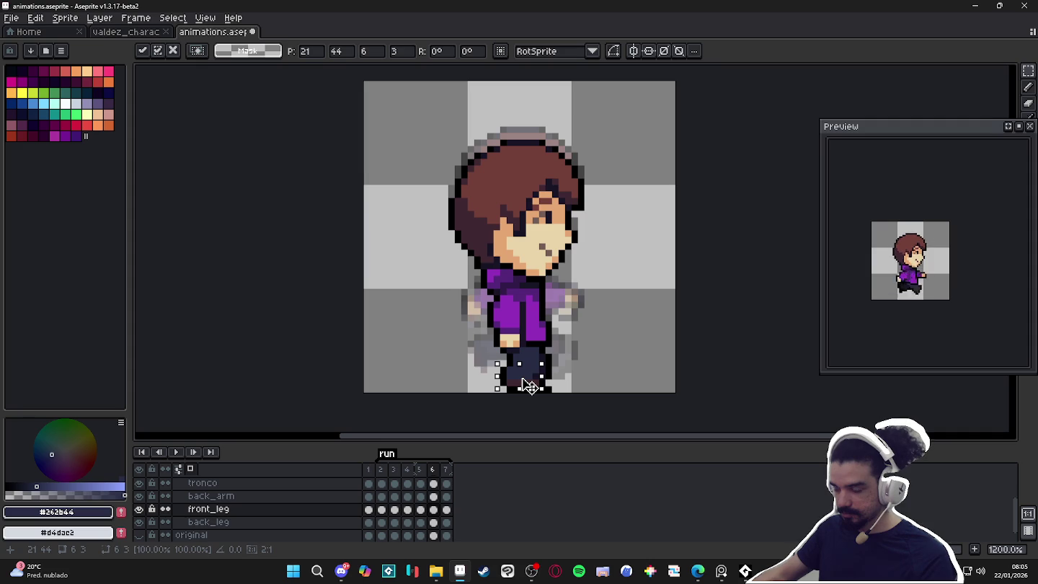
key("b")
Draw a black outline pixel on the front leg, then compare frame 6 with frame 3.
scroll(533, 382, "up", 3)
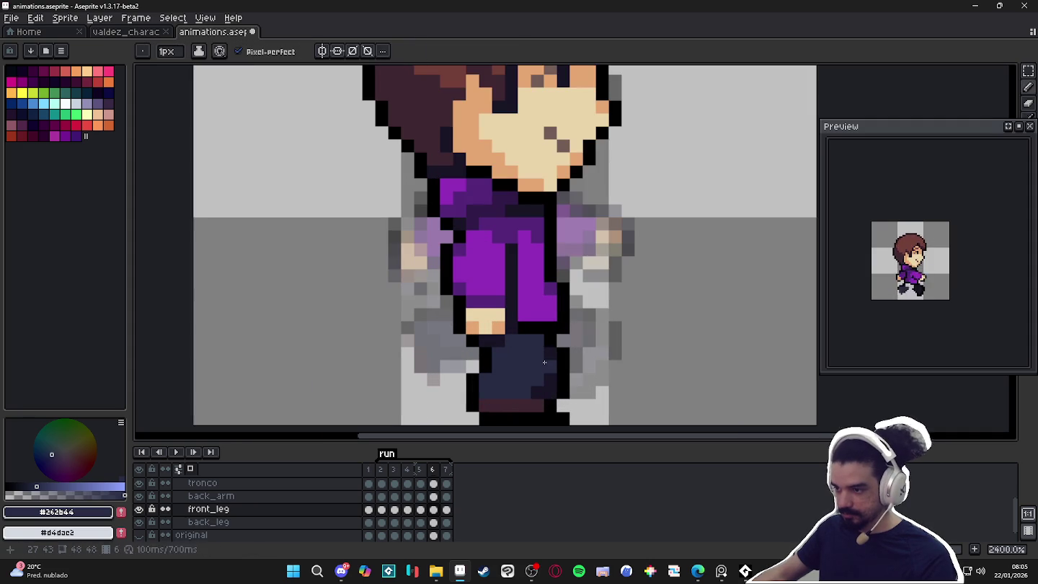
left_click(487, 351, "alt")
left_click(497, 353)
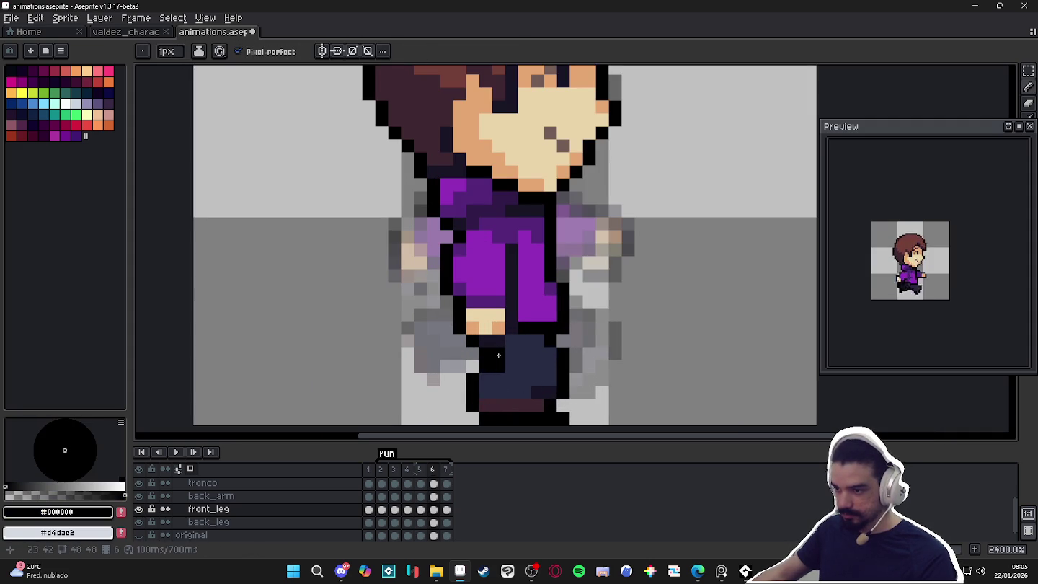
scroll(498, 410, "down", 2)
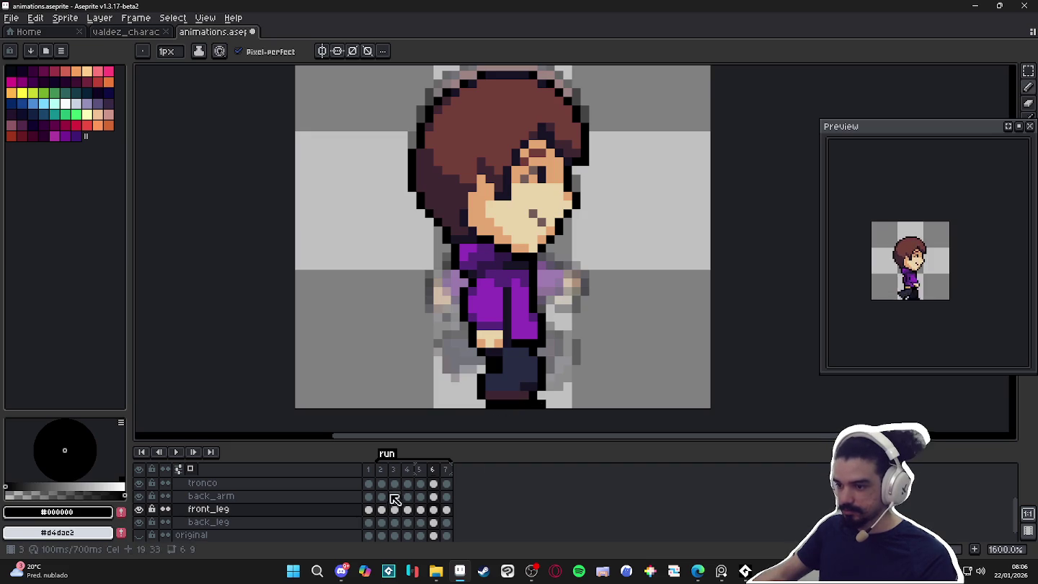
left_click(394, 470)
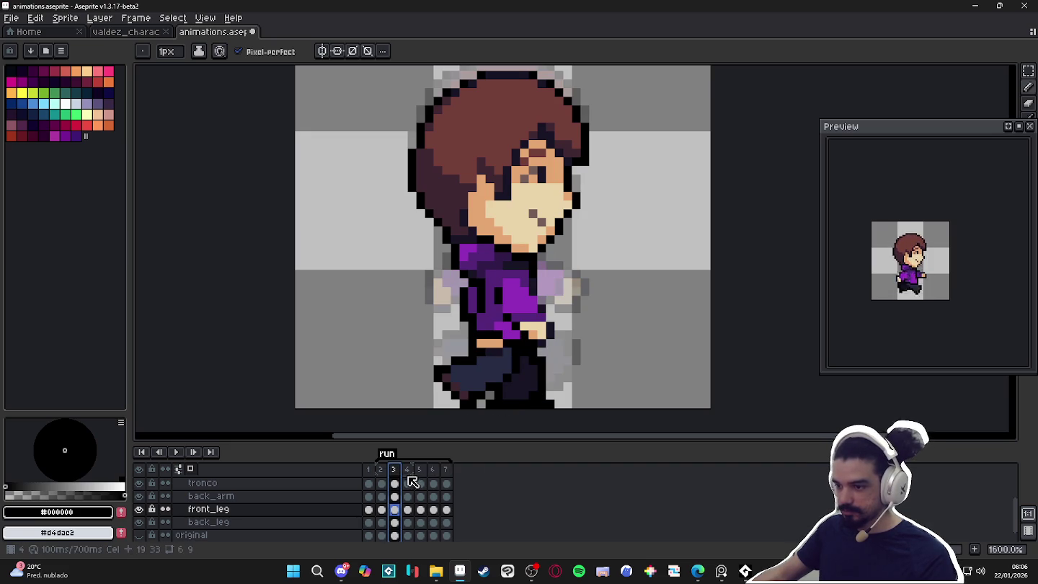
left_click(434, 470)
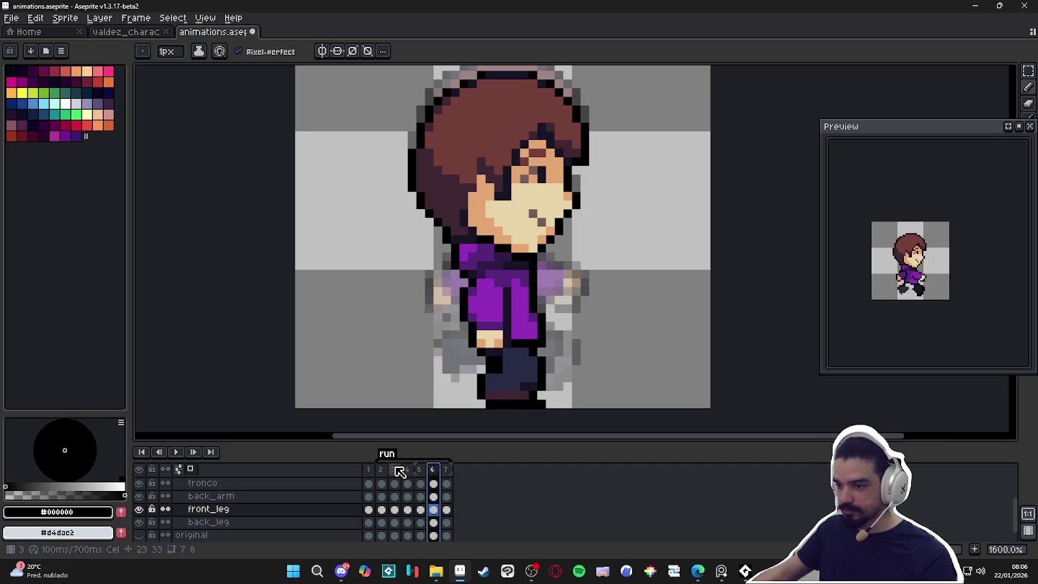
left_click(395, 470)
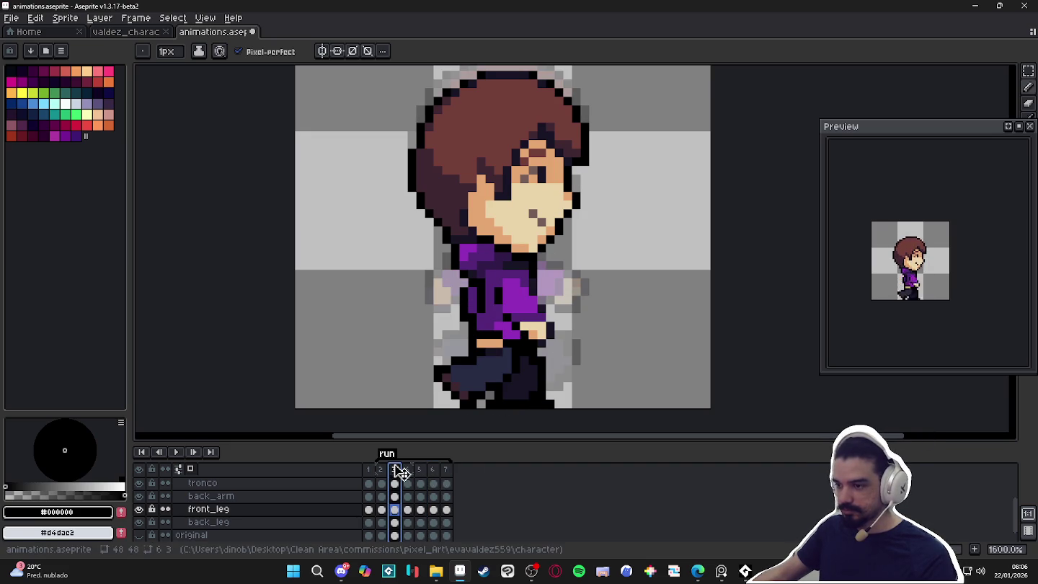
left_click(434, 470)
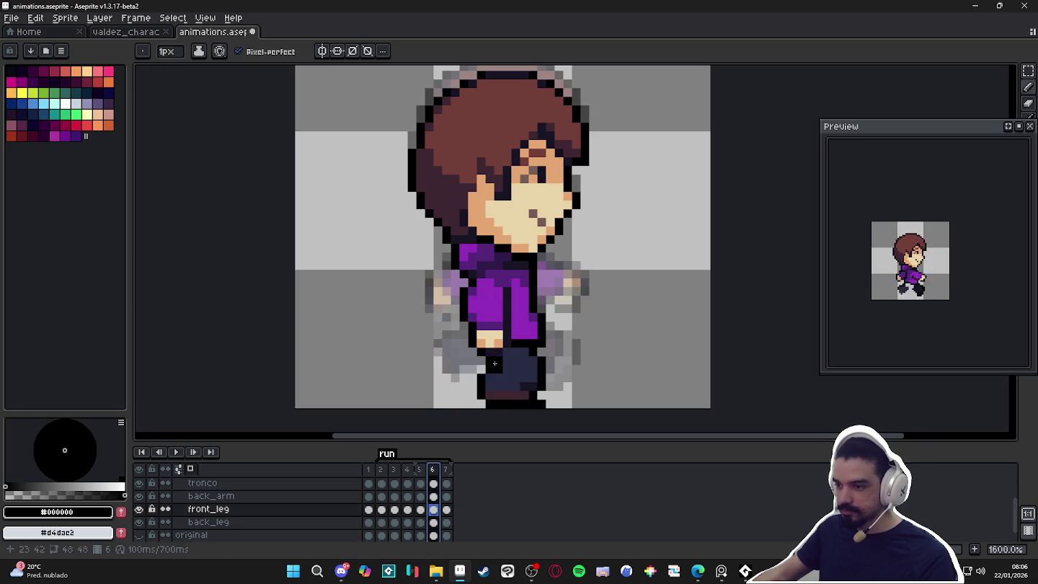
Select the frame 6 cels from cabeca down to back_leg.
key("v")
scroll(427, 515, "up", 3)
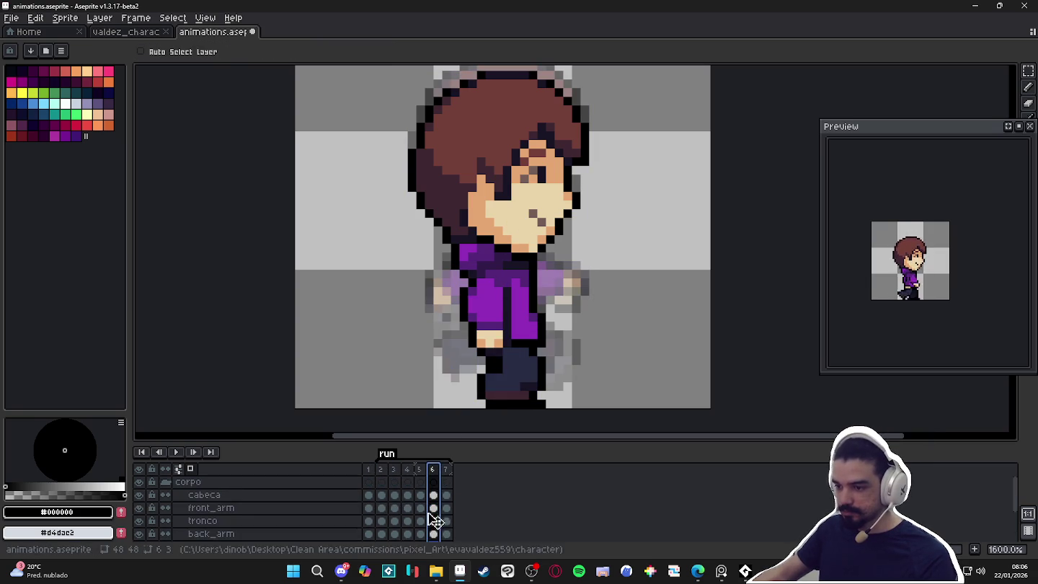
left_click(434, 496)
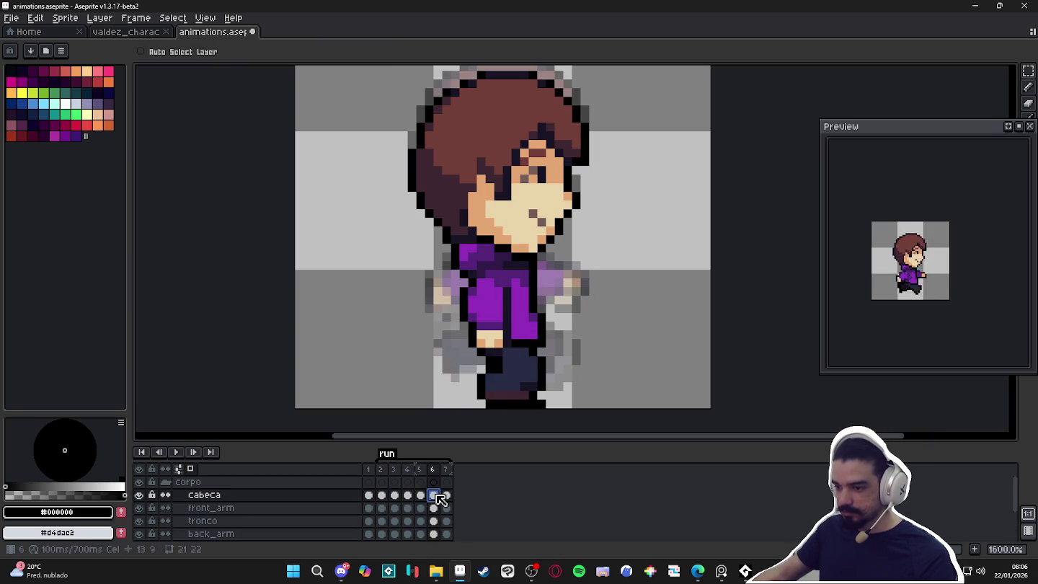
left_click_drag(441, 499, 421, 538)
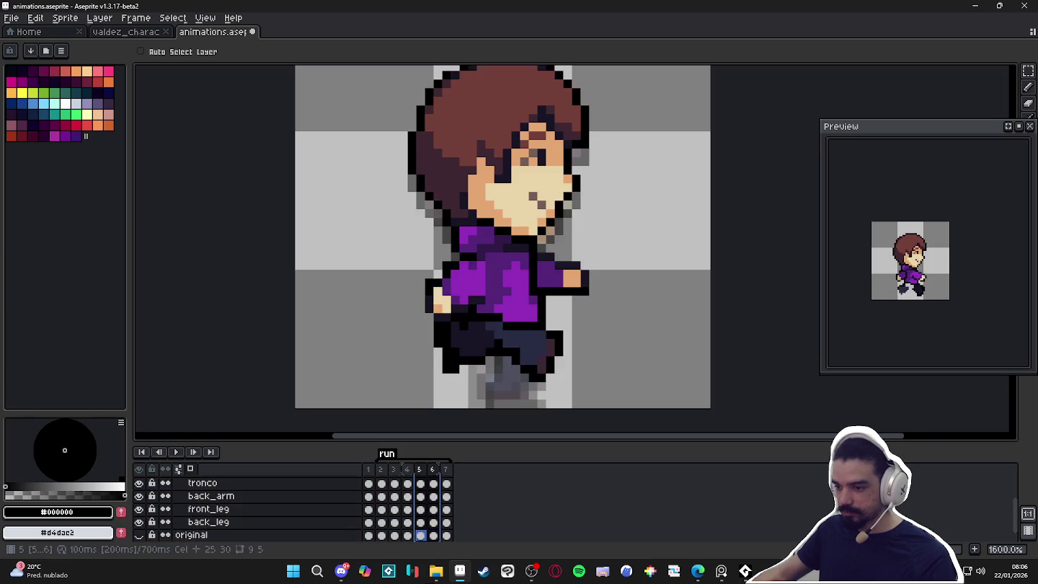
left_click(433, 522)
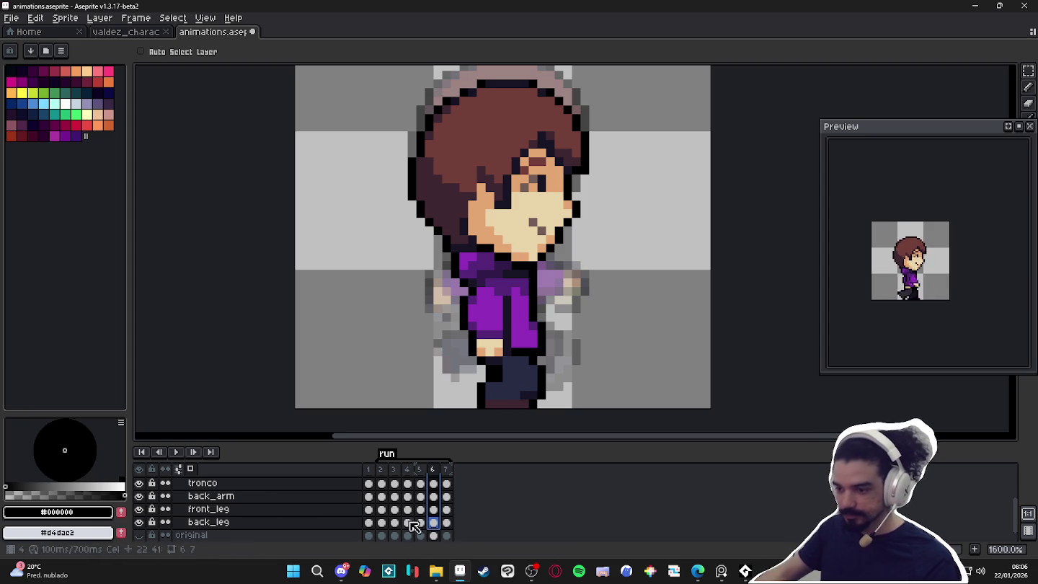
Rotate frame 6's back leg about -63° and move it up-left behind the body.
left_click(440, 532)
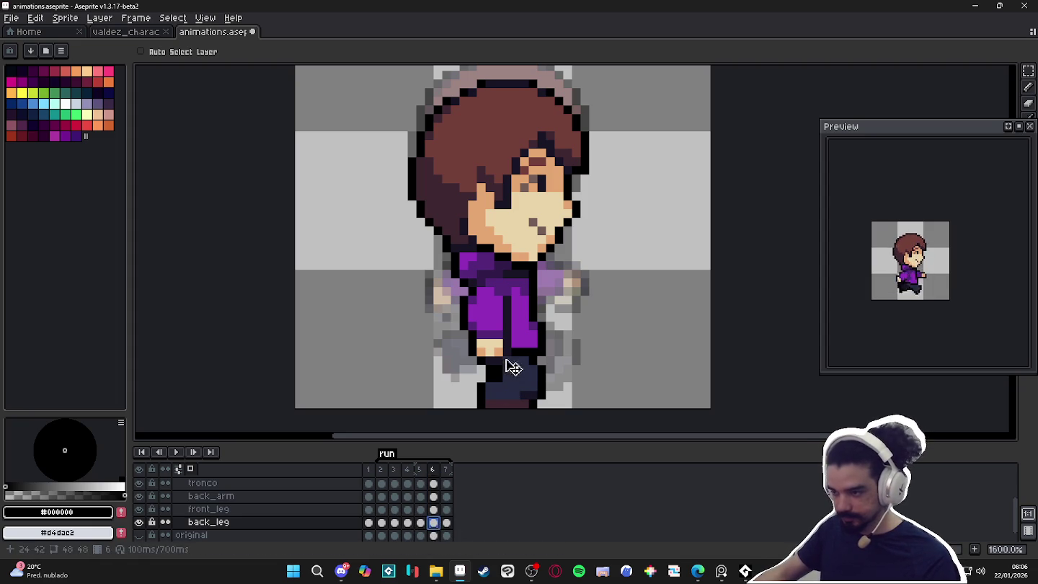
key("m")
left_click_drag(483, 353, 548, 418)
left_click_drag(566, 348, 592, 412)
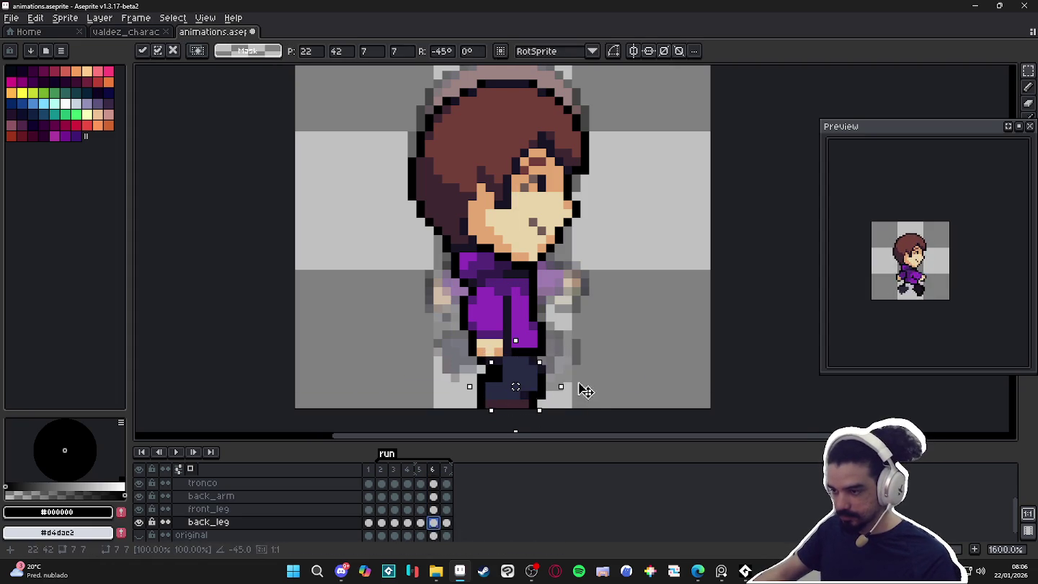
left_click_drag(516, 405, 473, 389)
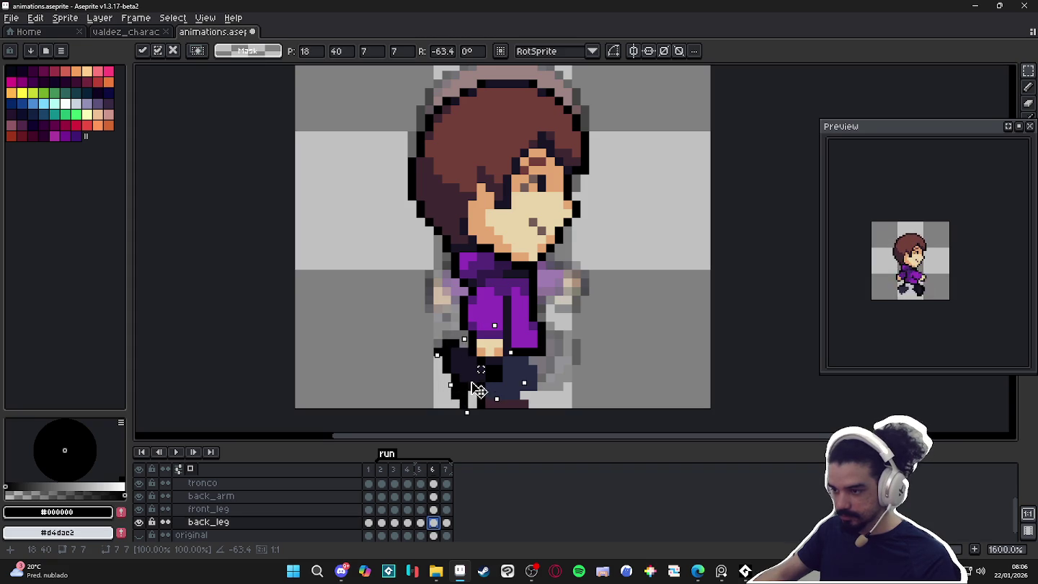
key("b")
scroll(463, 391, "up", 2)
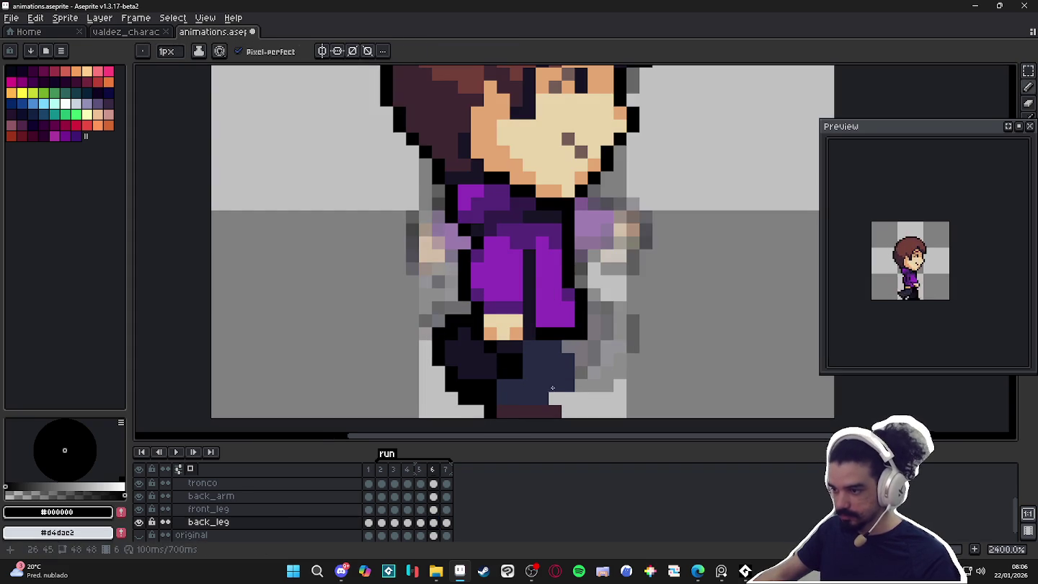
left_click(536, 384, "ctrl")
Recolour a front-leg pixel navy and add black outline along the foot edge in frame 6.
left_click(541, 386, "alt")
left_click(541, 387)
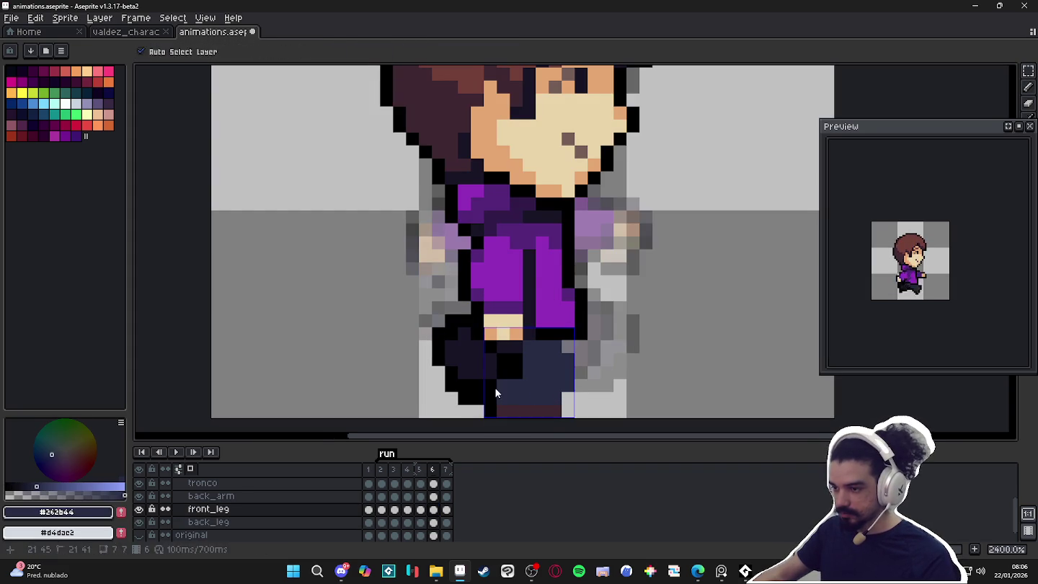
left_click(510, 366, "alt")
left_click(555, 401)
left_click_drag(580, 397, 581, 346)
key("e")
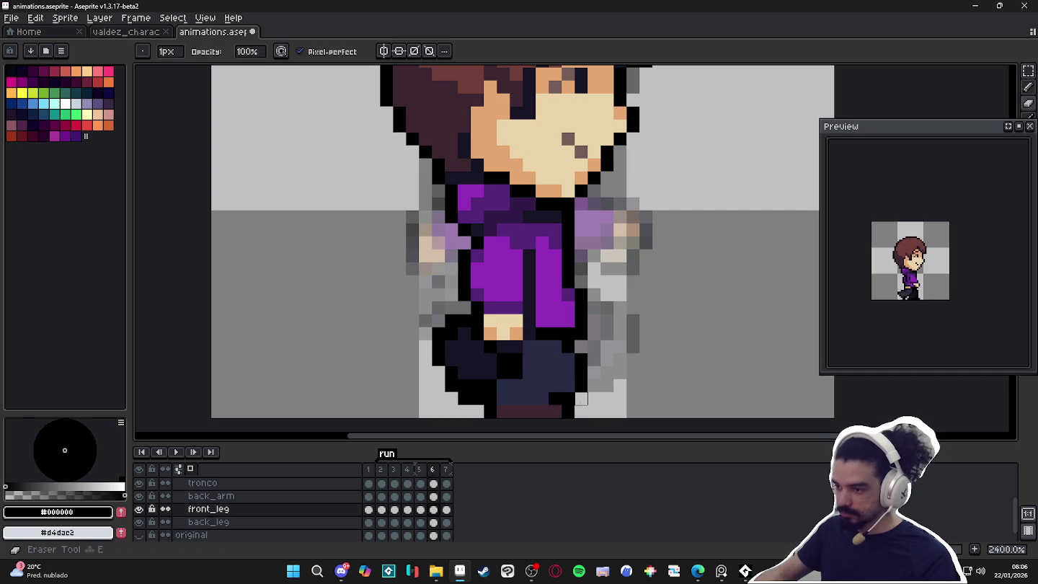
key("b")
scroll(581, 398, "down", 5)
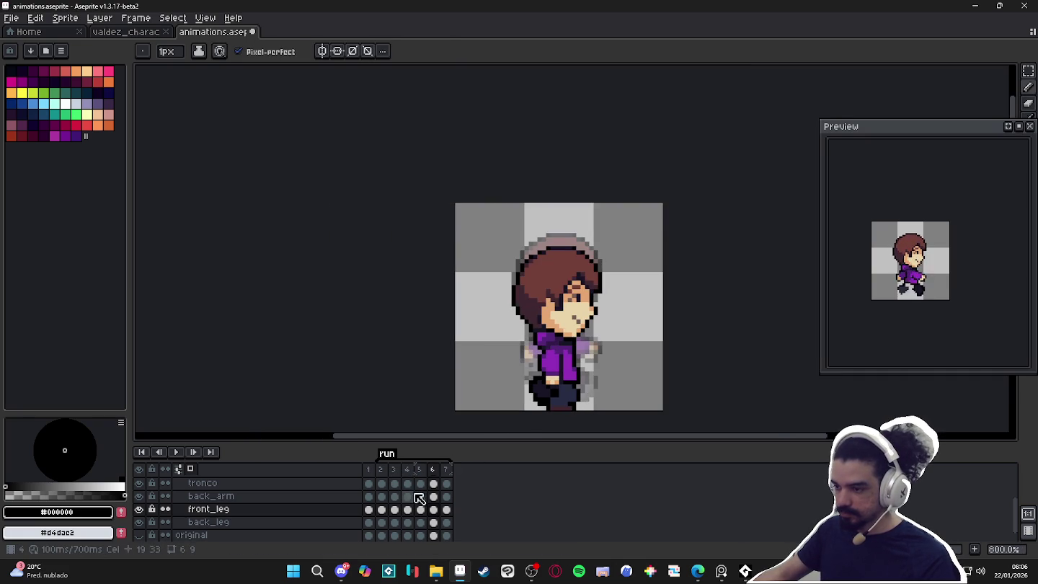
Compare run frames 5–7, then delete the extra run frame 7.
left_click(452, 472)
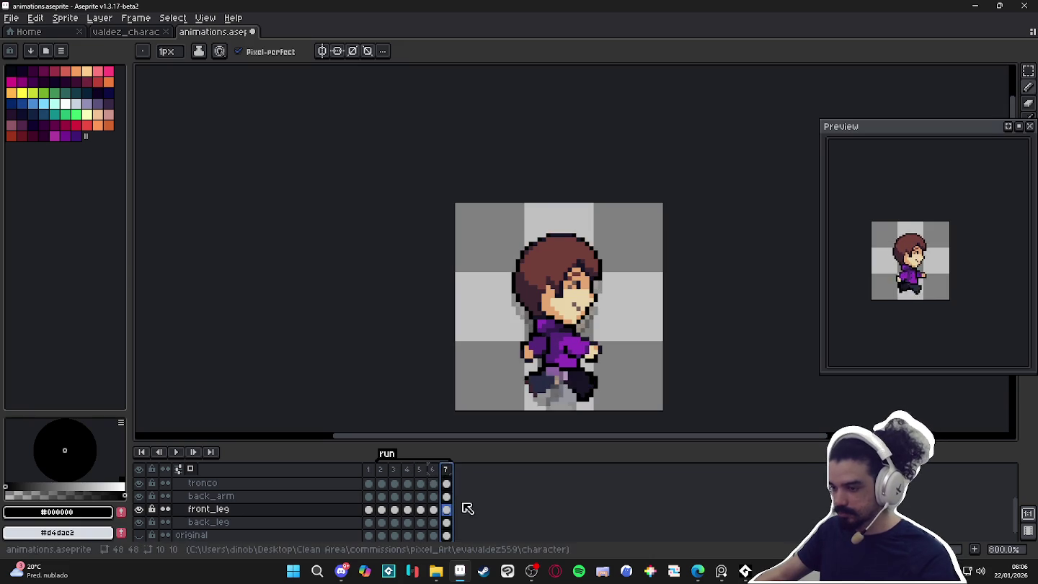
left_click(433, 472)
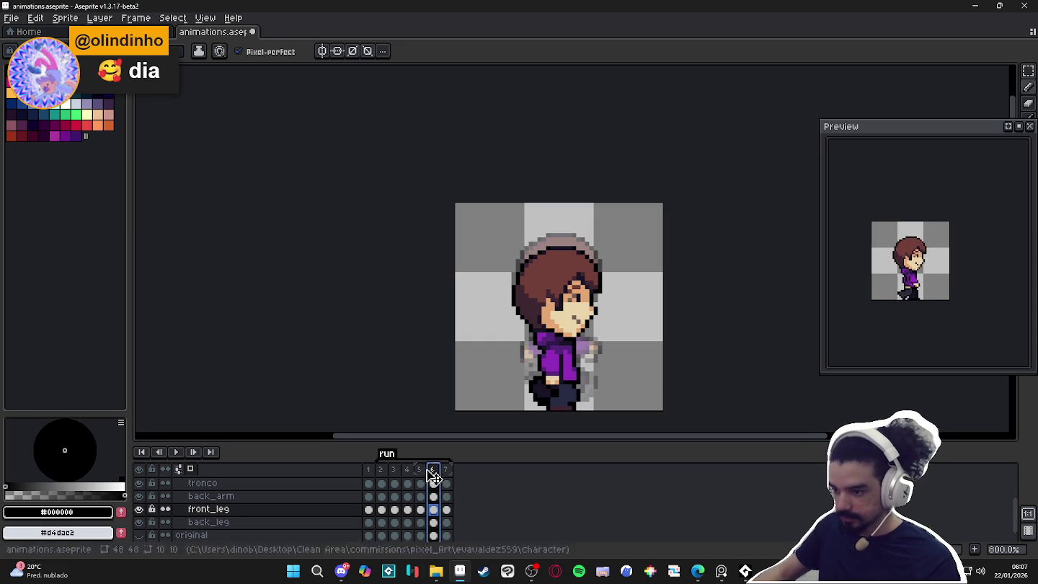
left_click(422, 470)
left_click(434, 472)
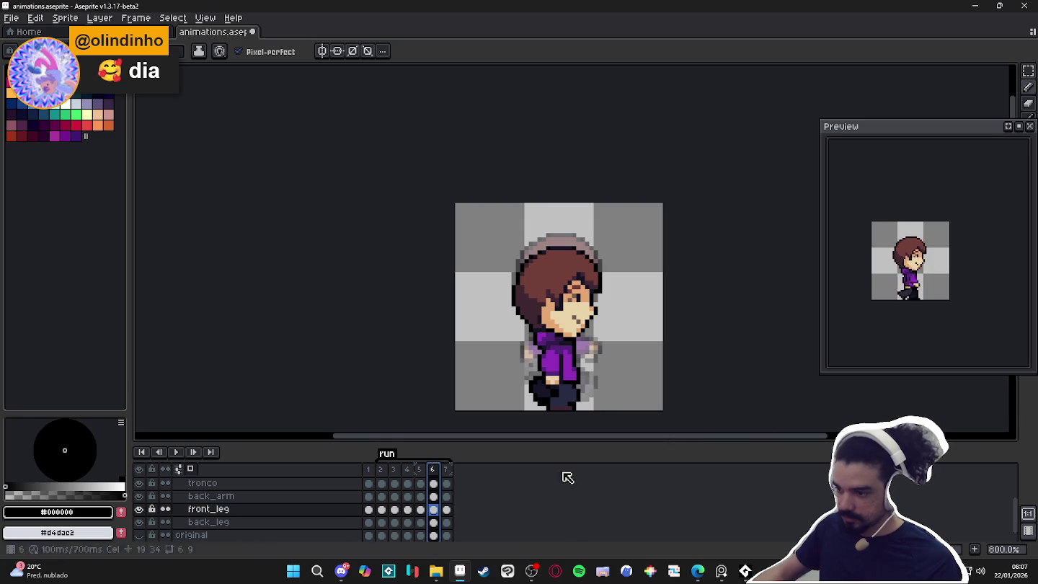
left_click(447, 471)
key("alt+Delete")
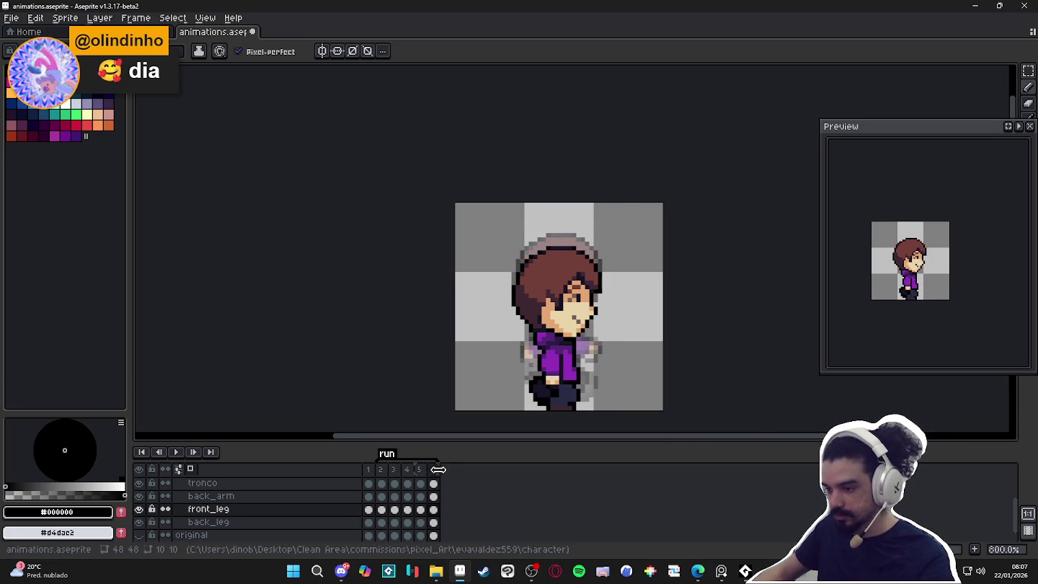
Review poses in frames 3–6, then return to frame 1 and duplicate it.
left_click(421, 470)
left_click(432, 470)
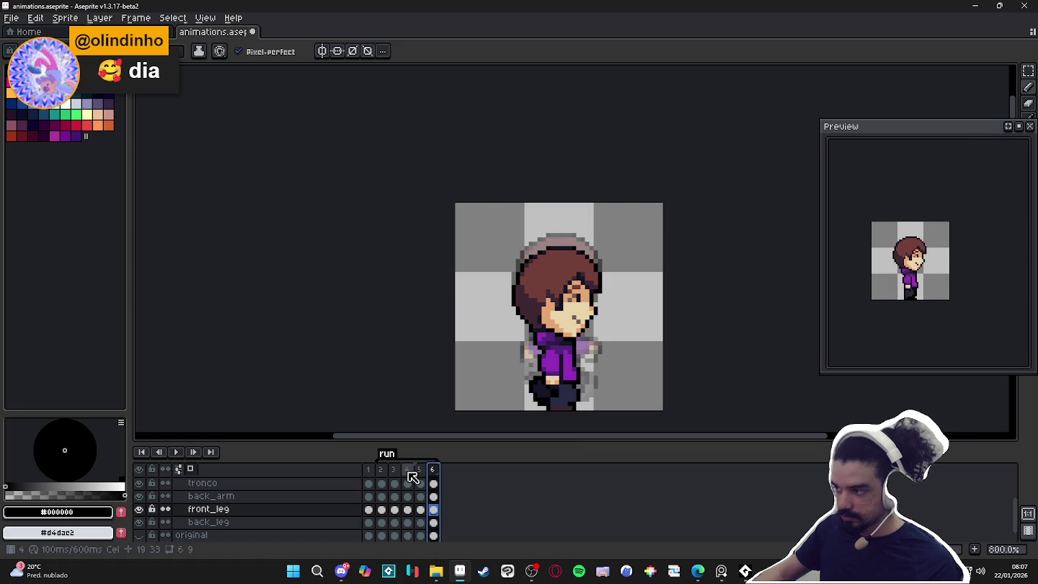
left_click(382, 474)
left_click(399, 474)
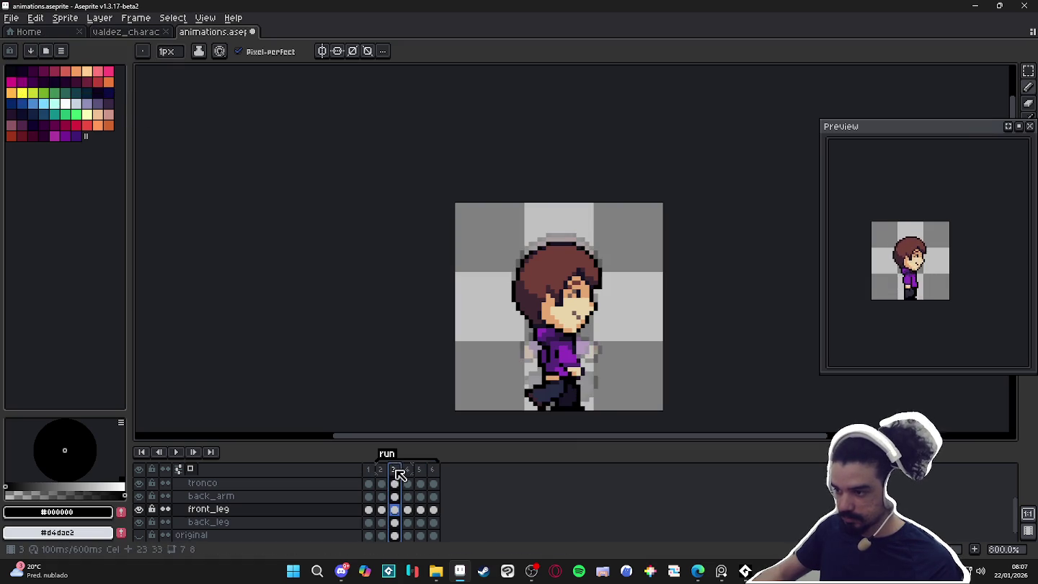
left_click(408, 473)
left_click(420, 473)
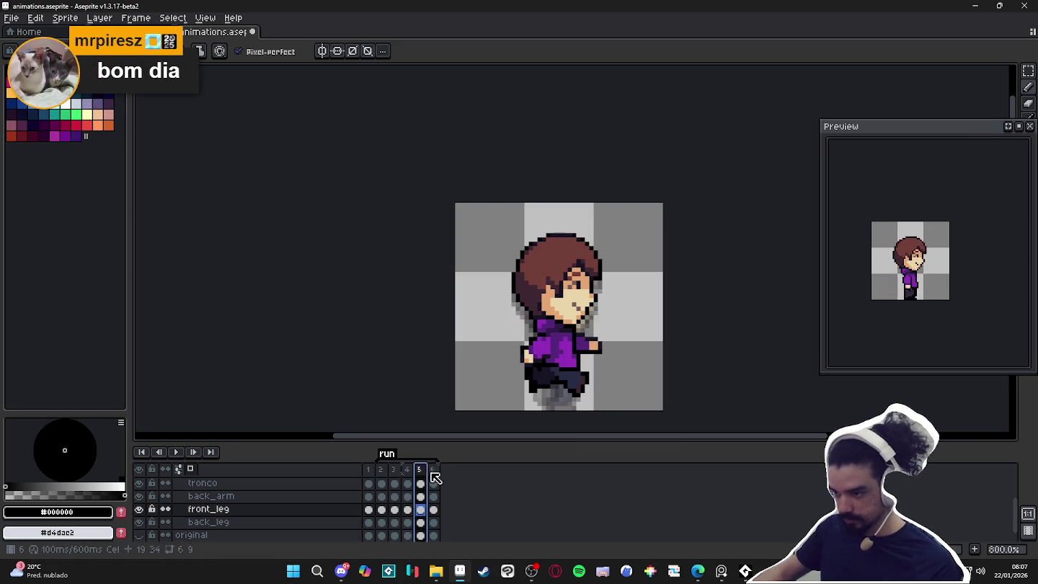
left_click(434, 473)
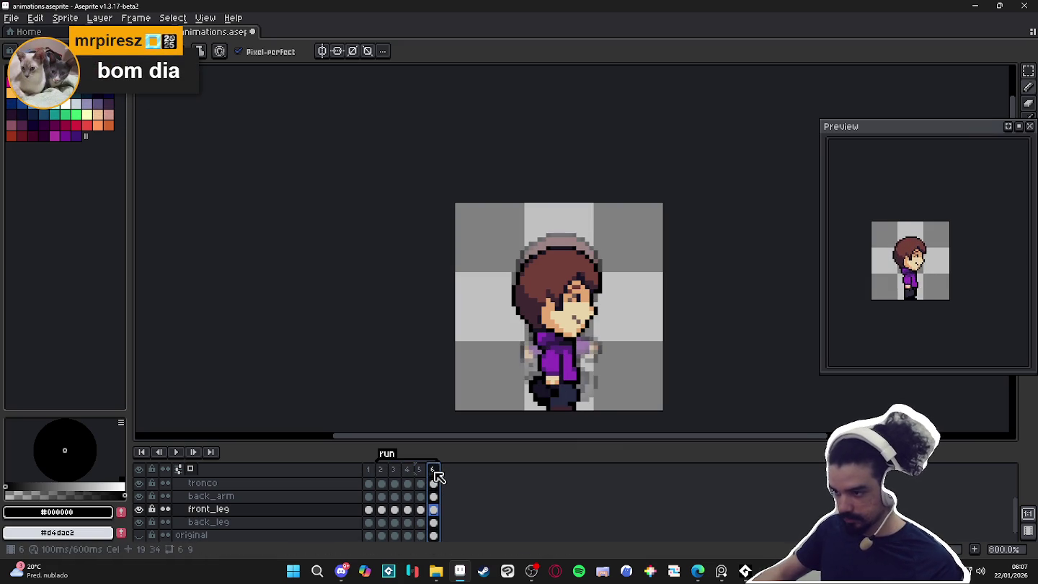
left_click(393, 474)
left_click(408, 476)
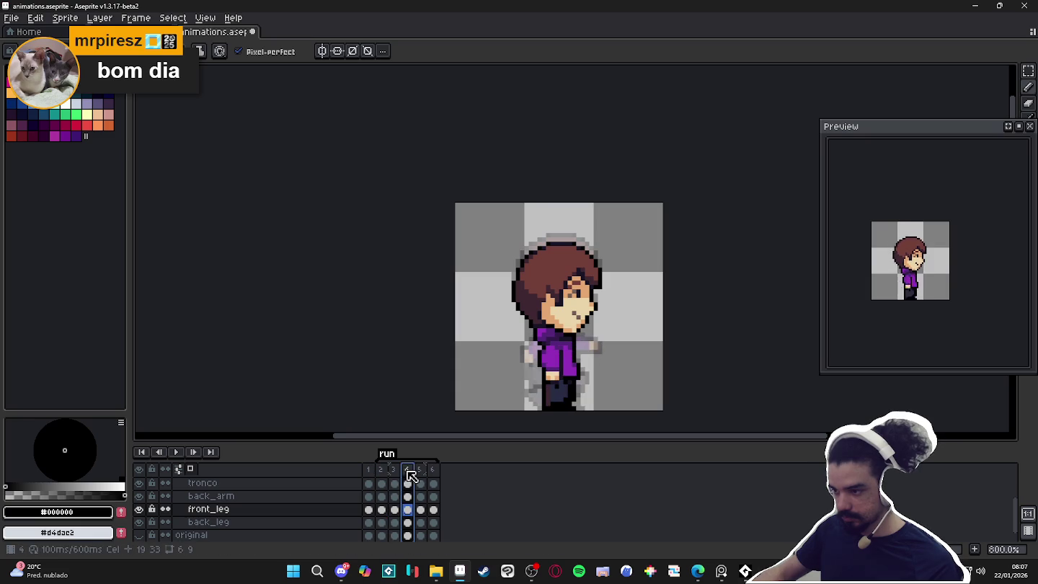
left_click(394, 474)
left_click(368, 470)
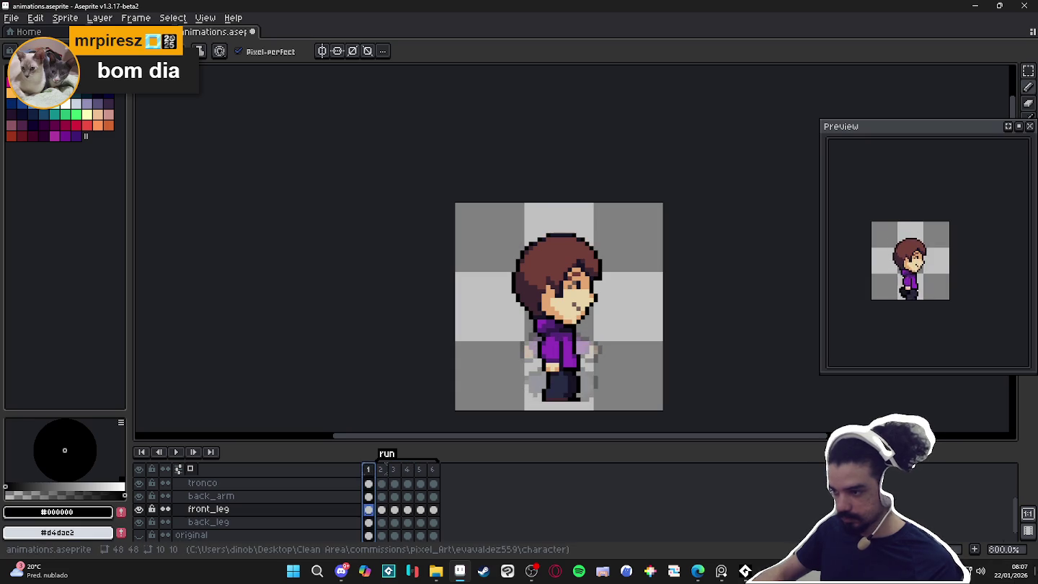
key("alt+n")
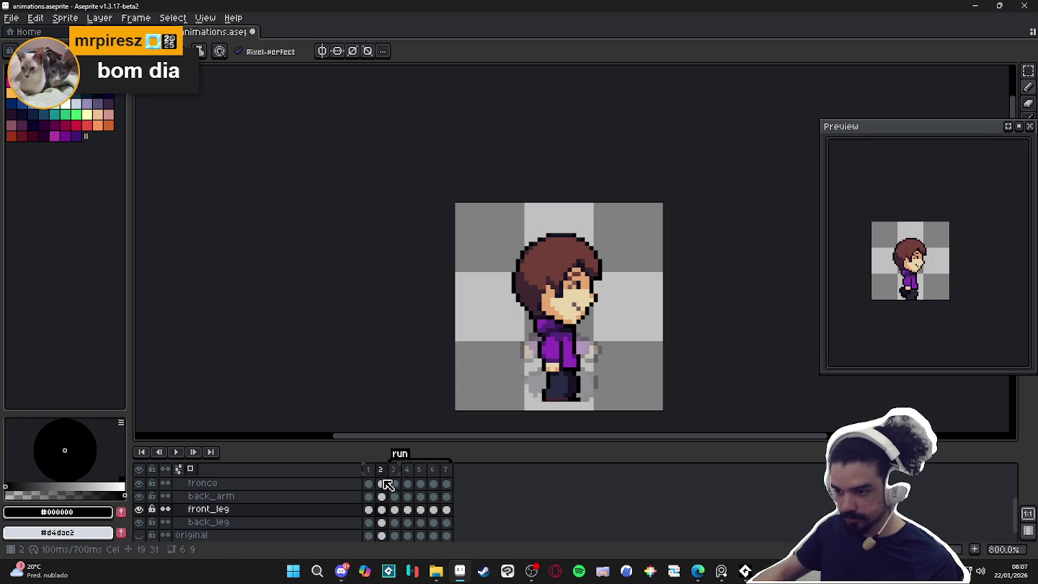
Move the duplicated frame to the end as run frame 7, comparing it with frame 6.
left_click_drag(385, 474, 450, 483)
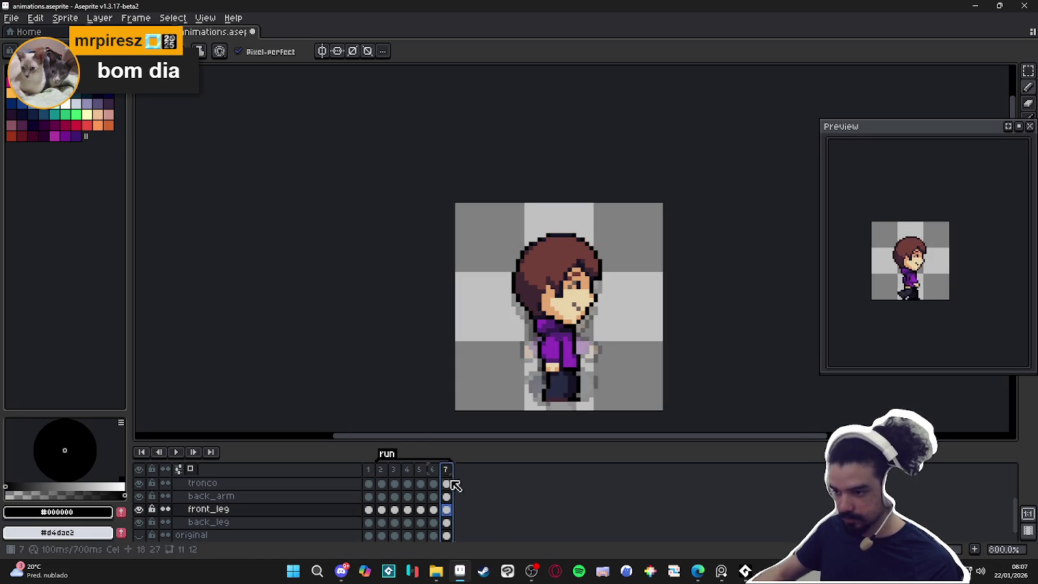
left_click(431, 469)
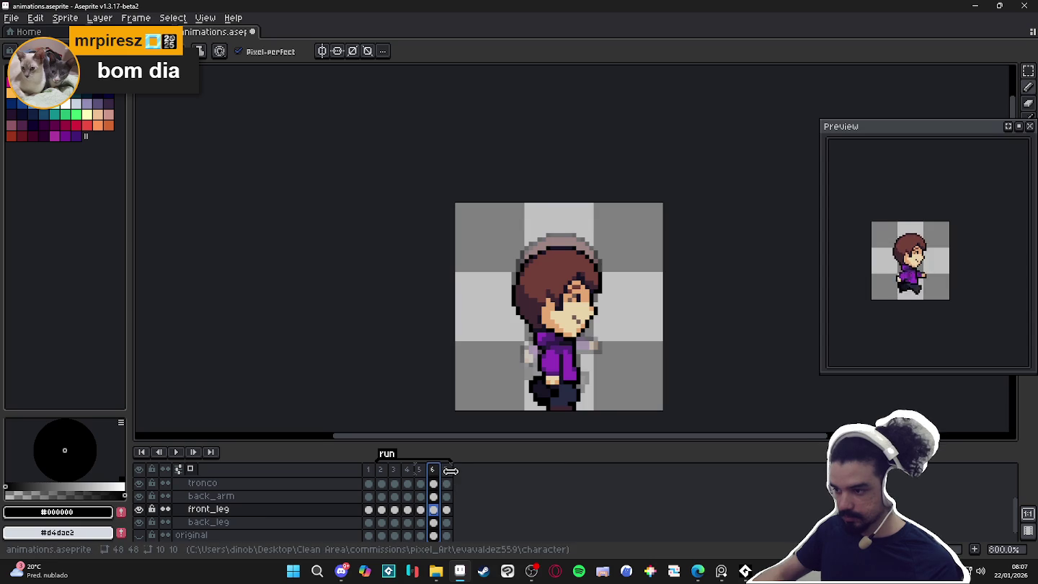
left_click(447, 470)
scroll(452, 490, "up", 2)
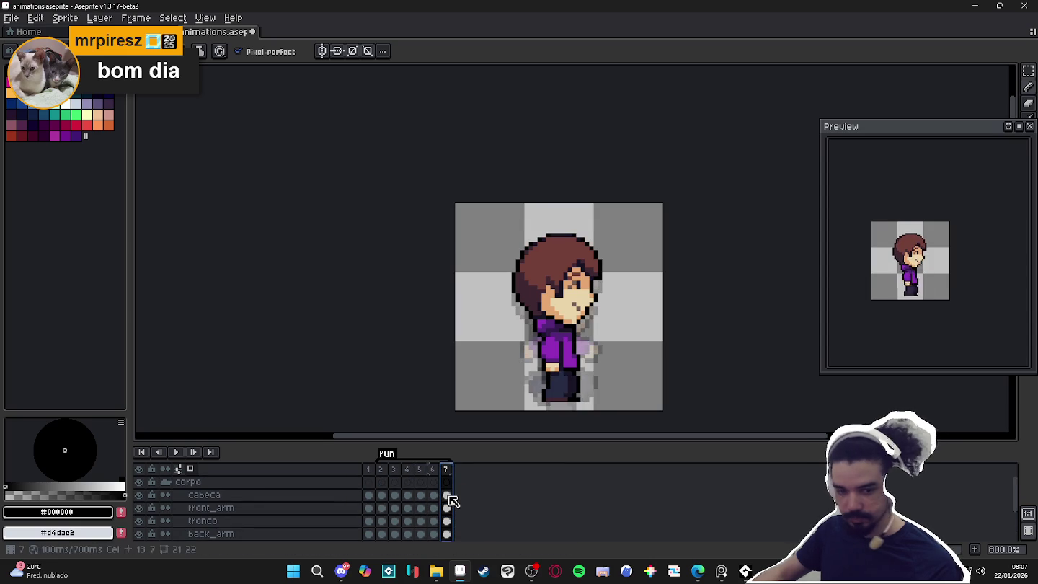
Lower the frame 7 body cels about 2 pixels.
left_click(447, 496)
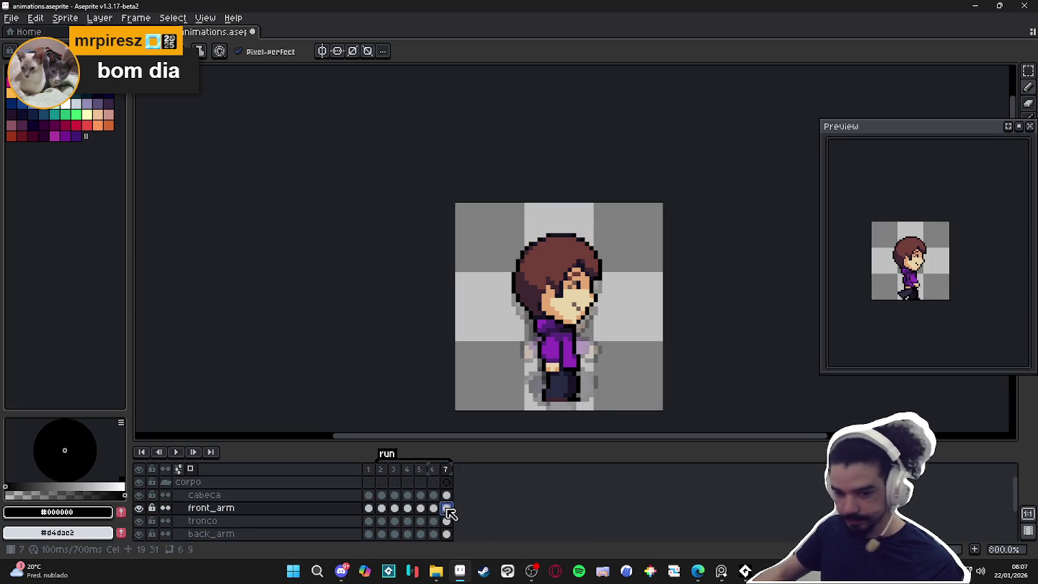
scroll(454, 509, "down", 3)
left_click(449, 522)
key("v")
left_click_drag(563, 377, 570, 387)
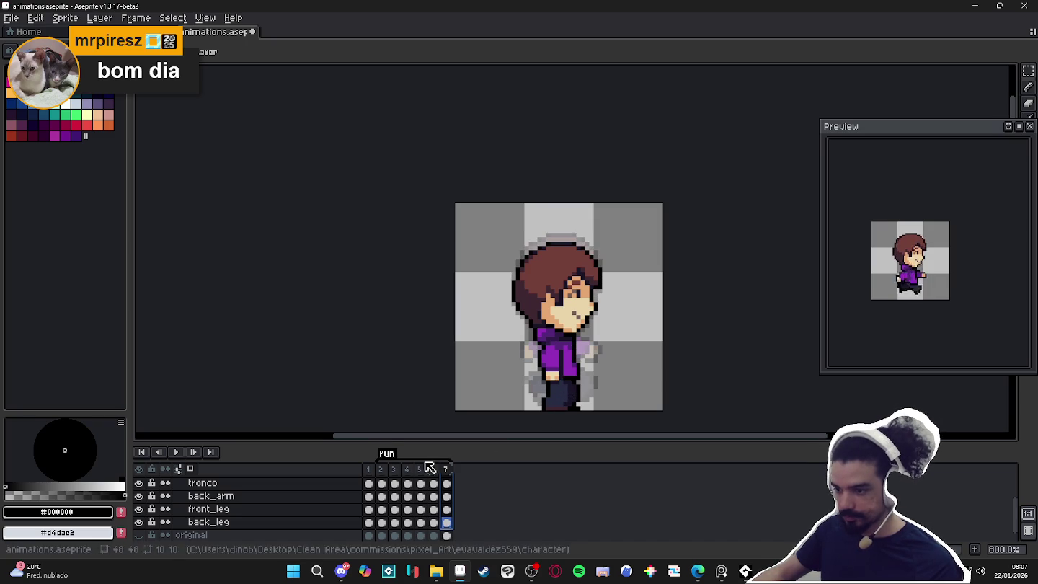
left_click(381, 470)
Compare frames 3 and 4, then drag frame 3's front leg up-left.
left_click(395, 470)
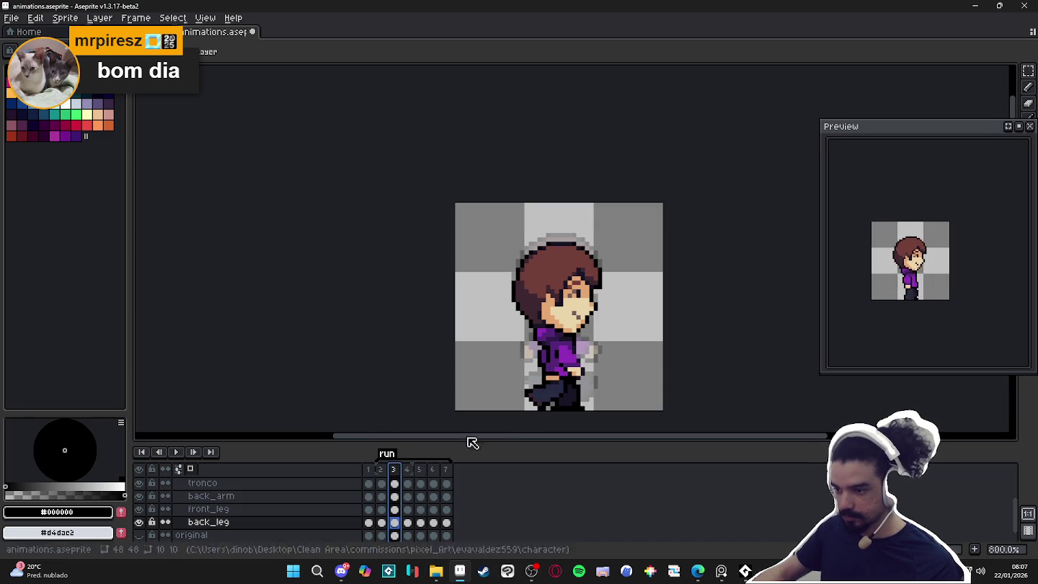
left_click(411, 473)
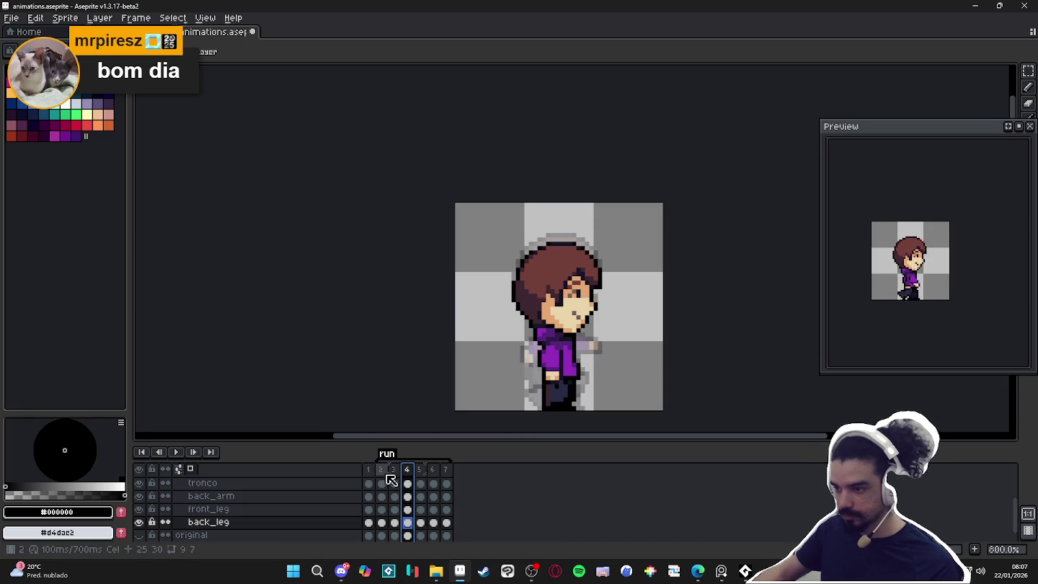
left_click(399, 469)
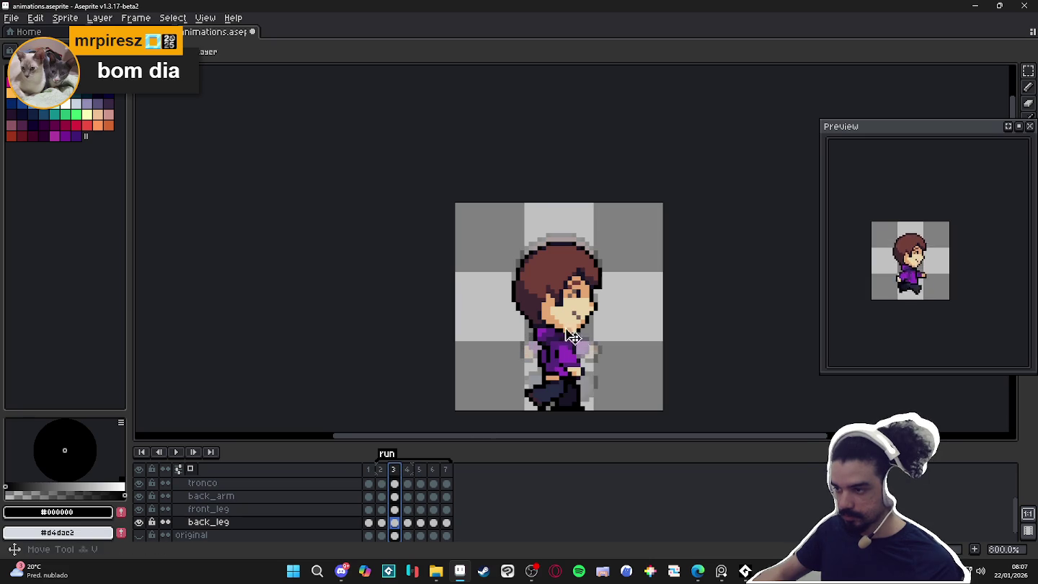
scroll(406, 497, "up", 1)
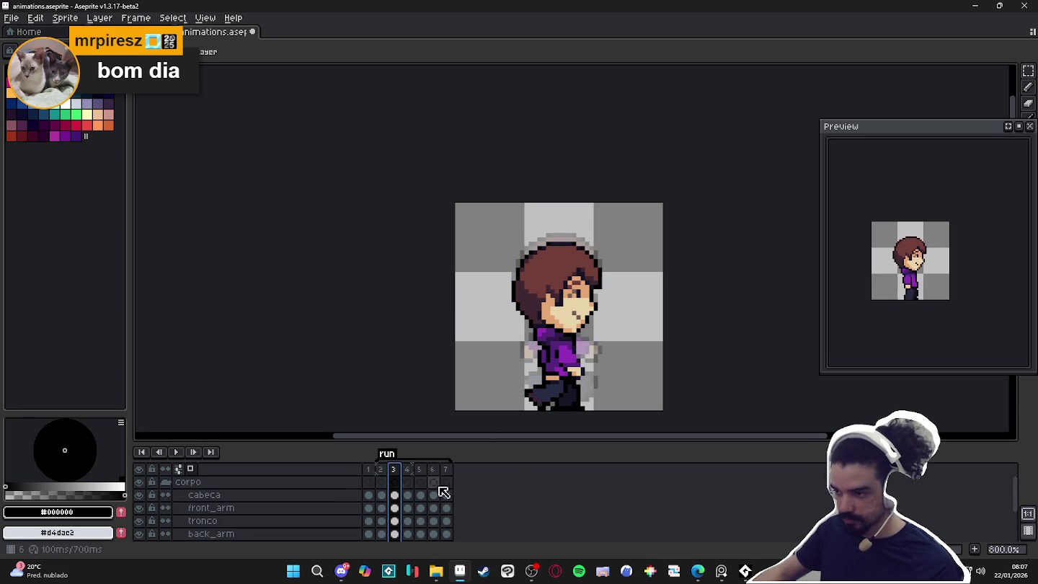
scroll(574, 411, "up", 2)
scroll(580, 409, "up", 3)
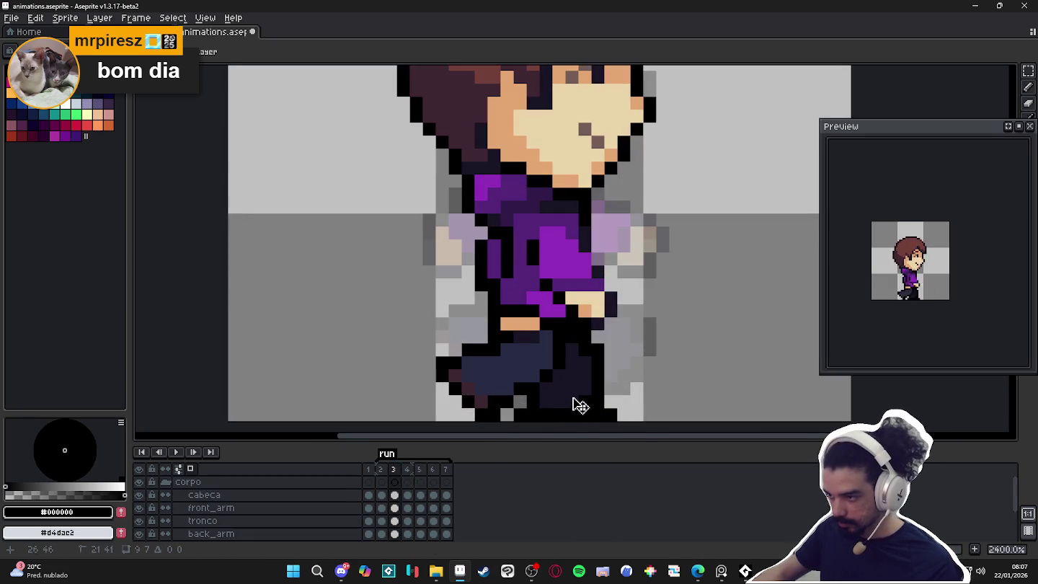
left_click_drag(574, 406, 527, 380)
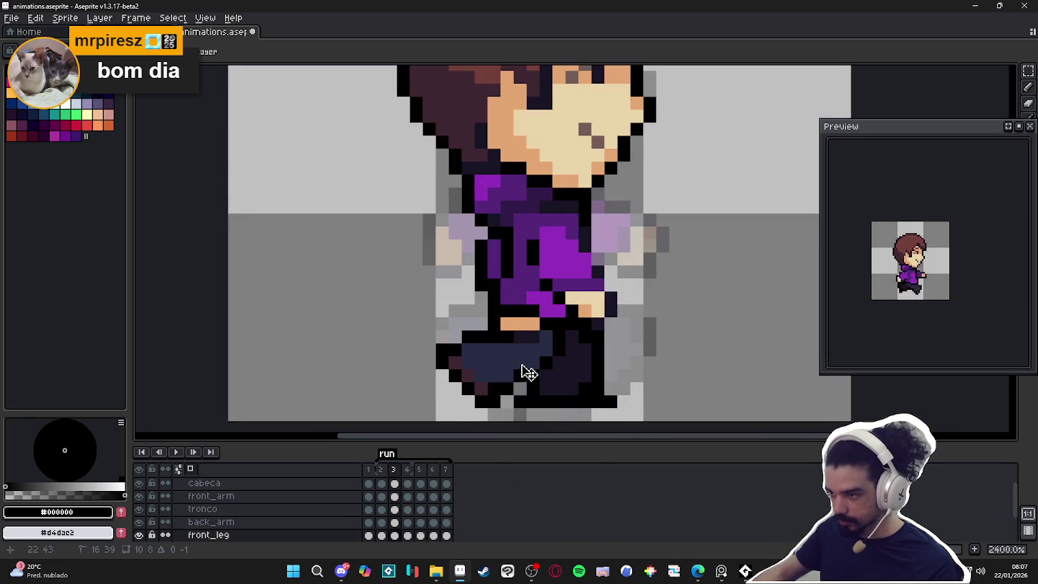
Select the original and back_leg cels in frame 3 and zoom in.
scroll(527, 381, "down", 4)
scroll(402, 485, "up", 1)
left_click(395, 496)
key("Down")
key("Down")
key("Down")
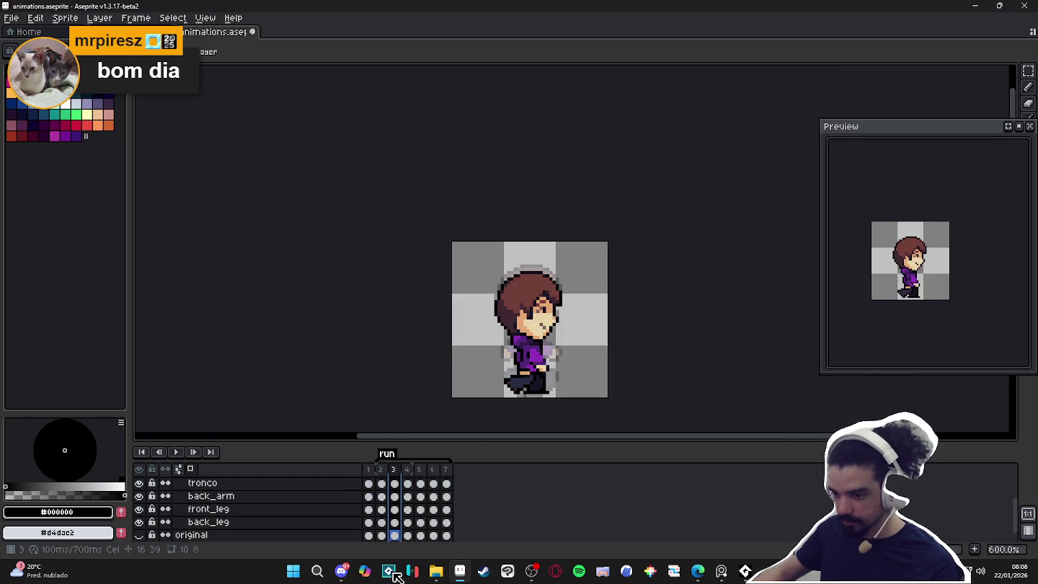
left_click(395, 521)
scroll(535, 400, "up", 1)
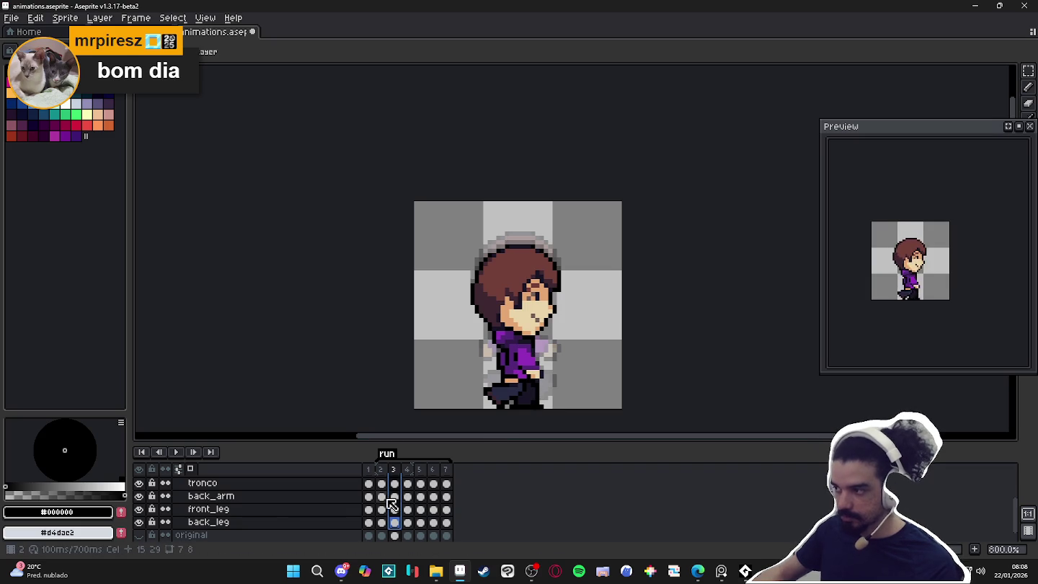
scroll(408, 488, "up", 2)
Compare run frames 5, 2 and 3 against frame 6.
scroll(409, 472, "down", 1)
left_click(421, 469)
left_click(434, 471)
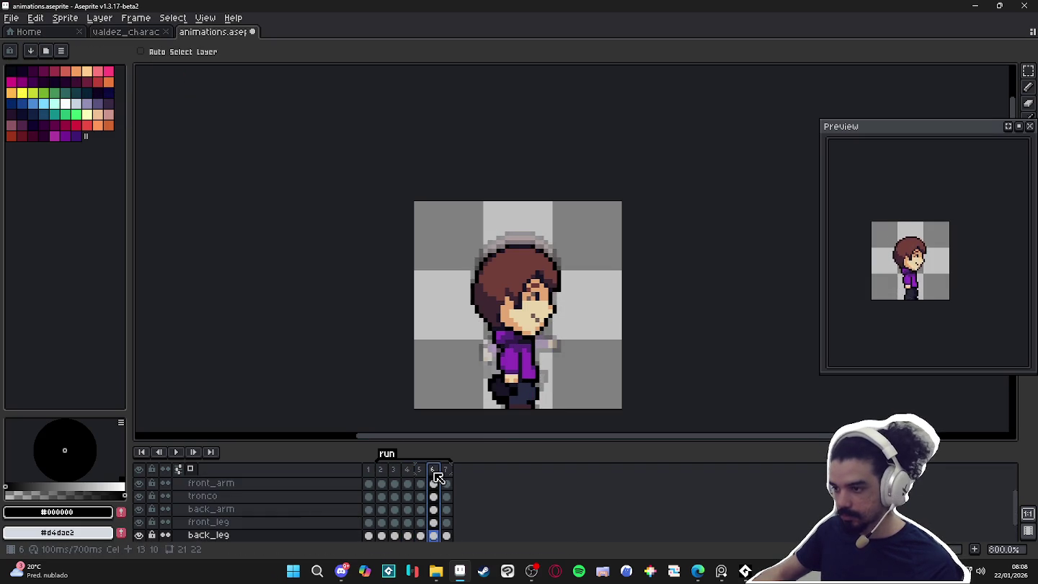
left_click(422, 471)
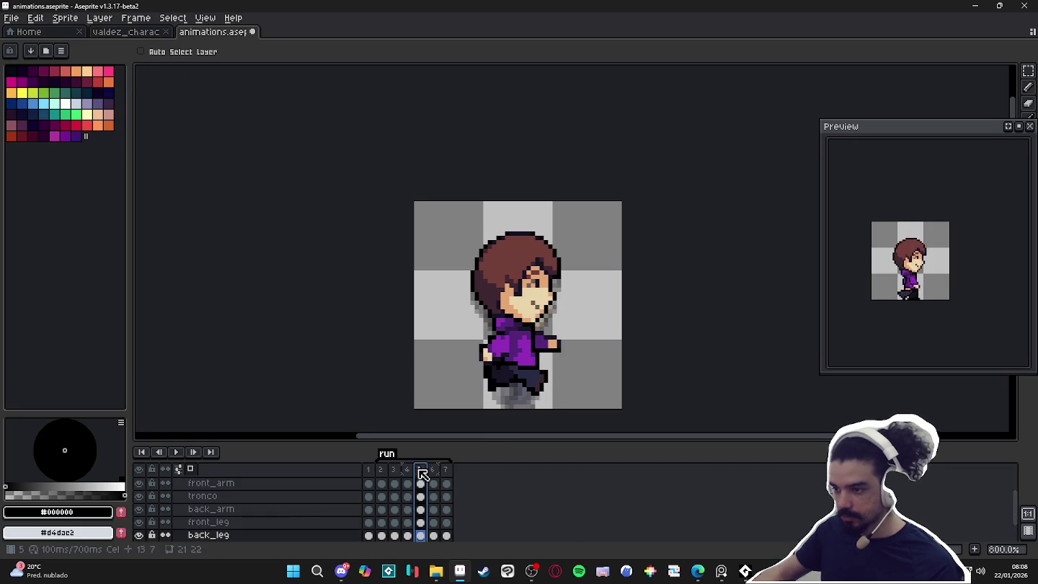
left_click(435, 471)
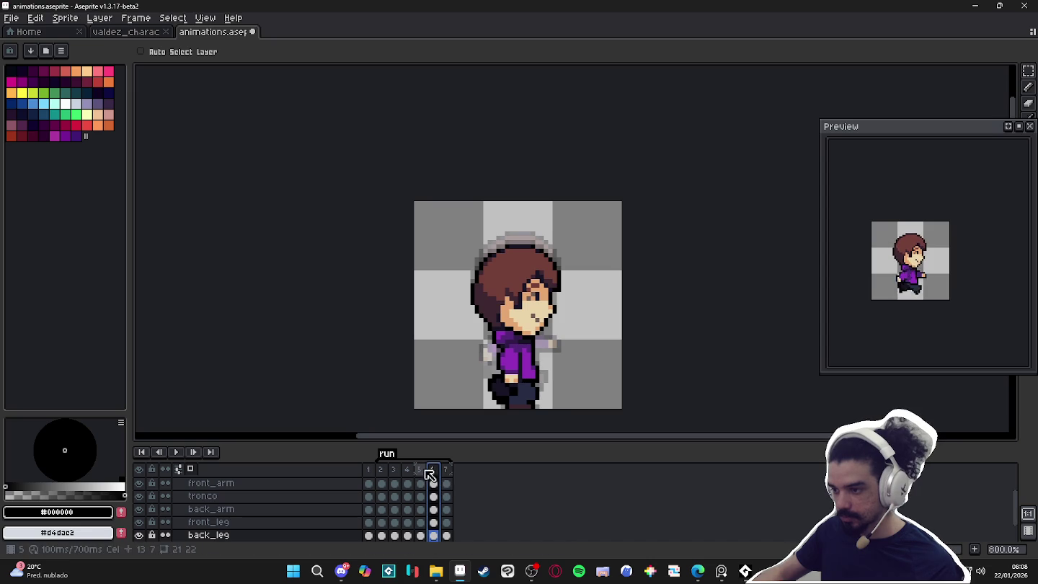
left_click(381, 470)
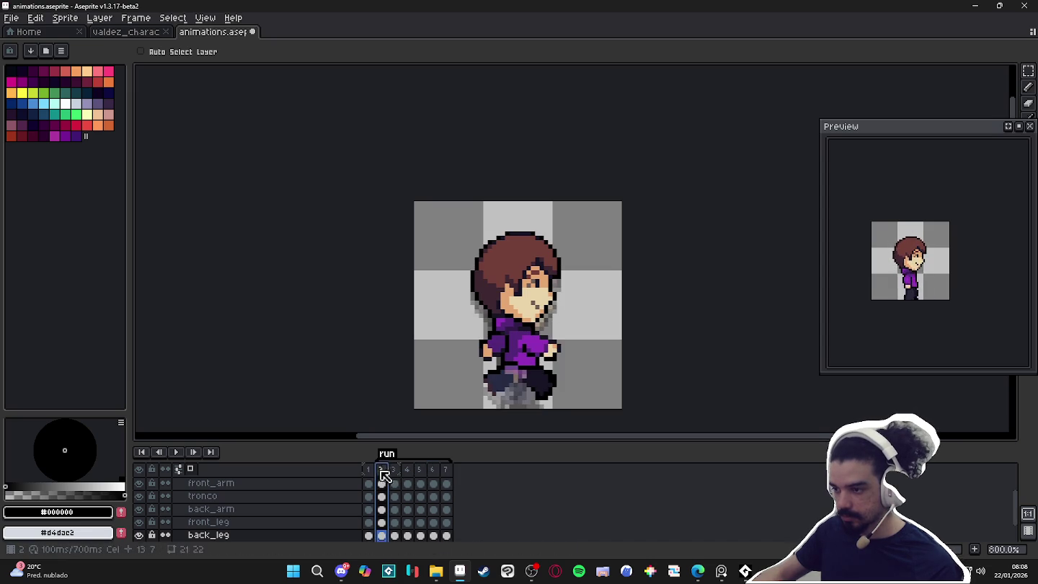
left_click(396, 470)
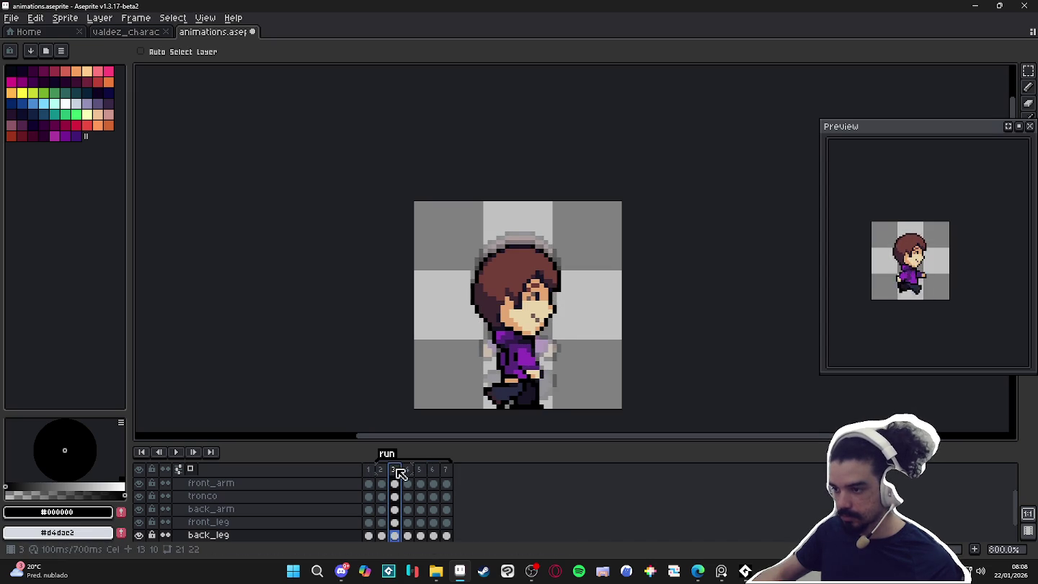
left_click(433, 470)
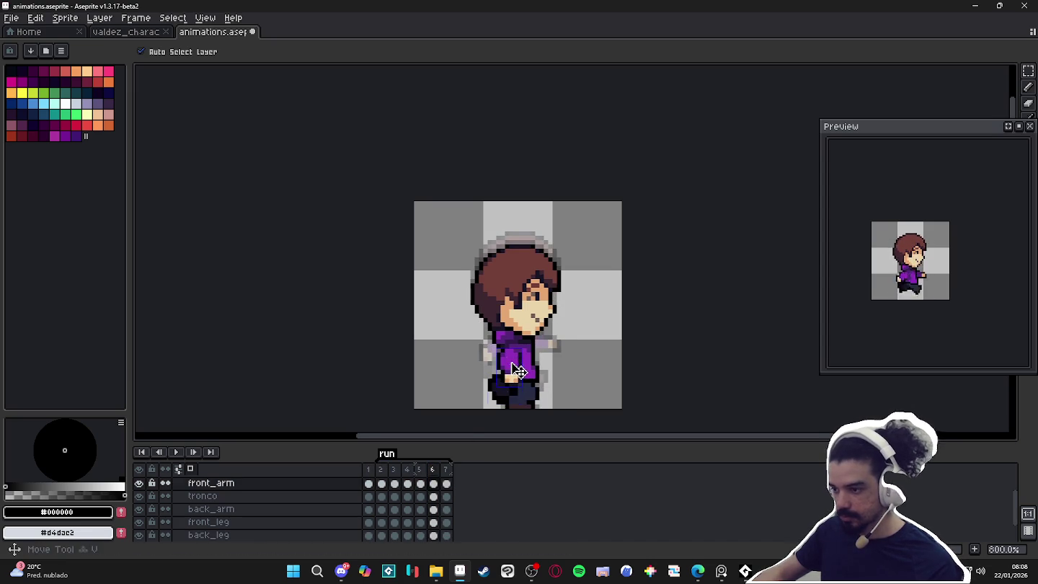
Rotate frame 6's front arm to about -26.6°, angling it down across the shirt.
left_click(465, 360, "ctrl")
scroll(465, 361, "up", 3)
key("m")
left_click_drag(475, 334, 532, 416)
mouse_move(541, 340)
left_mouse_down()
mouse_move(559, 346)
mouse_move(495, 387)
left_mouse_up()
key("Return")
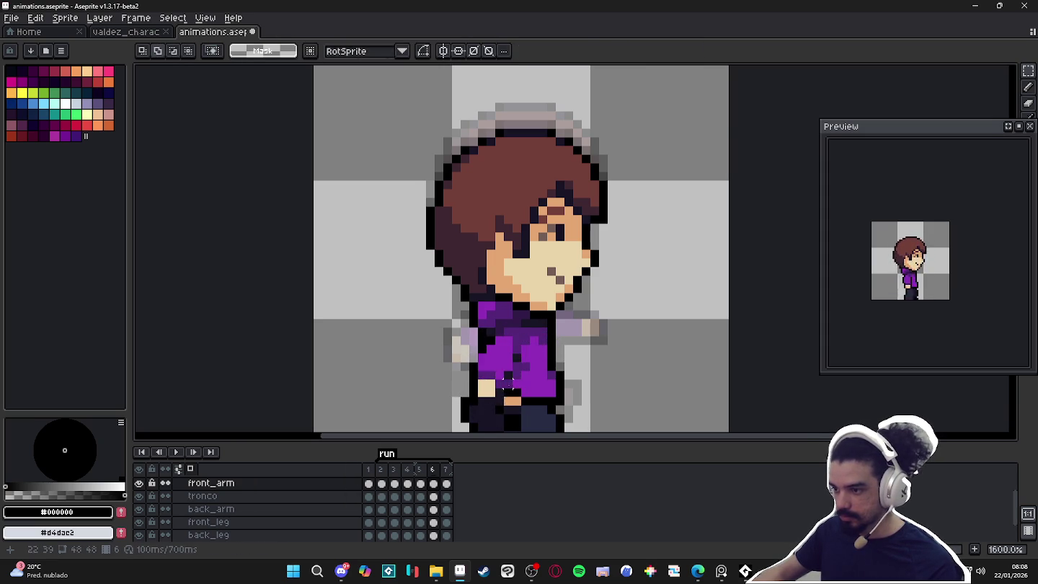
scroll(486, 347, "down", 3)
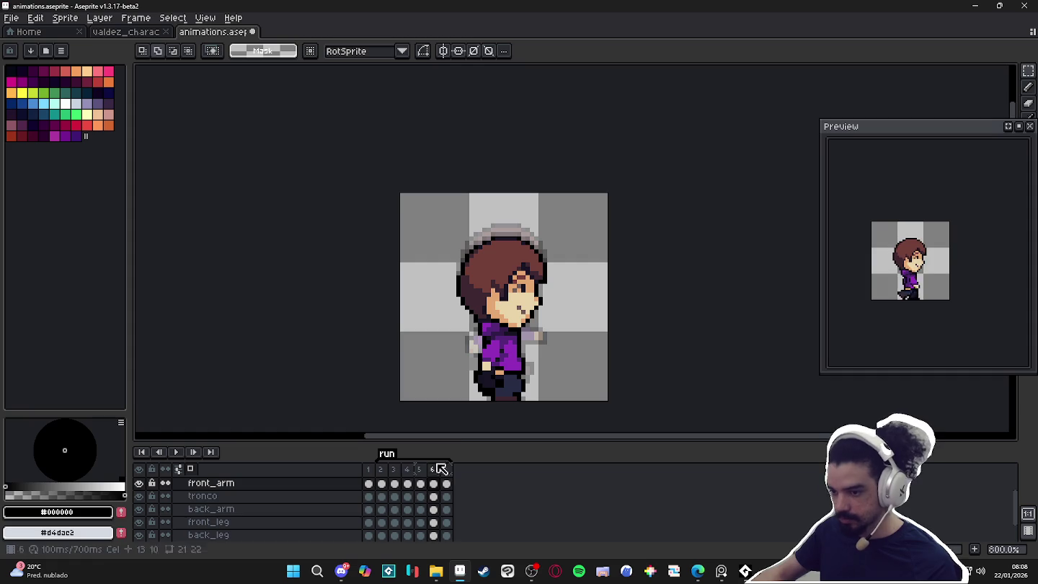
left_click(303, 509)
Rotate frame 6's back arm to 45°, briefly hiding the torso to check it.
key("v")
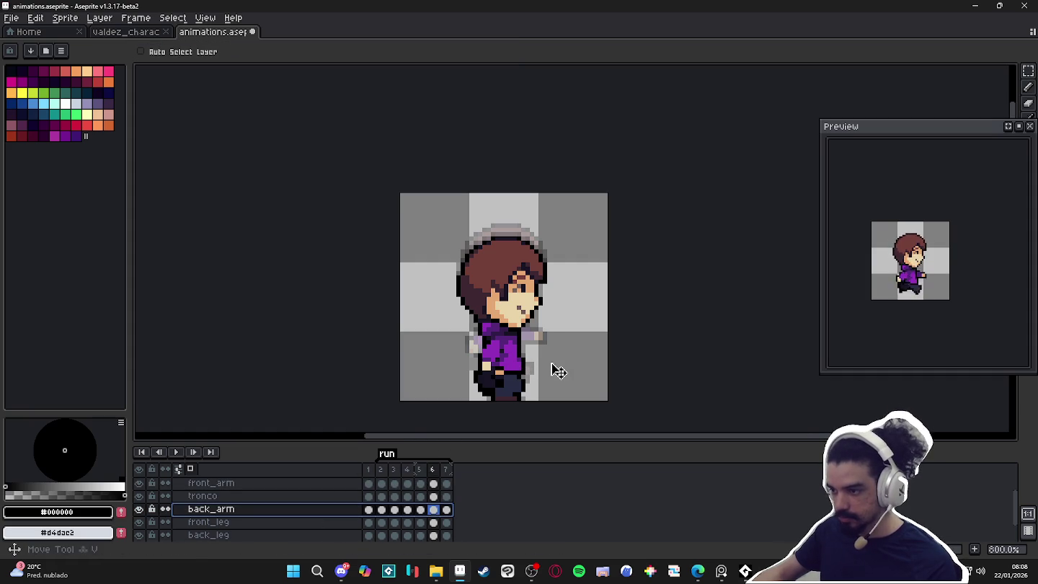
left_click(139, 496)
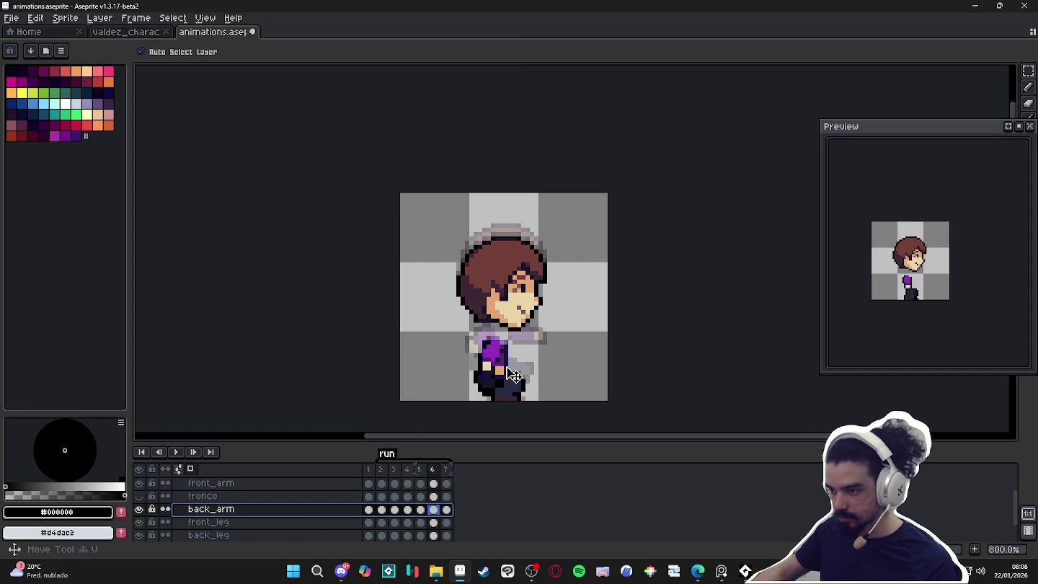
left_click(140, 496)
key("ctrl+t")
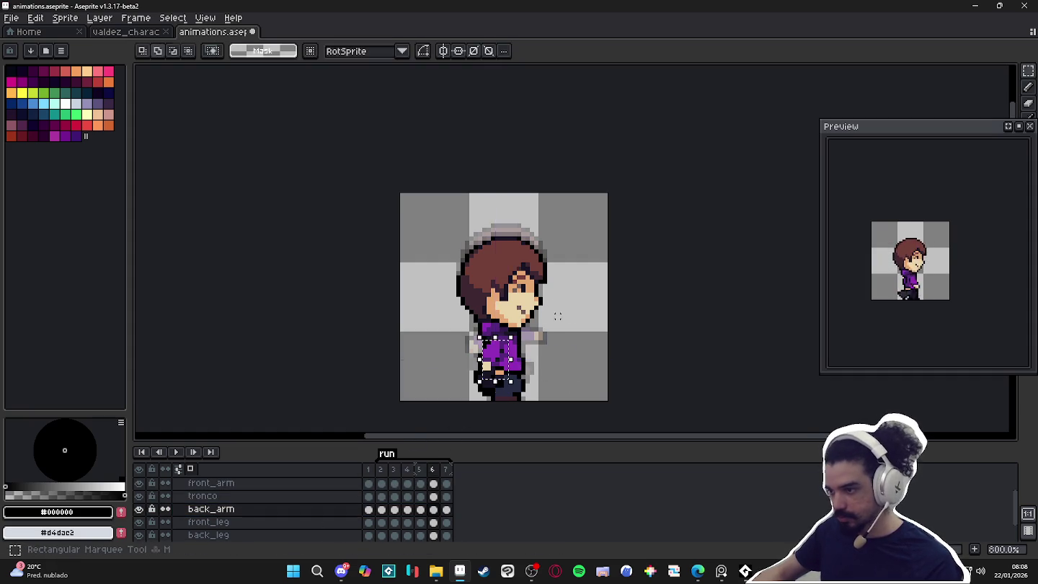
left_click_drag(530, 343, 535, 366)
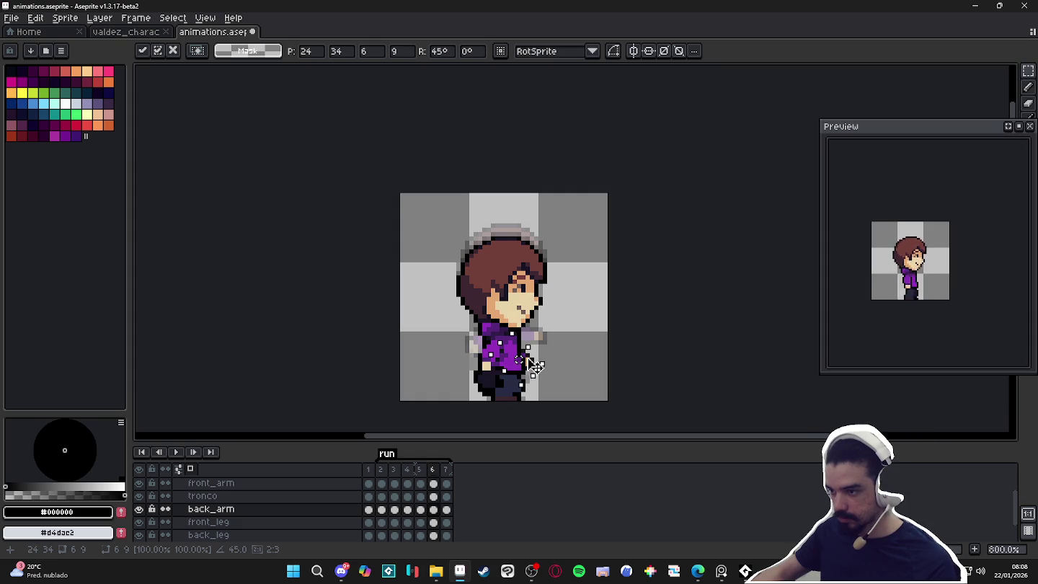
key("Return")
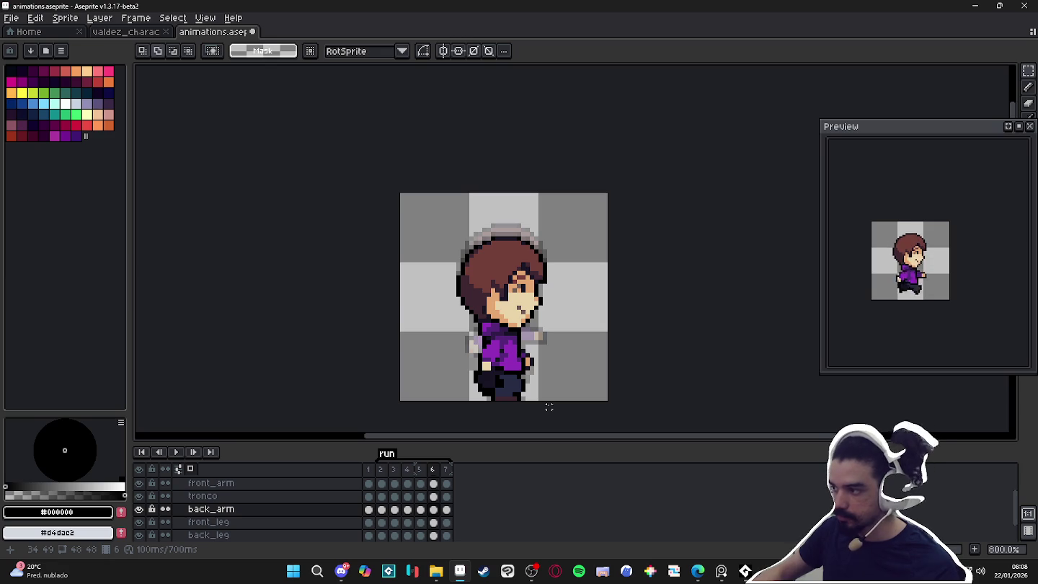
left_click_drag(531, 424, 515, 410)
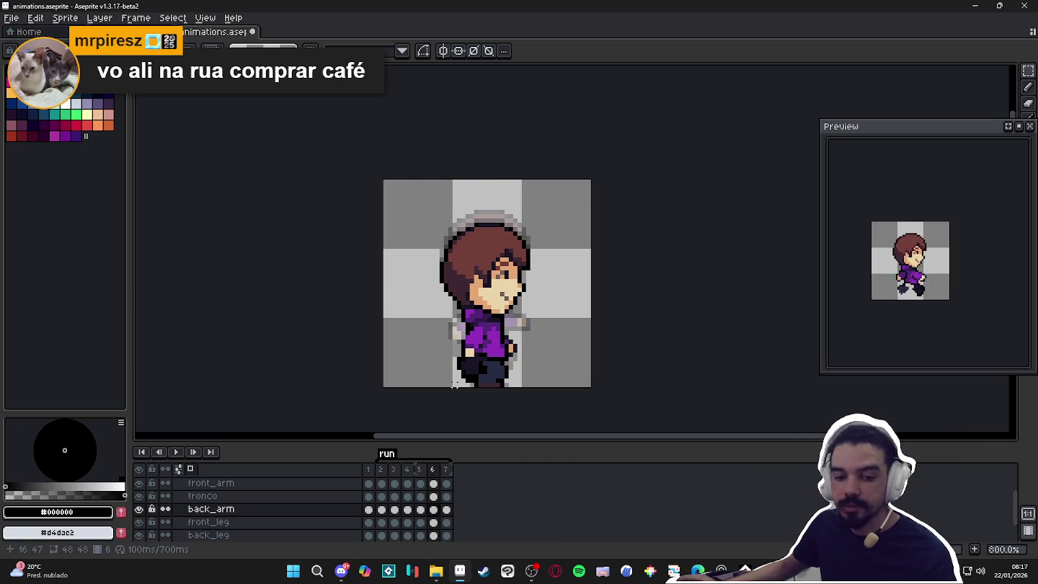
left_click(420, 483)
left_click(433, 469)
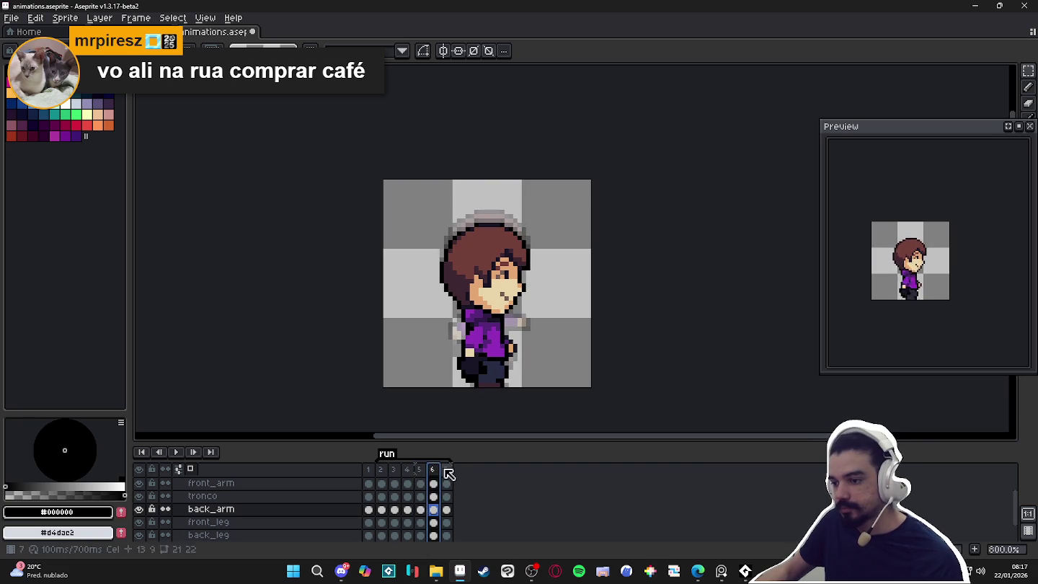
left_click(447, 470)
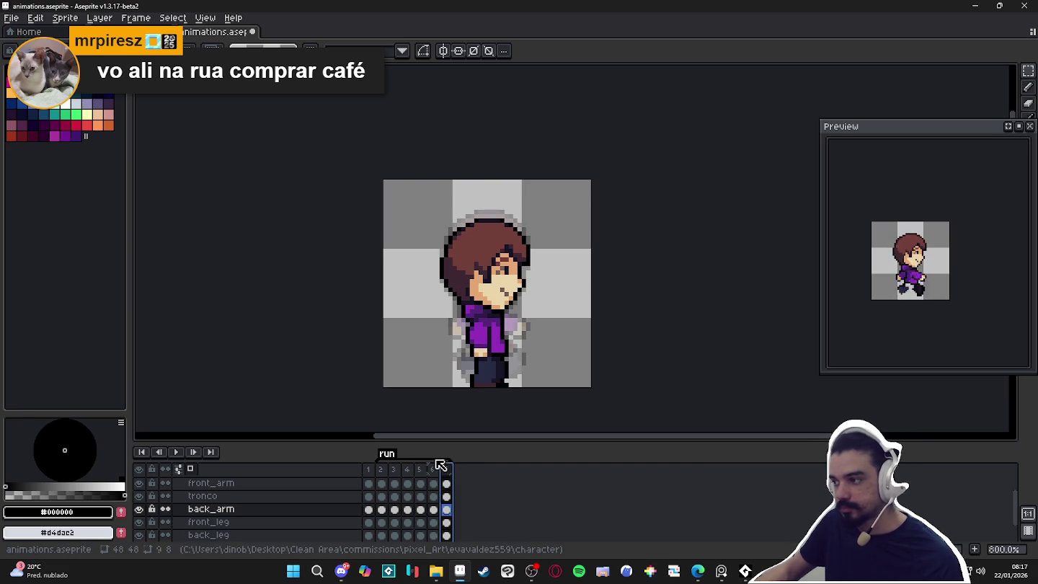
left_click(382, 470)
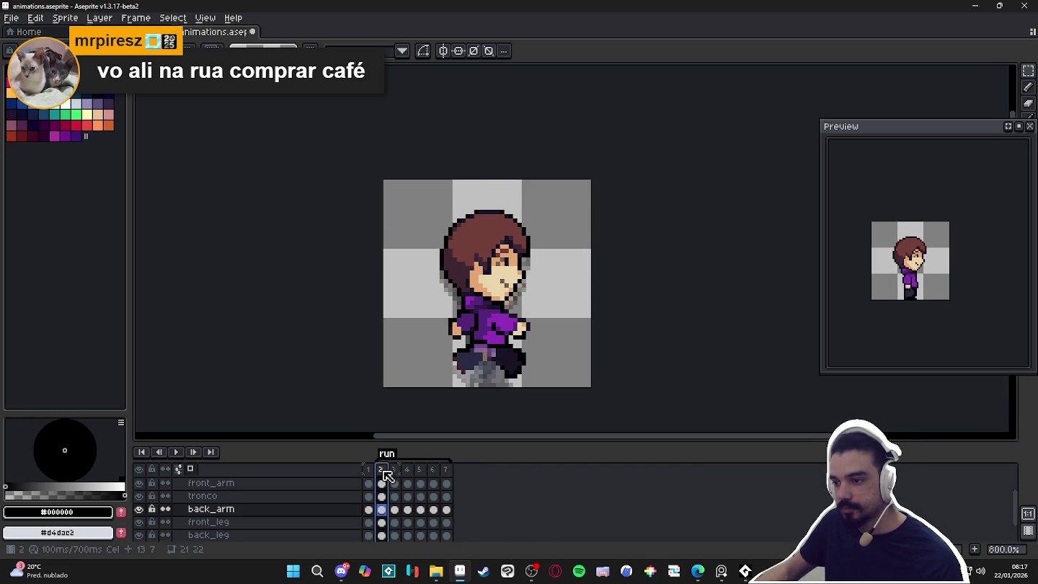
left_click(395, 470)
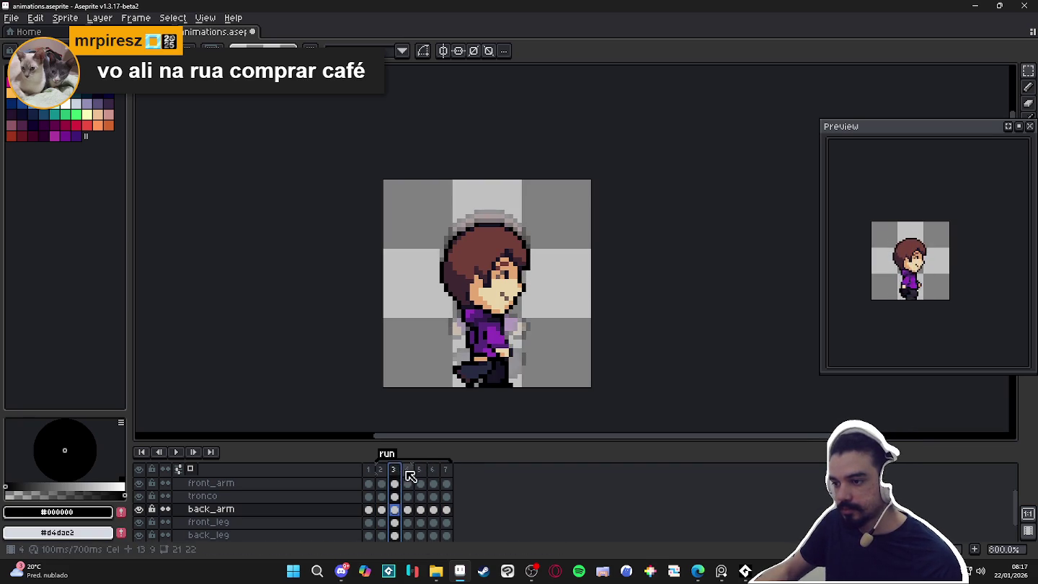
left_click(407, 470)
left_click(446, 470)
scroll(485, 372, "up", 2)
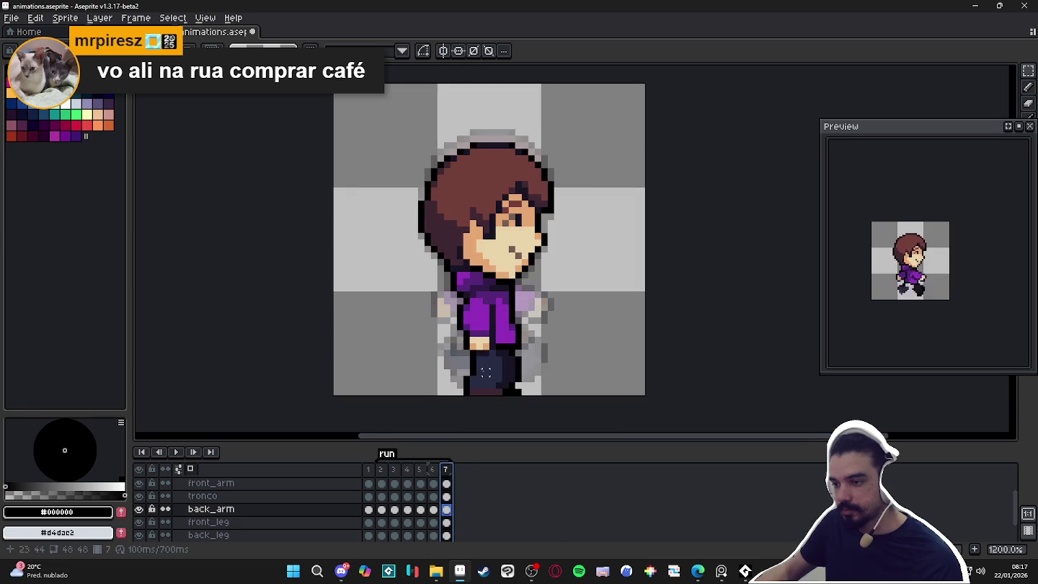
left_click(381, 470)
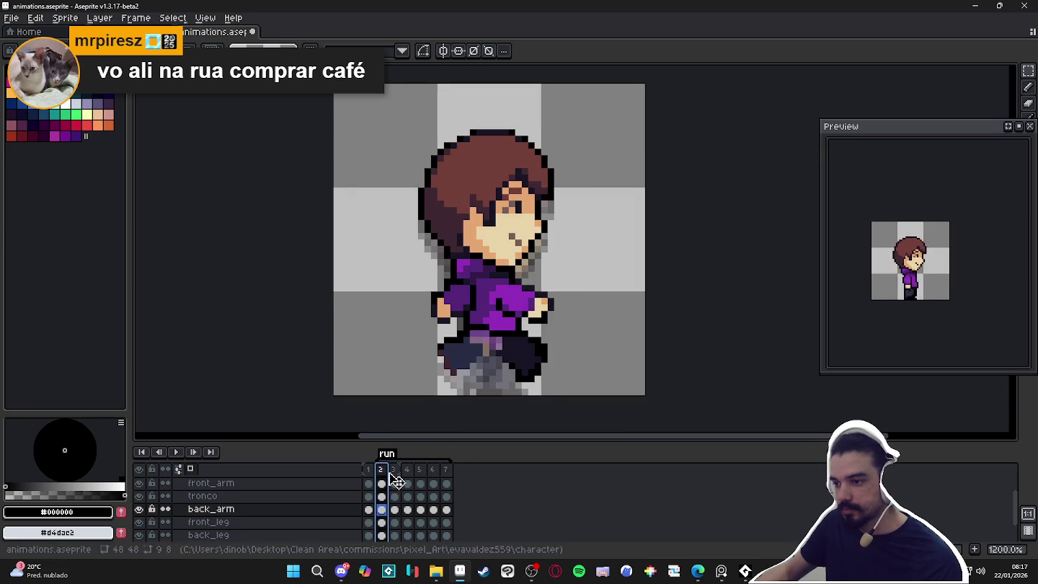
left_click(393, 472)
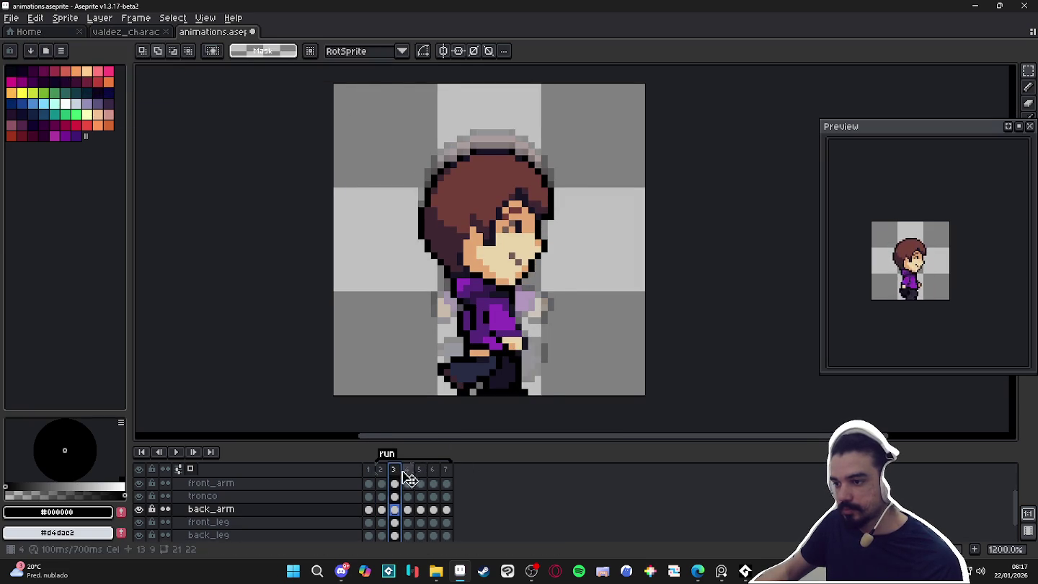
left_click(382, 476)
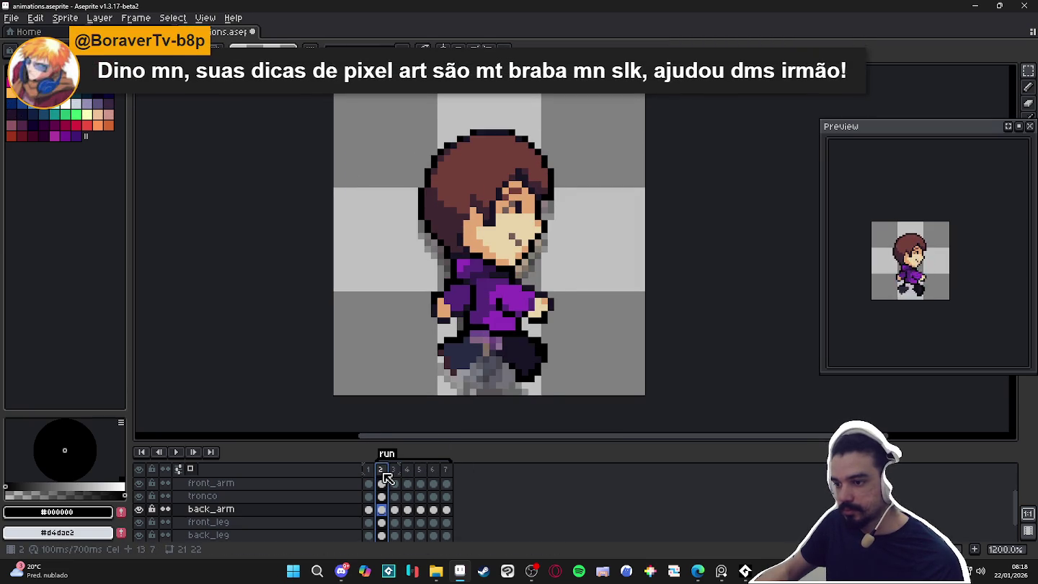
left_click(395, 474)
left_click(409, 474)
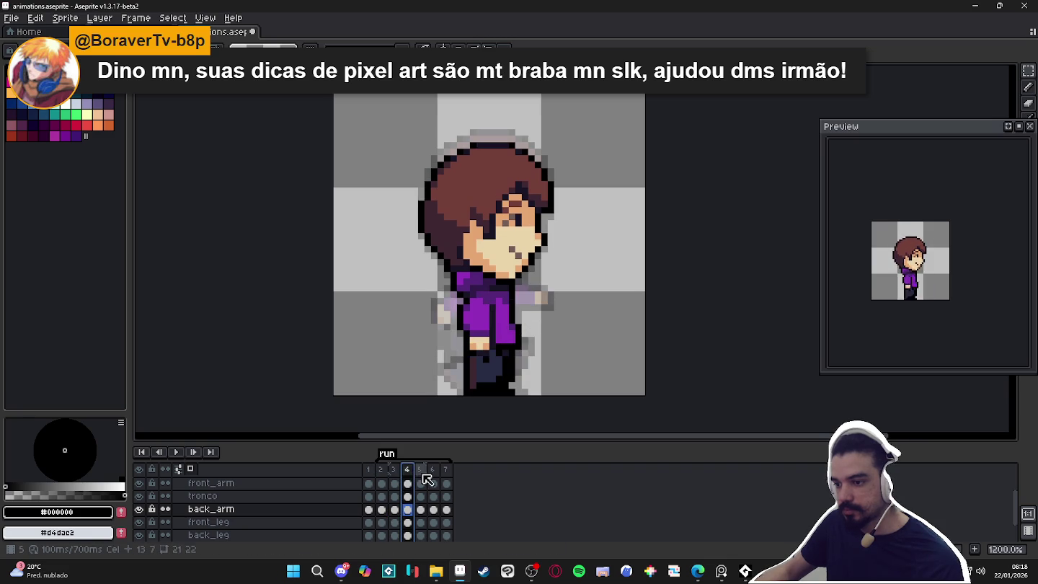
left_click(425, 477)
left_click(435, 473)
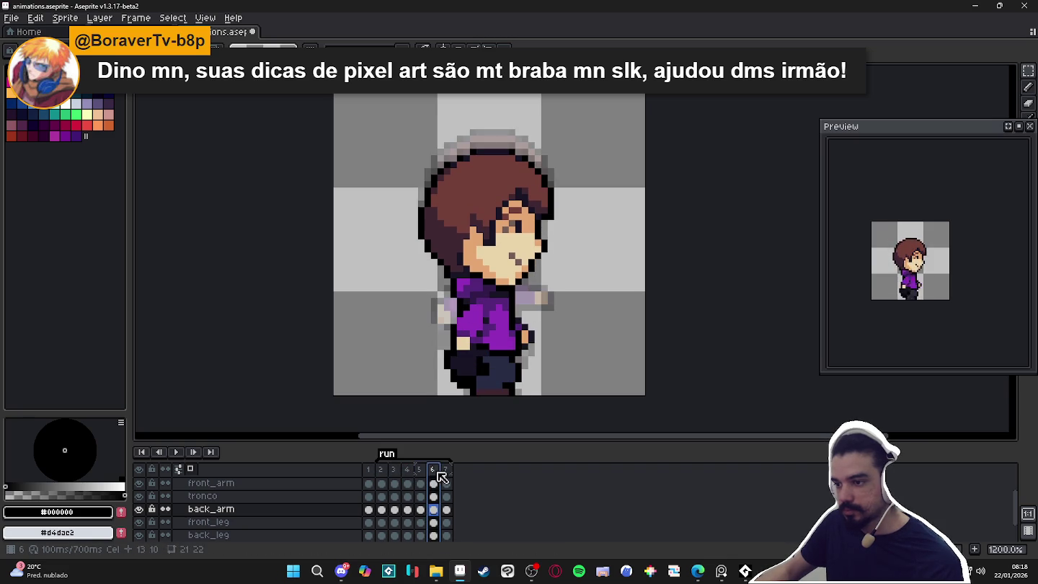
left_click(447, 478)
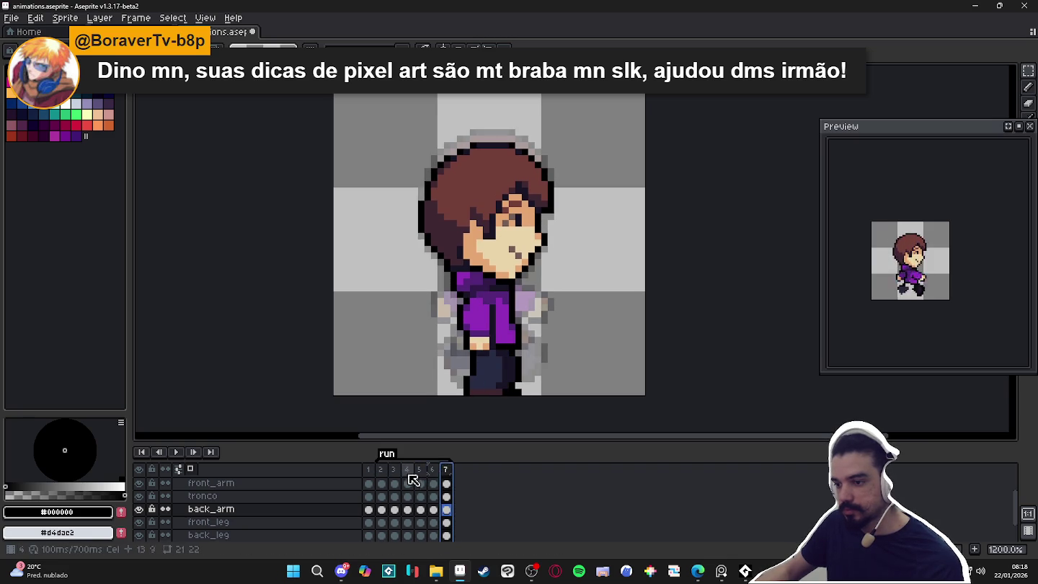
left_click(395, 474)
left_click(408, 473)
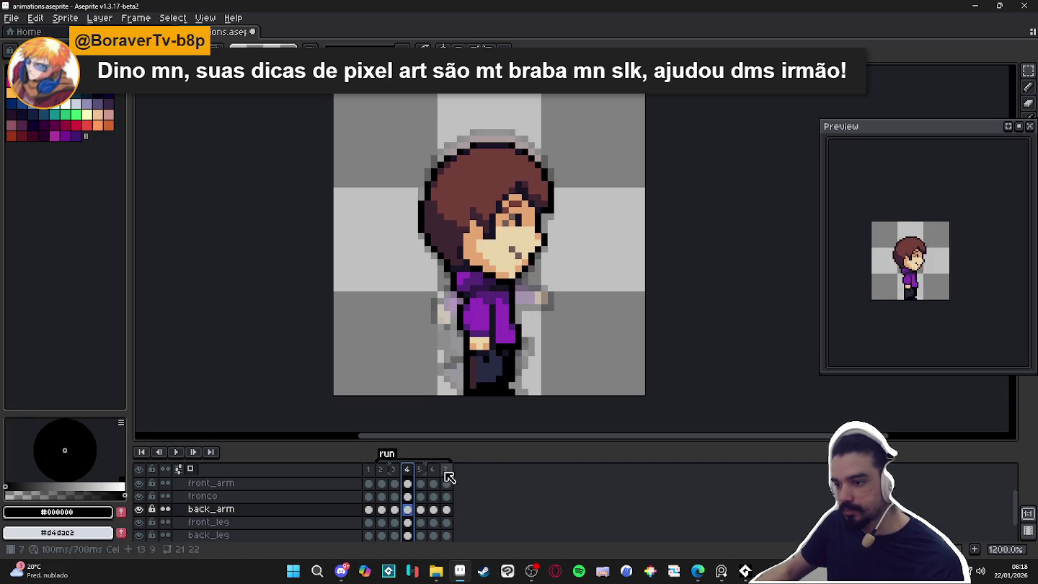
left_click(446, 473)
scroll(480, 425, "up", 1)
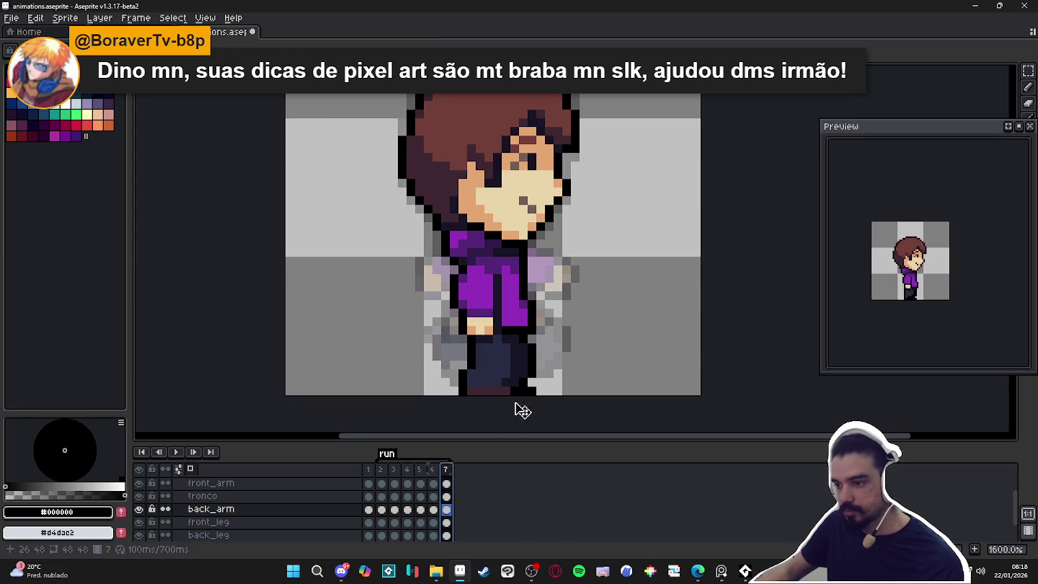
Shift frame 7's back leg left, then rotate it and move it up-left.
left_click(531, 390, "ctrl")
left_click_drag(531, 390, 523, 390)
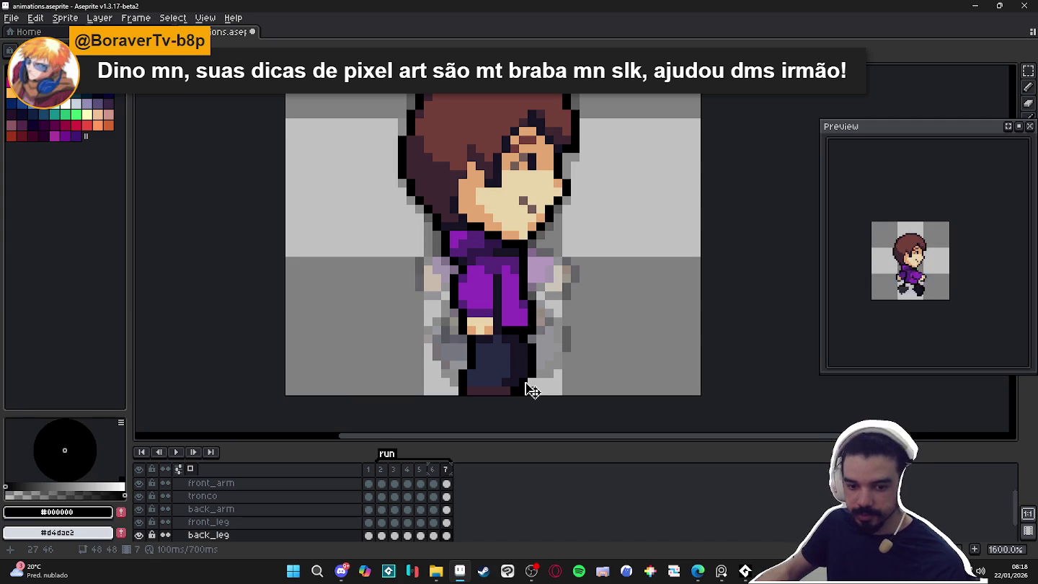
key("m")
mouse_move(486, 372)
left_mouse_down()
mouse_move(554, 395)
mouse_move(476, 362)
mouse_move(556, 370)
mouse_move(549, 424)
left_mouse_up()
left_click_drag(521, 391, 515, 373)
key("ctrl+d")
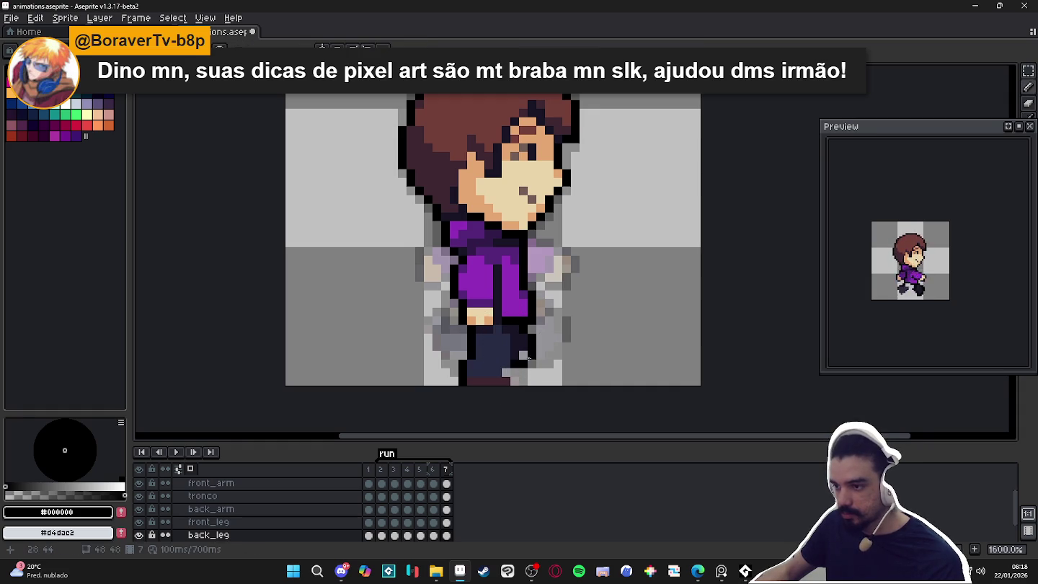
Nudge the lower front leg one pixel right and restore black for pixel drawing.
left_click(524, 346, "alt")
key("alt+Up")
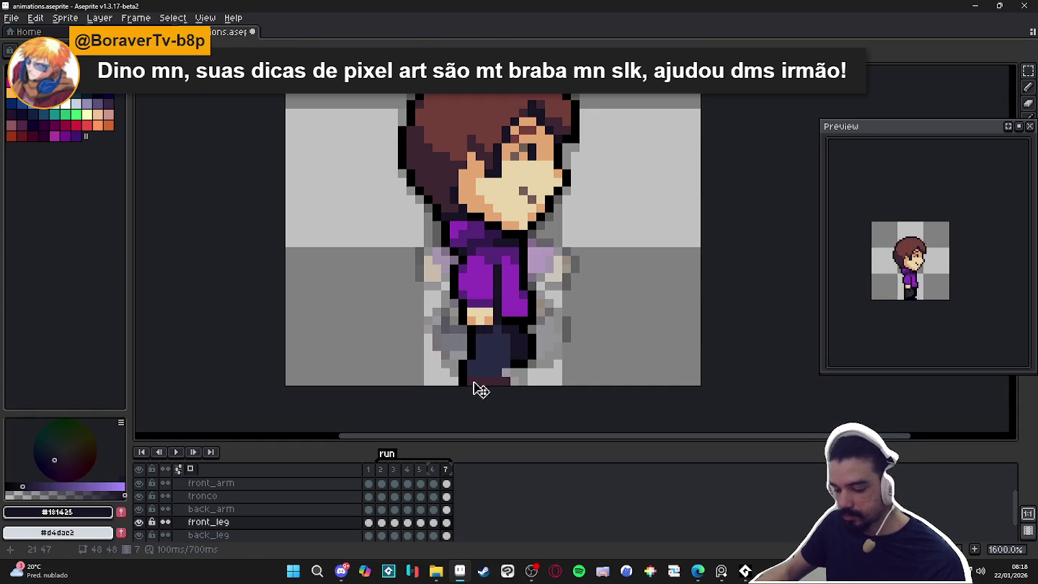
mouse_move(456, 357)
left_mouse_down()
mouse_move(531, 388)
mouse_move(506, 385)
left_mouse_up()
key("ctrl+d")
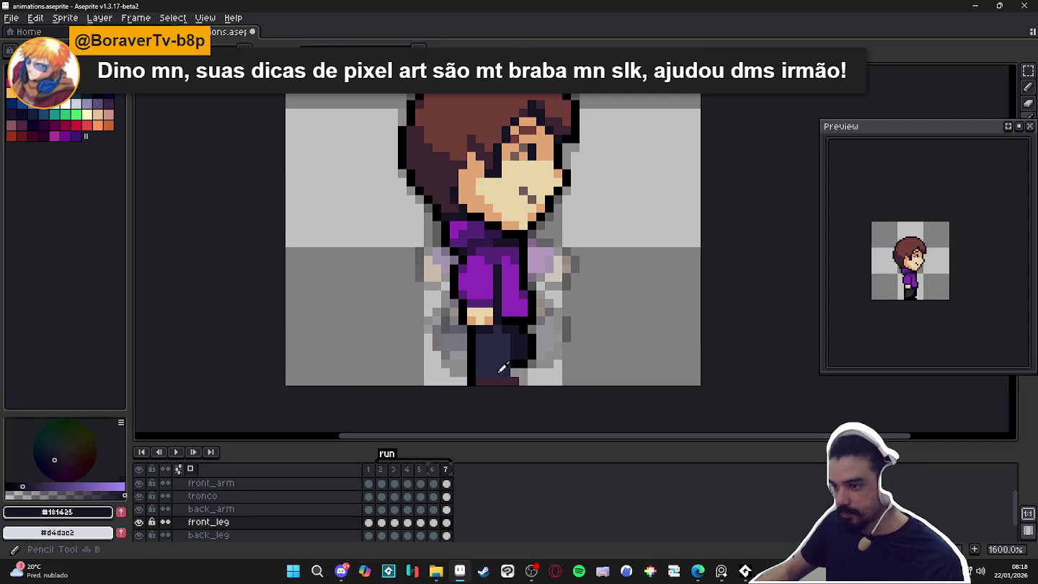
left_click(505, 379, "alt")
key("b")
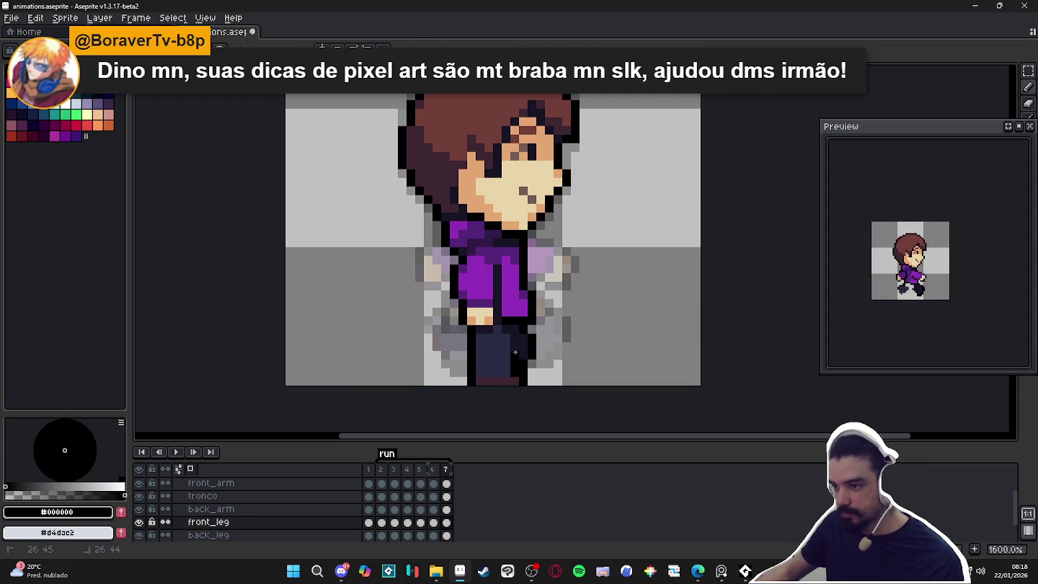
scroll(515, 353, "down", 3)
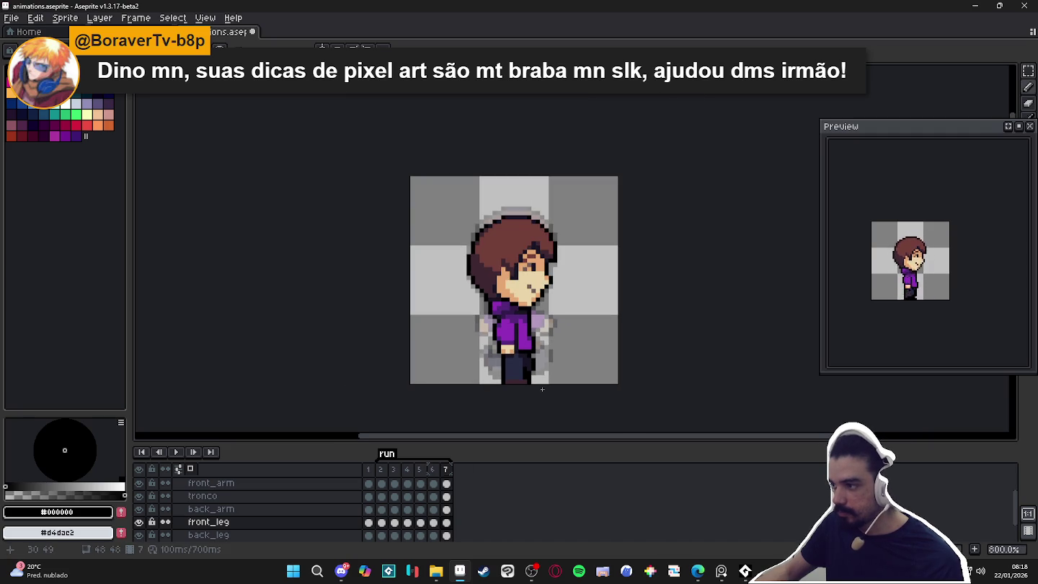
Lower the back_leg cel one pixel in run frame 2.
left_click(381, 469)
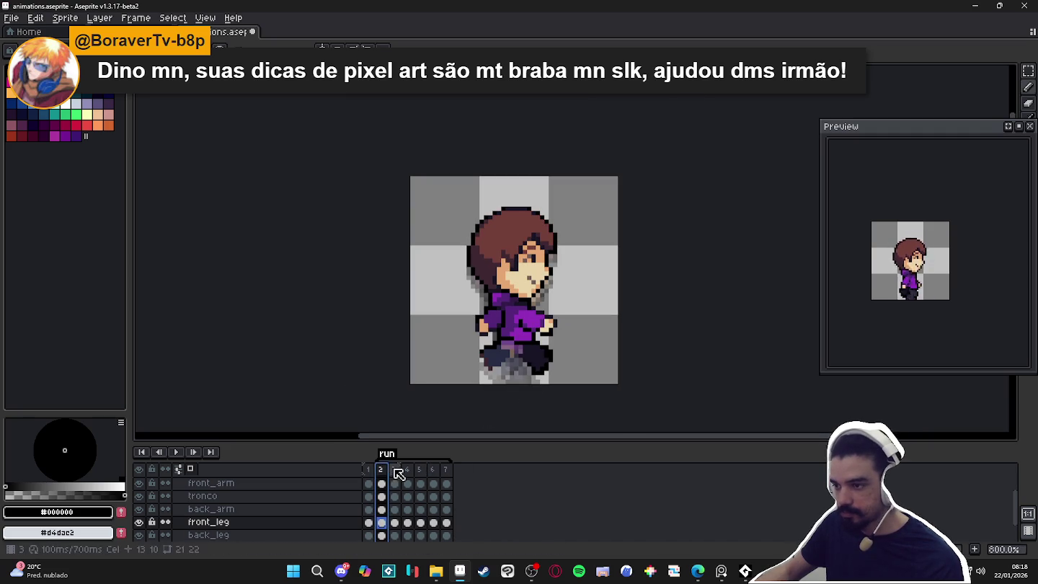
scroll(382, 505, "up", 2)
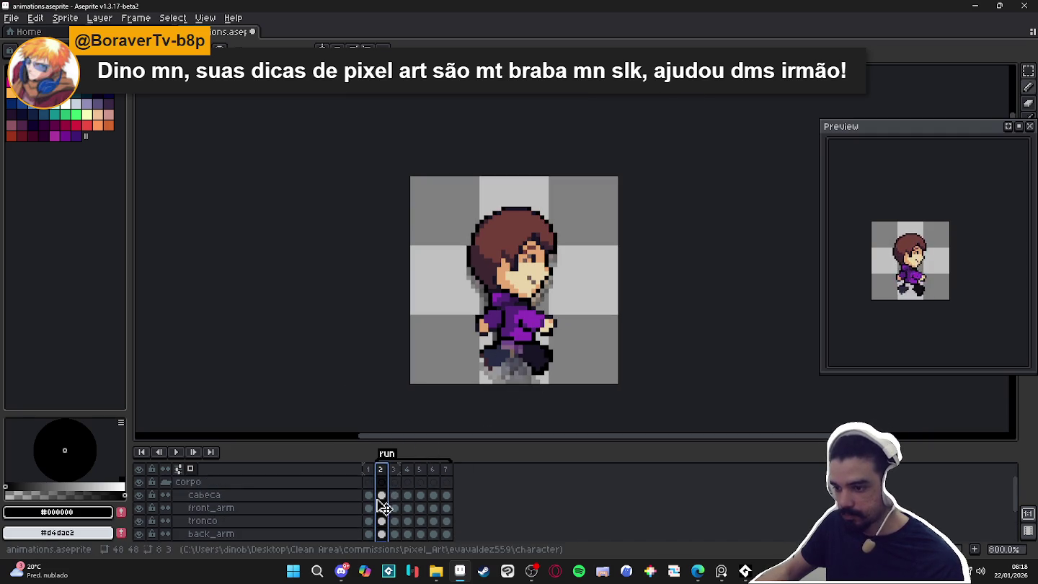
scroll(383, 508, "down", 1)
scroll(382, 509, "down", 2)
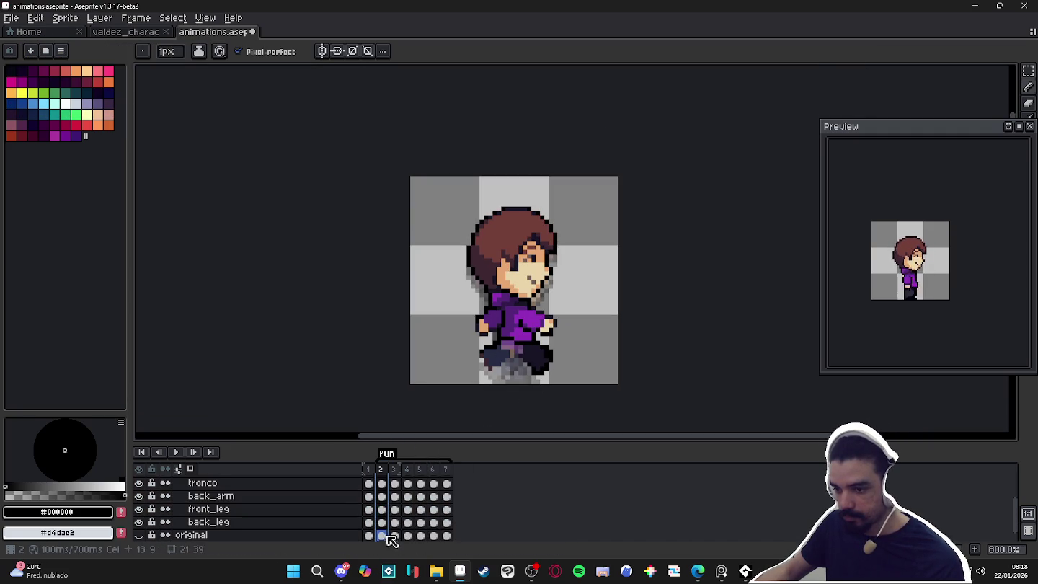
left_click(381, 522)
key("v")
left_click_drag(524, 340, 530, 346)
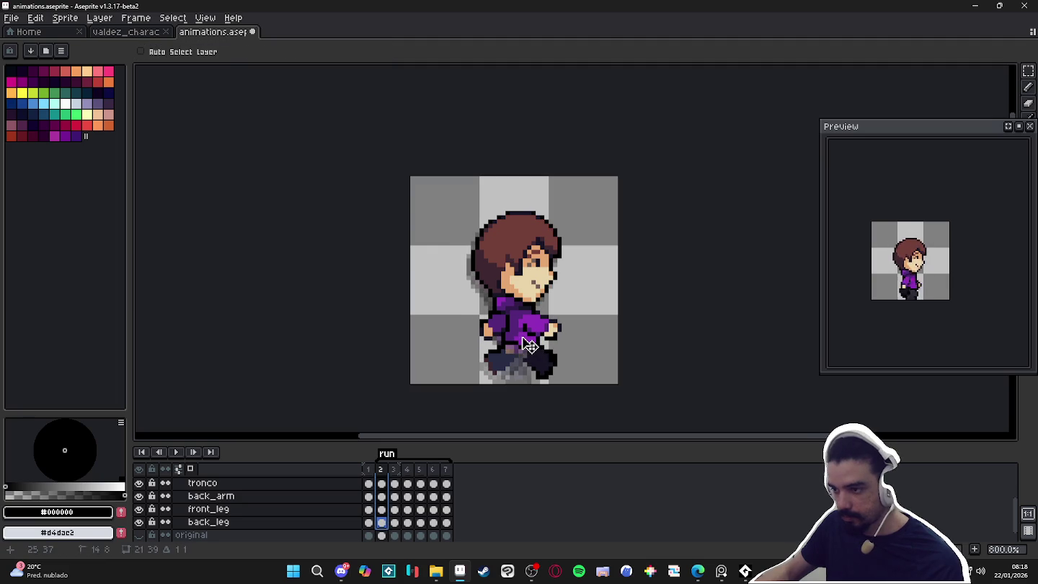
Lower the back_leg cel one pixel in run frame 5.
left_click(393, 469)
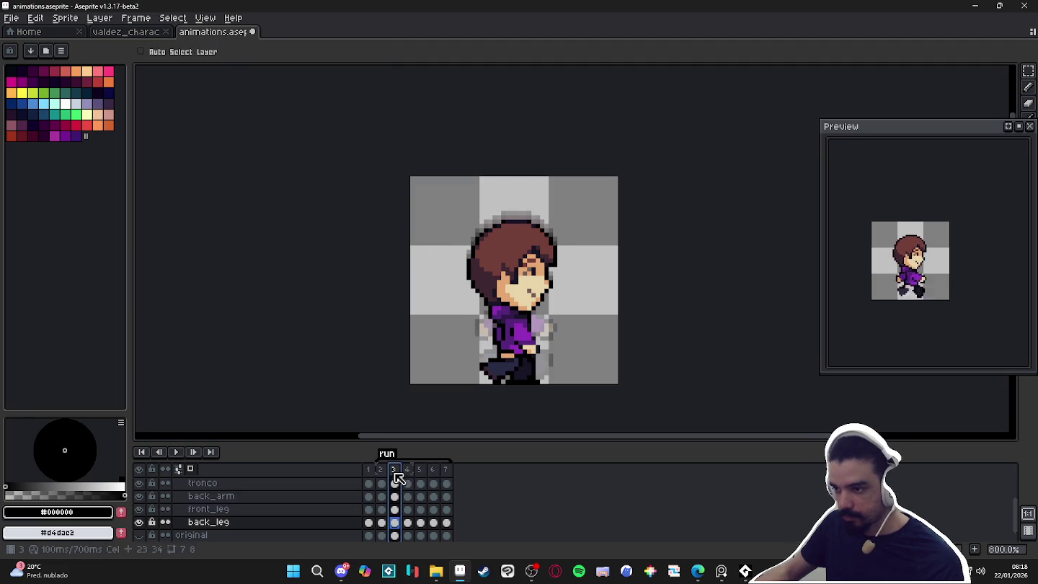
key("Right")
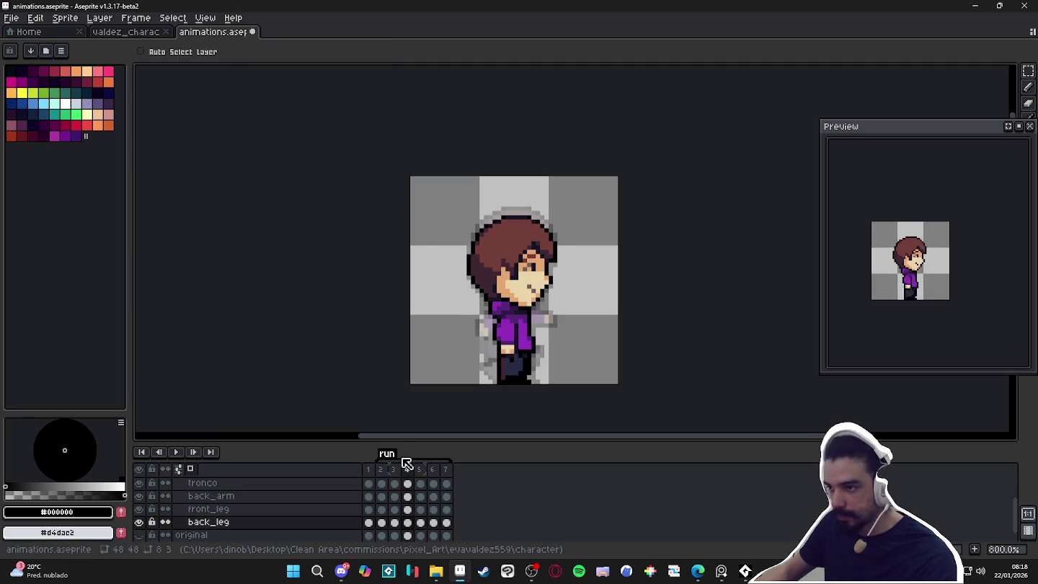
key("Right")
scroll(425, 501, "up", 3)
left_click(422, 495)
scroll(423, 501, "down", 3)
left_click(423, 523)
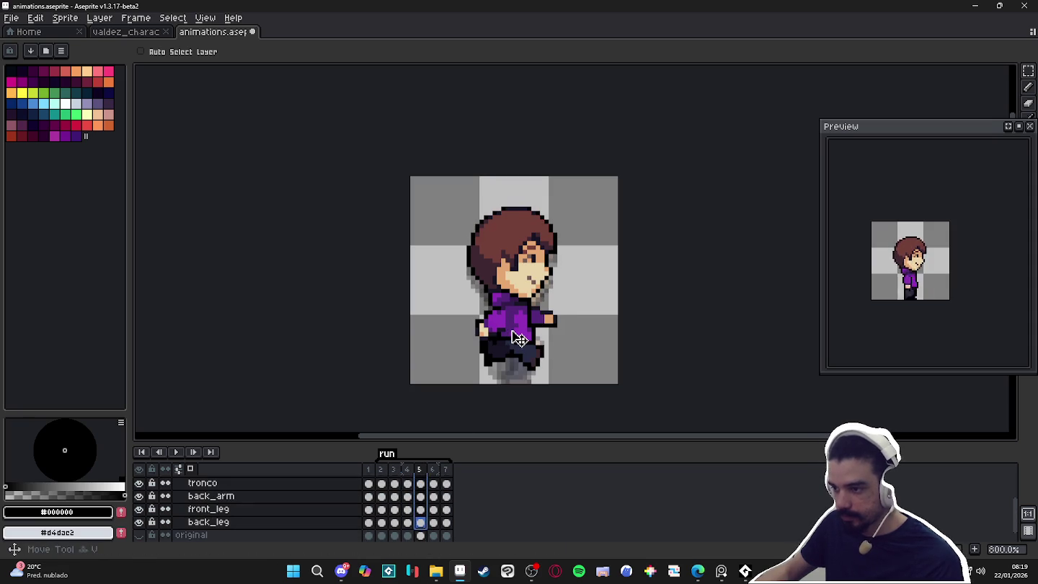
left_click_drag(521, 336, 520, 342)
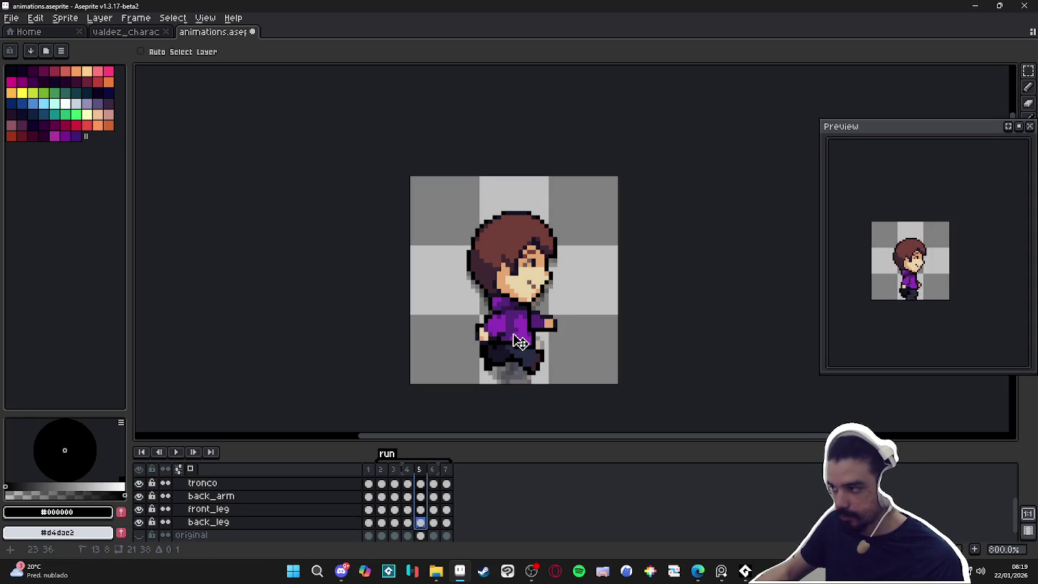
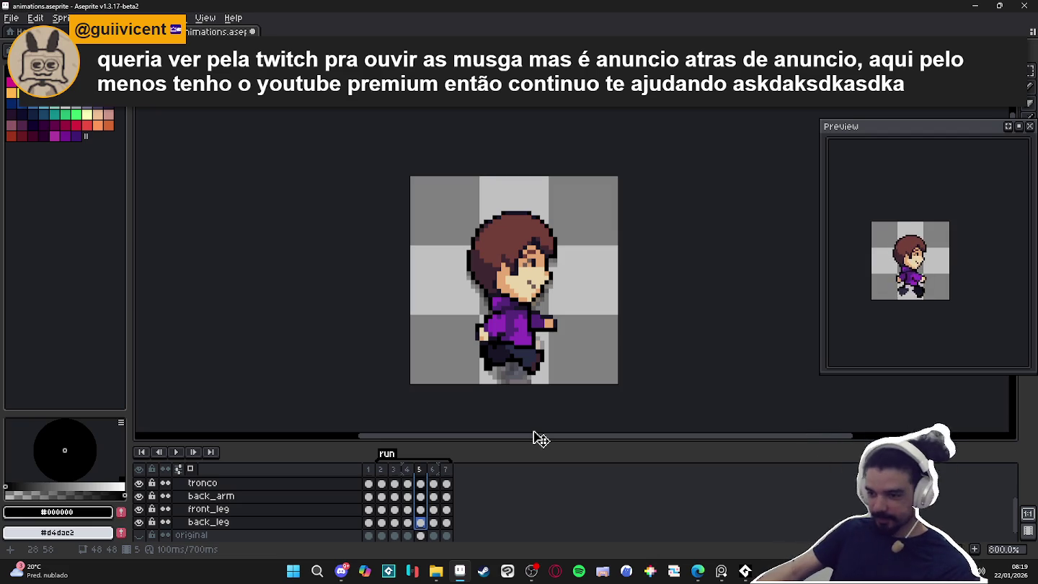
Show frame 2 of the run cycle and save the animation.
scroll(448, 508, "up", 3)
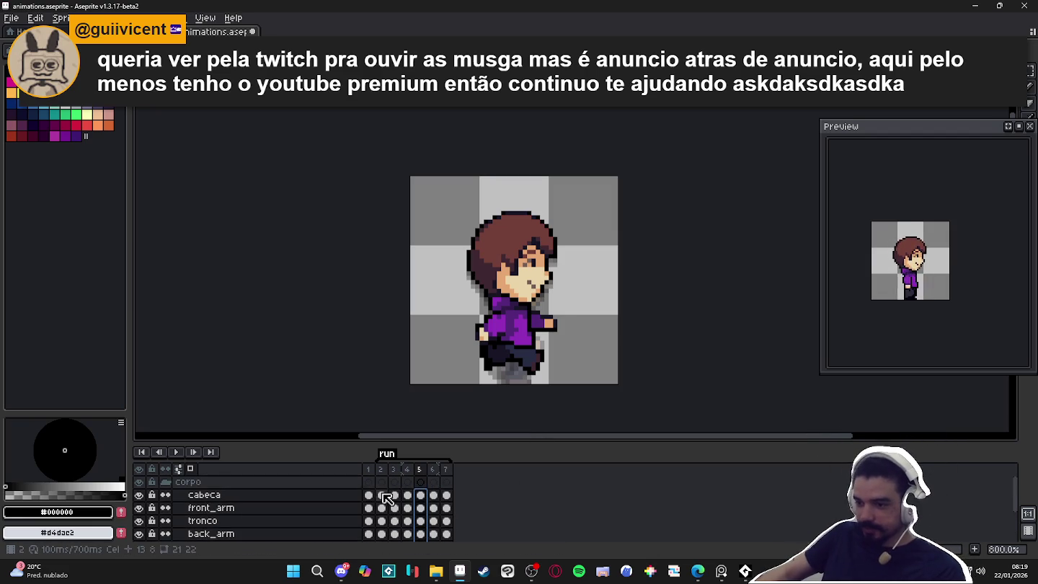
left_click(382, 496)
key("ctrl+s")
Pencil black outline pixels along the leg on frame 2's back_leg layer.
scroll(511, 368, "up", 2)
scroll(516, 362, "up", 1)
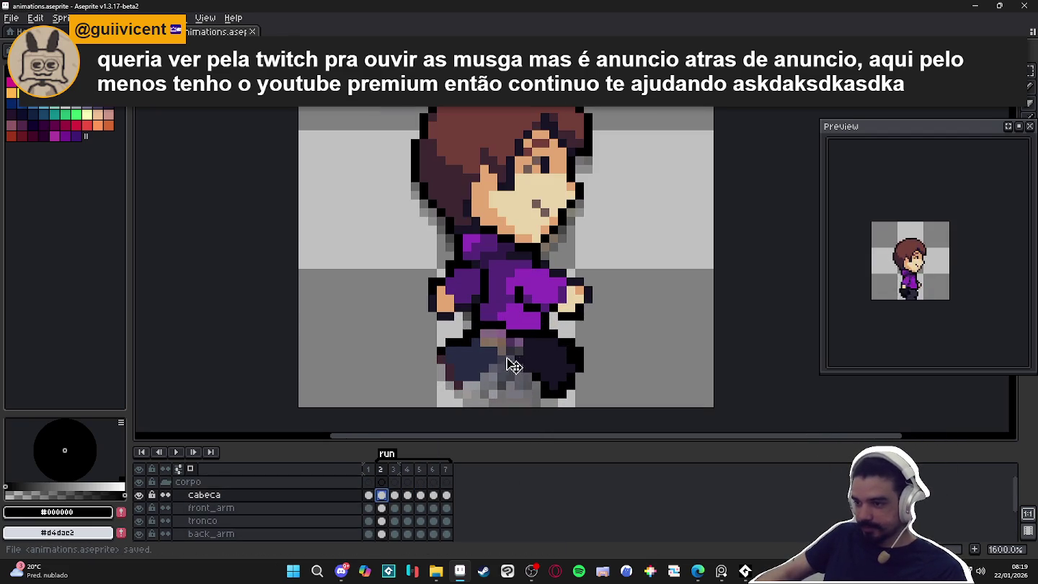
left_click(528, 362, "ctrl")
left_click(521, 349, "alt")
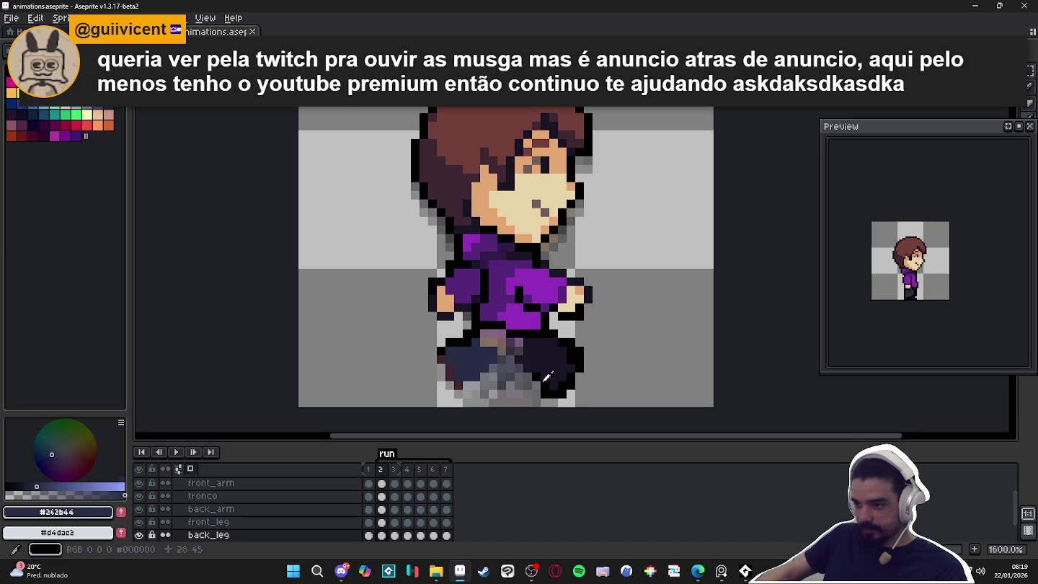
left_click(527, 368, "alt")
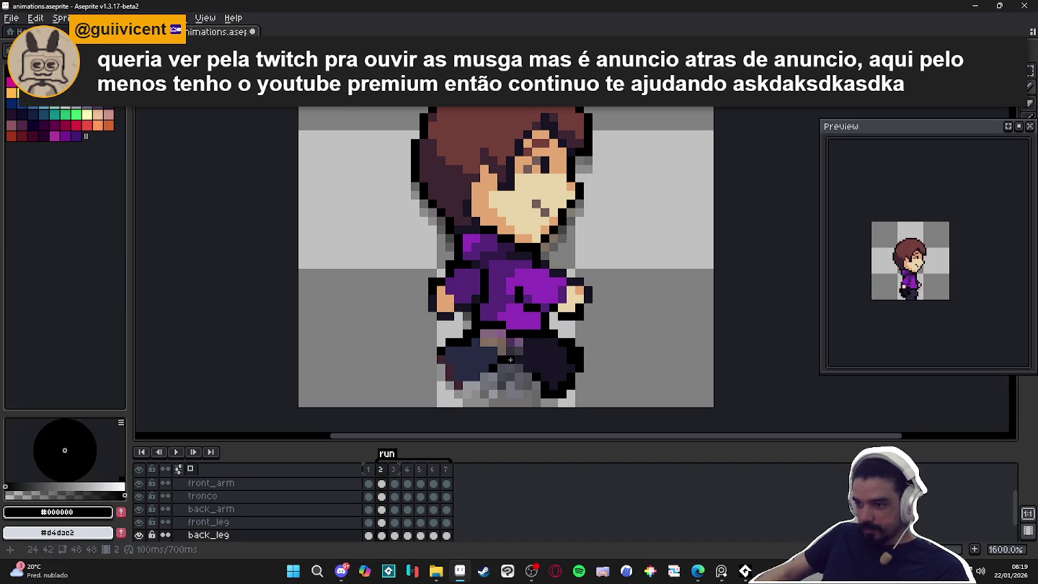
left_click(485, 376)
left_click(475, 385)
left_click(468, 385)
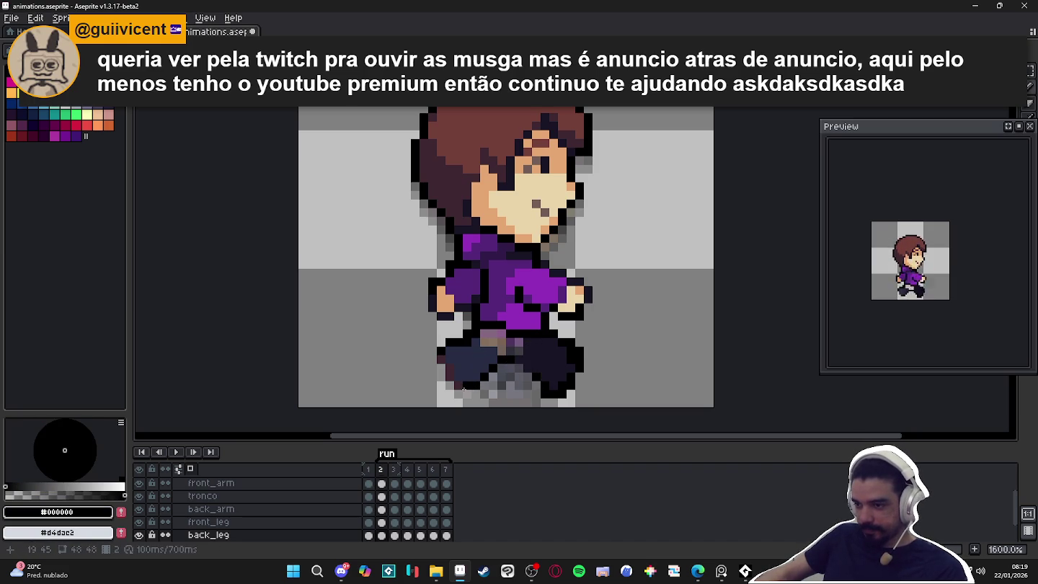
left_click(465, 393)
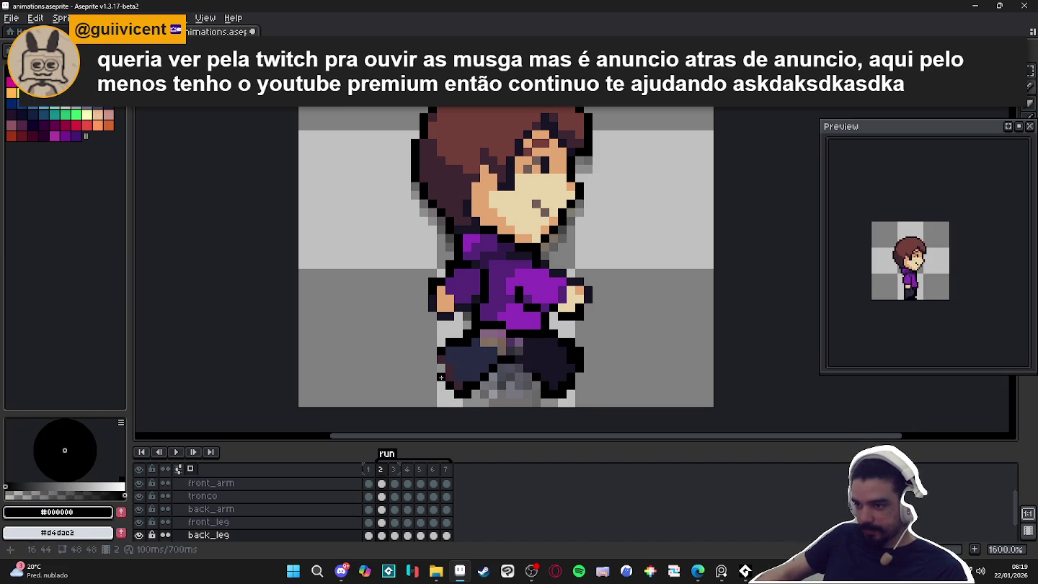
left_click(434, 352)
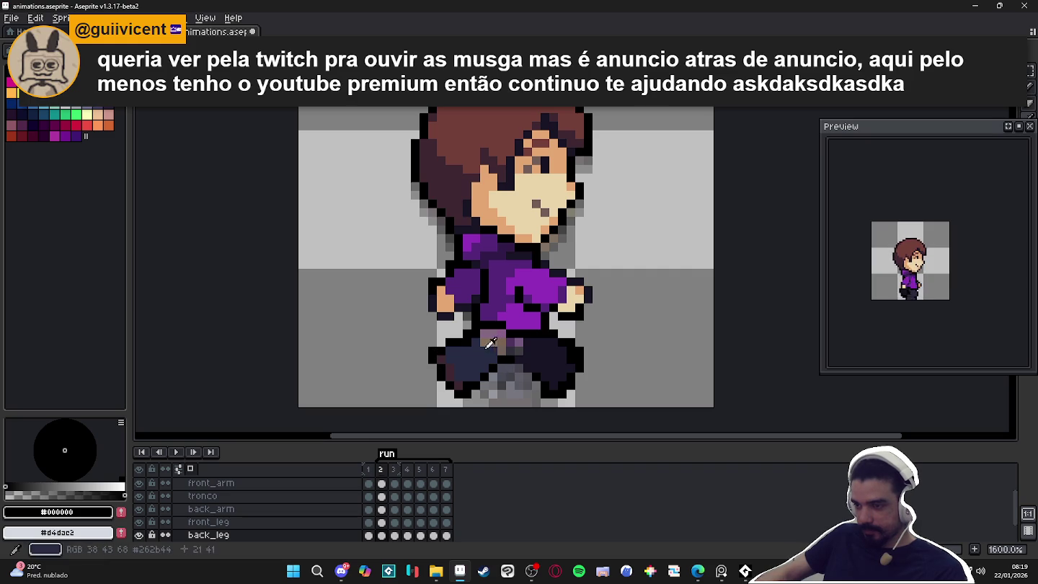
Fill the light gap atop frame 2's legs with navy #262b44.
left_click(498, 353, "alt")
left_click_drag(498, 353, 496, 342)
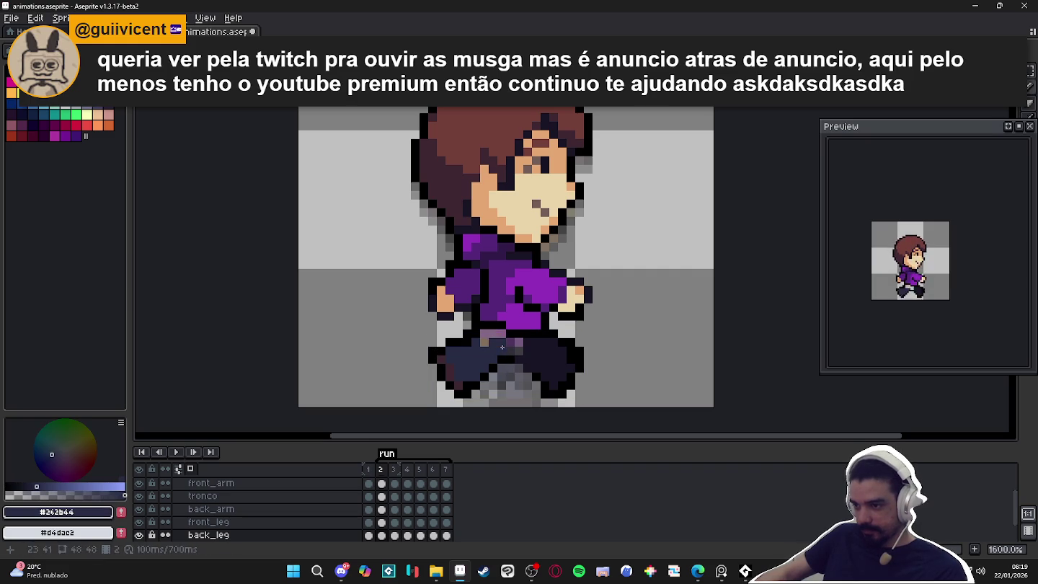
left_click(539, 349, "alt")
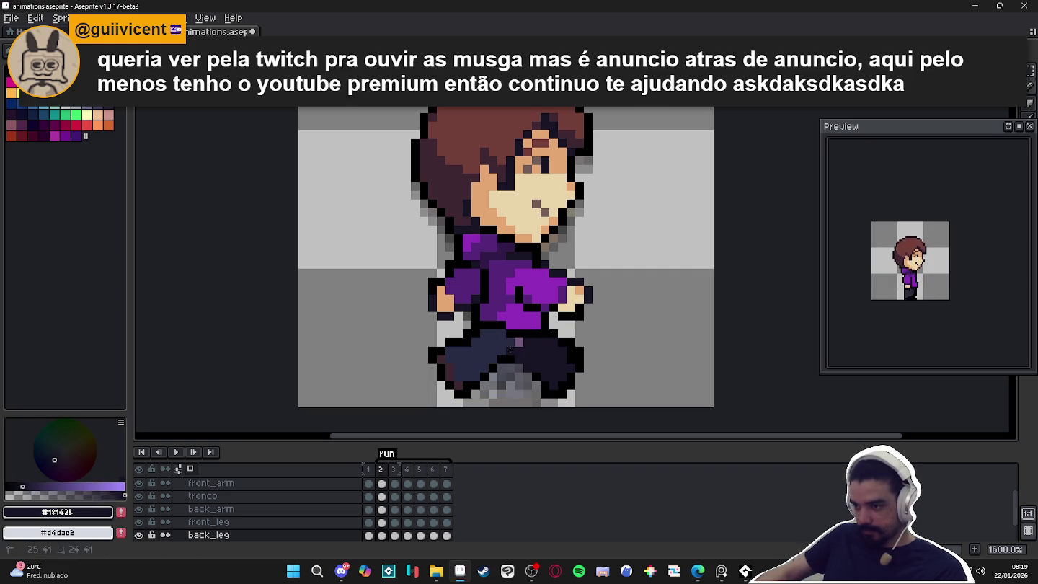
left_click(514, 353, "alt")
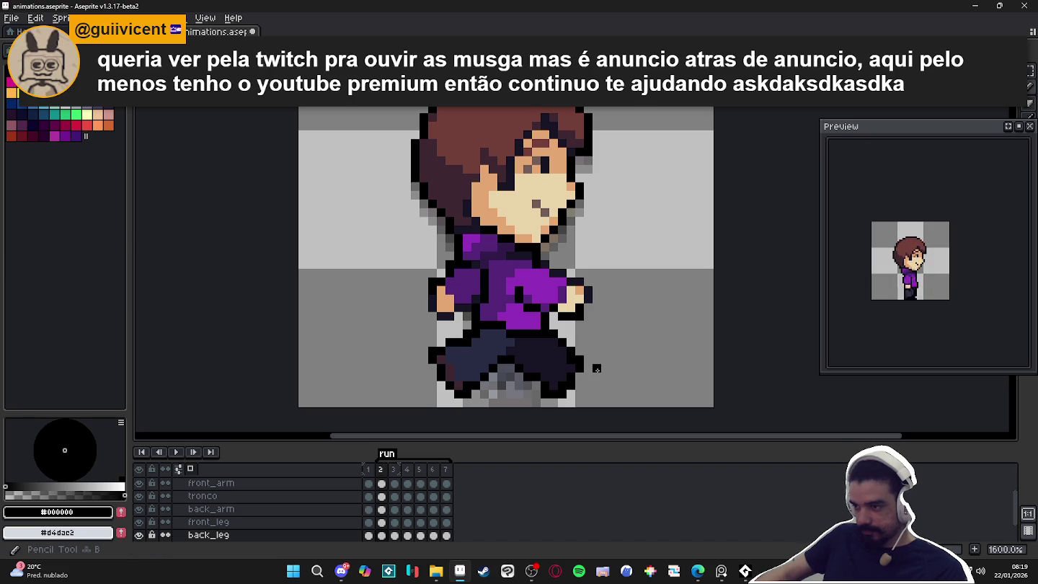
left_click(509, 353, "alt")
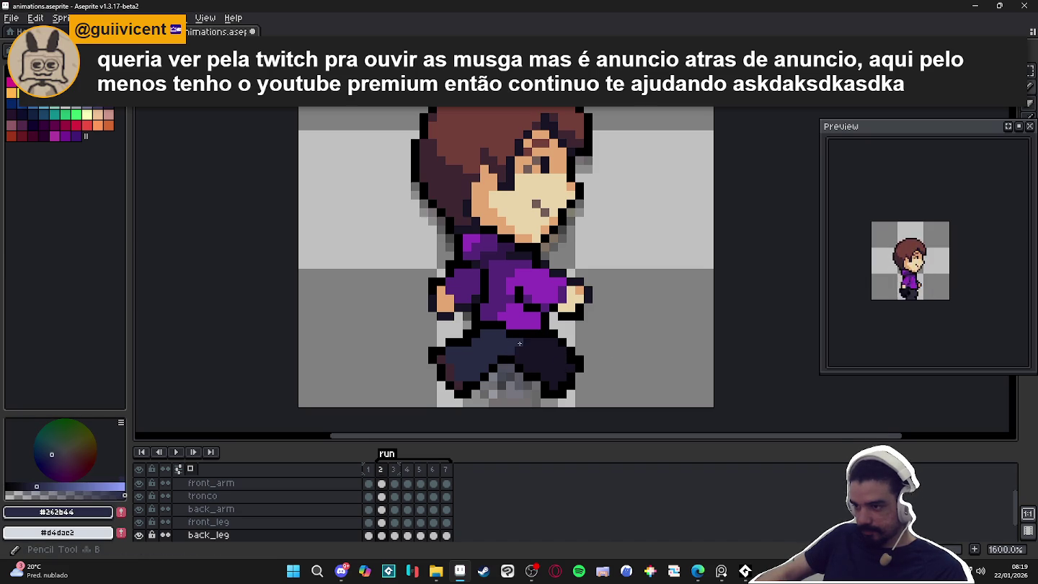
scroll(519, 343, "down", 3)
left_click(515, 366, "ctrl")
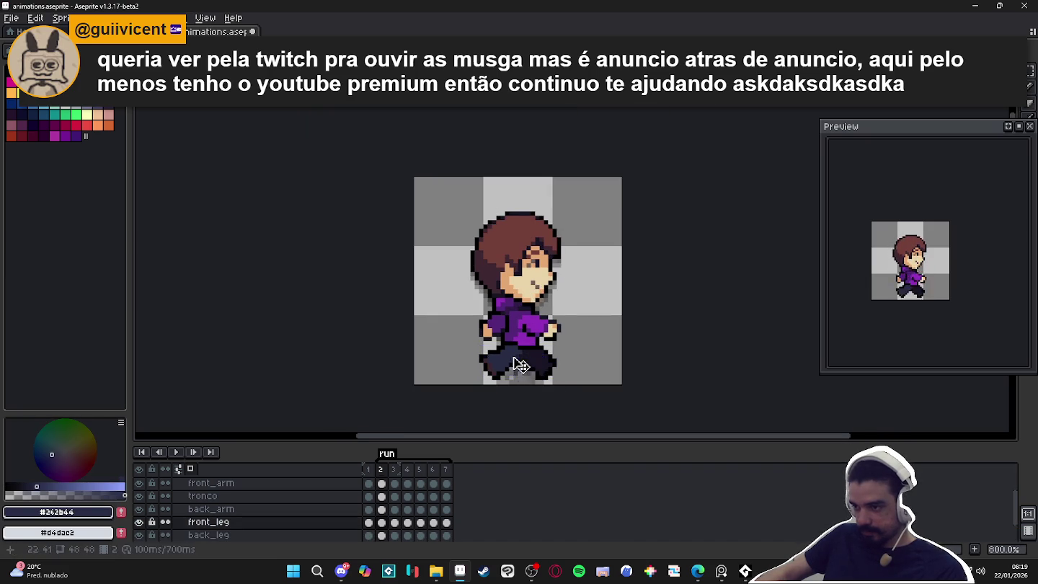
Recheck frame 2's back_leg layer against the frame 3 pose.
scroll(516, 366, "up", 2)
scroll(547, 367, "down", 1)
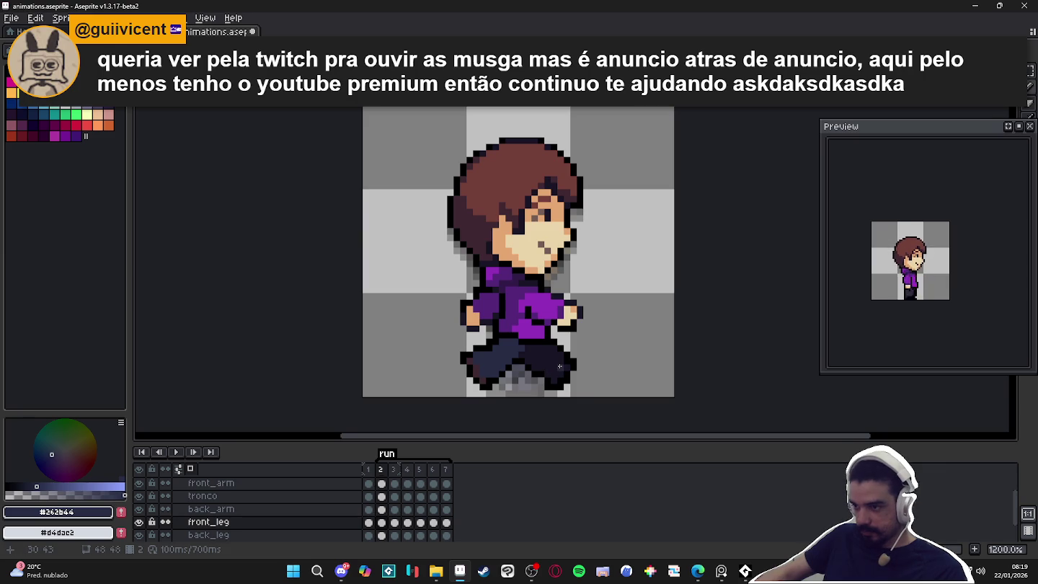
scroll(534, 353, "up", 1)
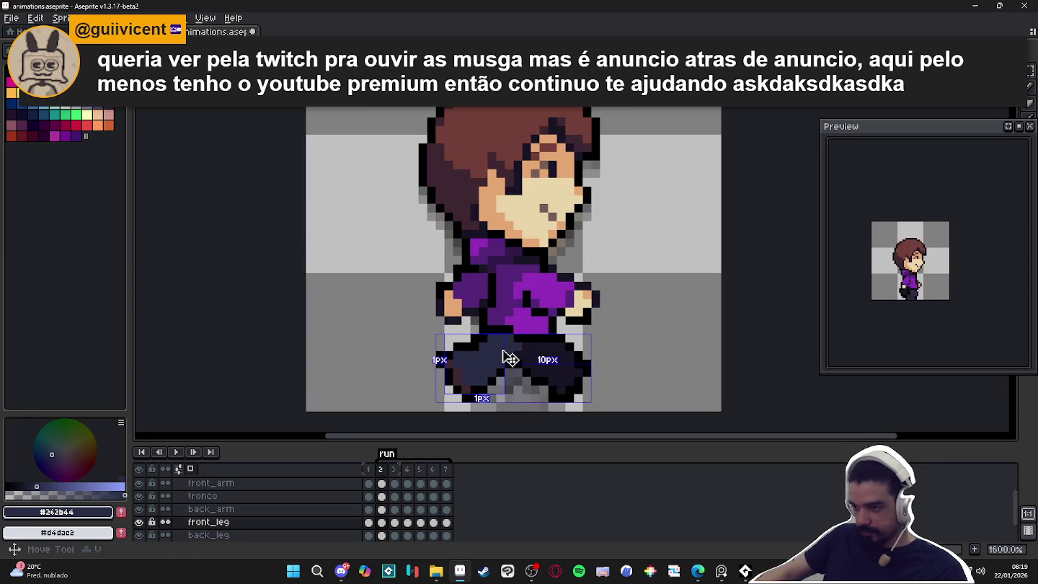
left_click(511, 359, "ctrl")
scroll(519, 359, "down", 2)
scroll(519, 358, "down", 2)
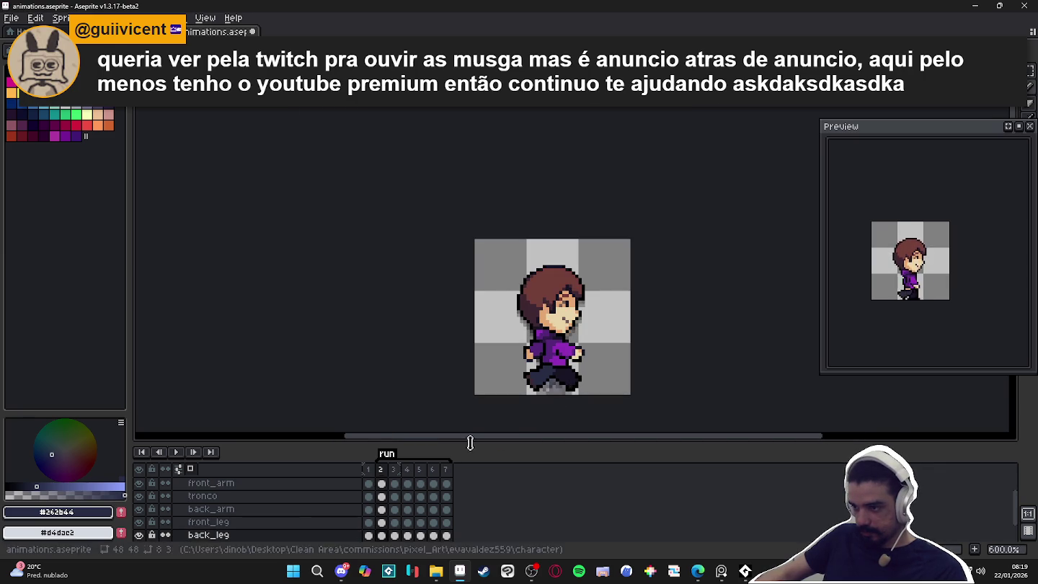
left_click(392, 469)
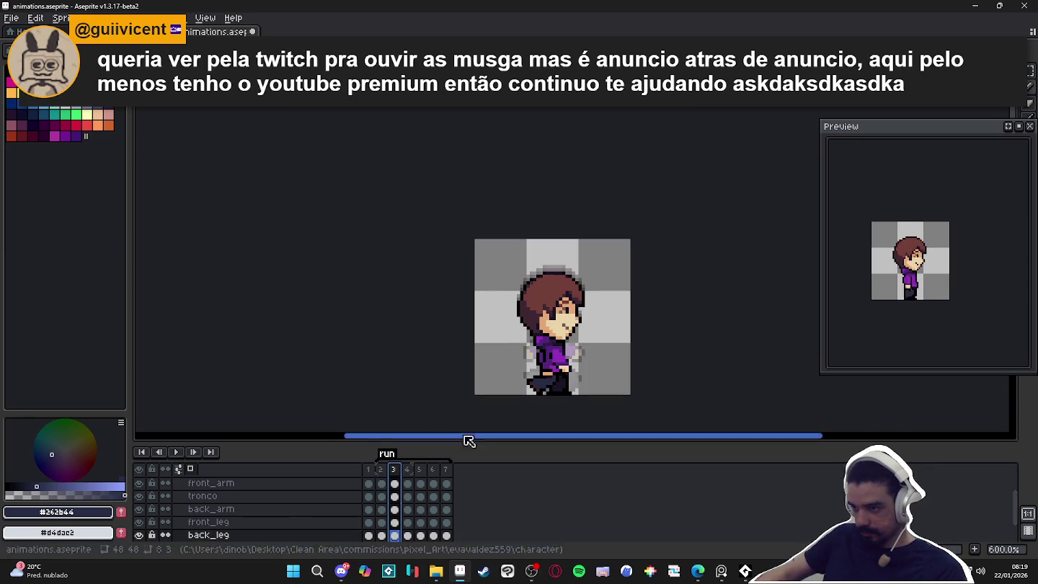
scroll(565, 357, "up", 4)
left_click(380, 470)
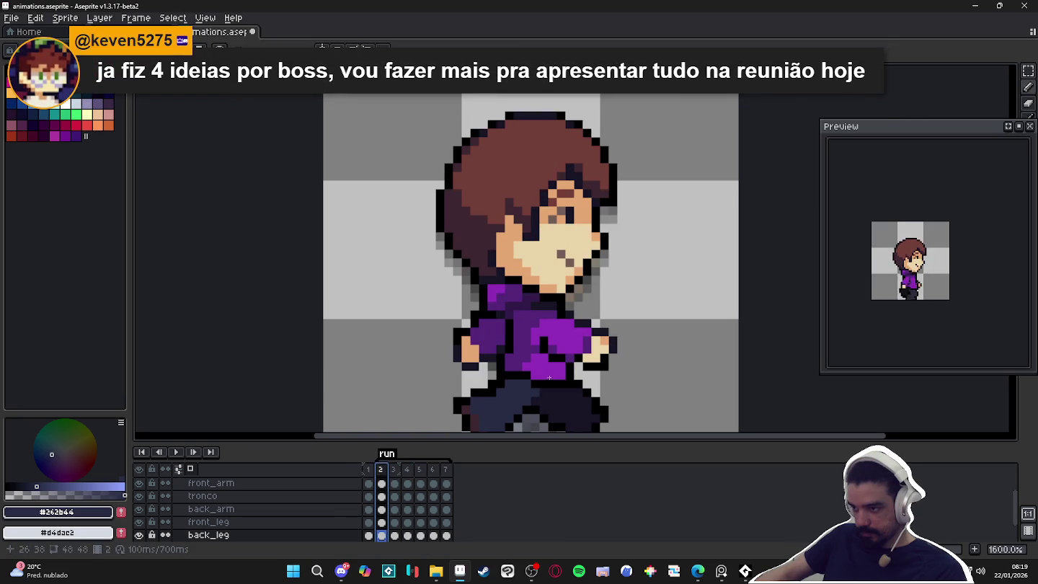
scroll(549, 378, "up", 2)
Outline frame 2's front_arm layer in black and bring up frame 3.
left_click(562, 365, "ctrl")
left_click(586, 371, "alt")
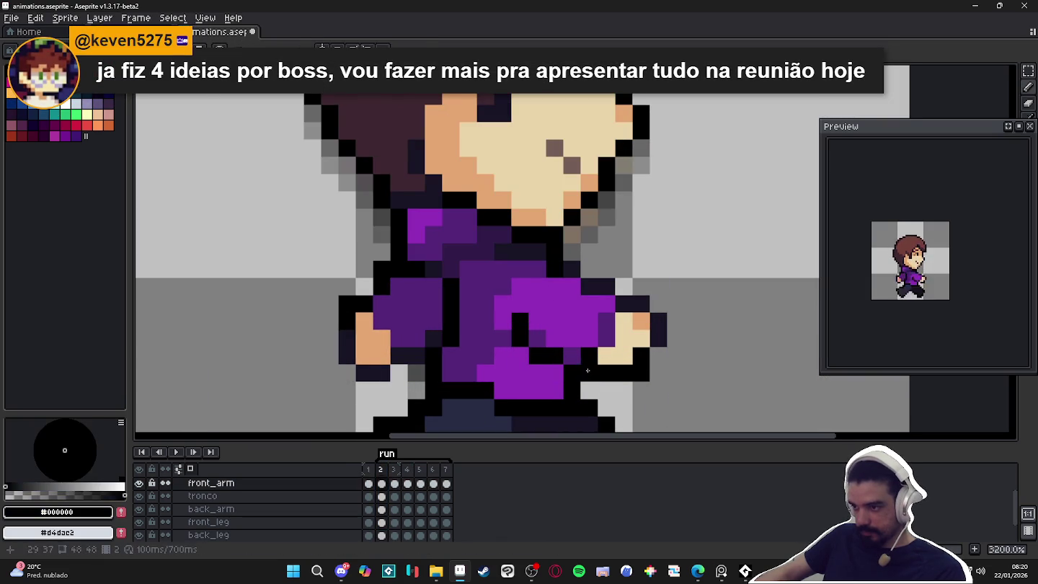
left_click(577, 354, "alt")
left_click(583, 374, "alt")
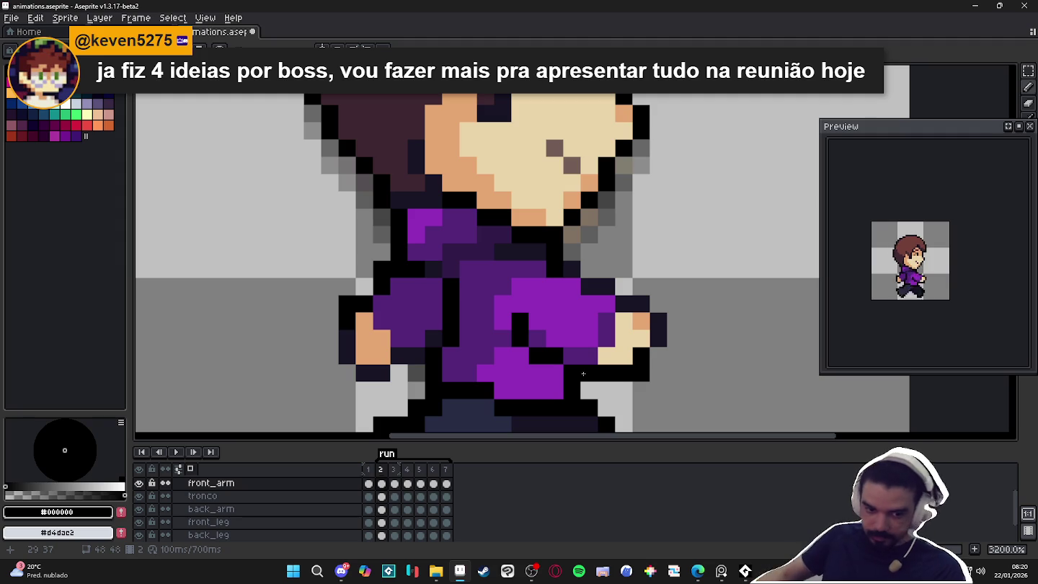
scroll(594, 367, "down", 3)
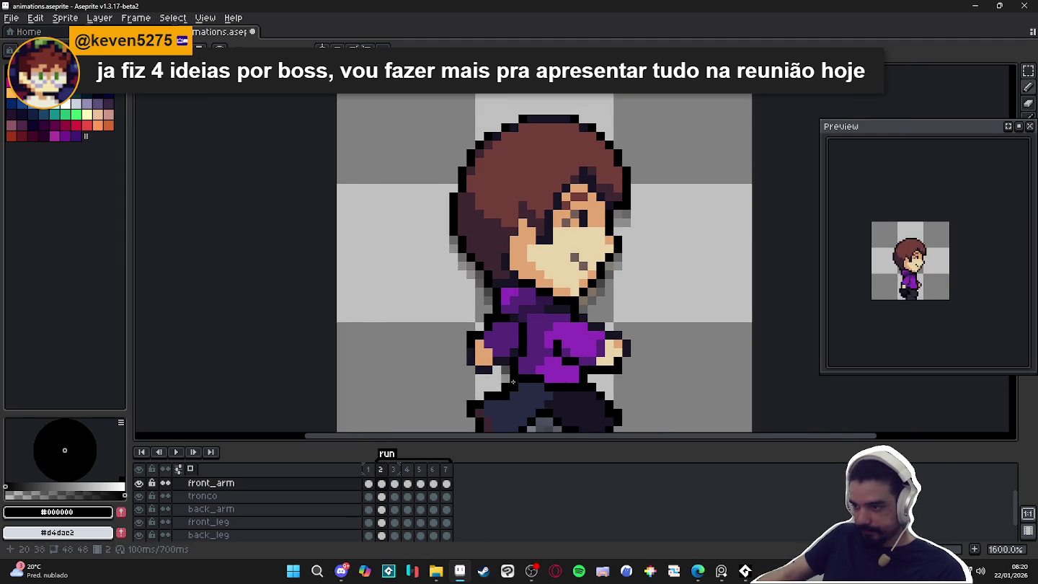
scroll(514, 382, "down", 1)
left_click(395, 483)
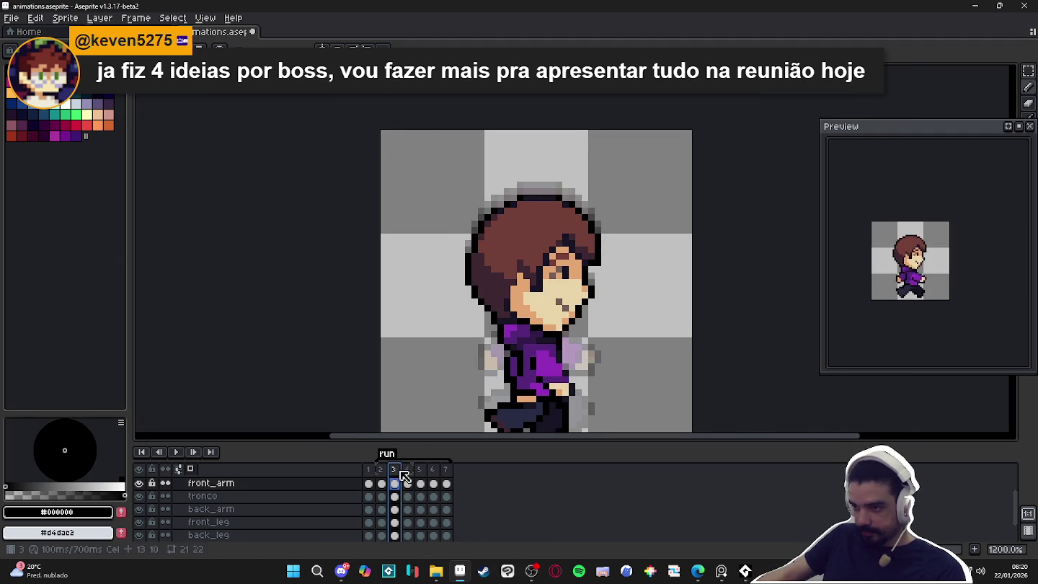
Darken torso pixels in black and shade a bright purple shirt pixel dark purple.
scroll(555, 360, "up", 1)
scroll(557, 341, "up", 2)
left_click(558, 342, "alt")
scroll(566, 361, "up", 1)
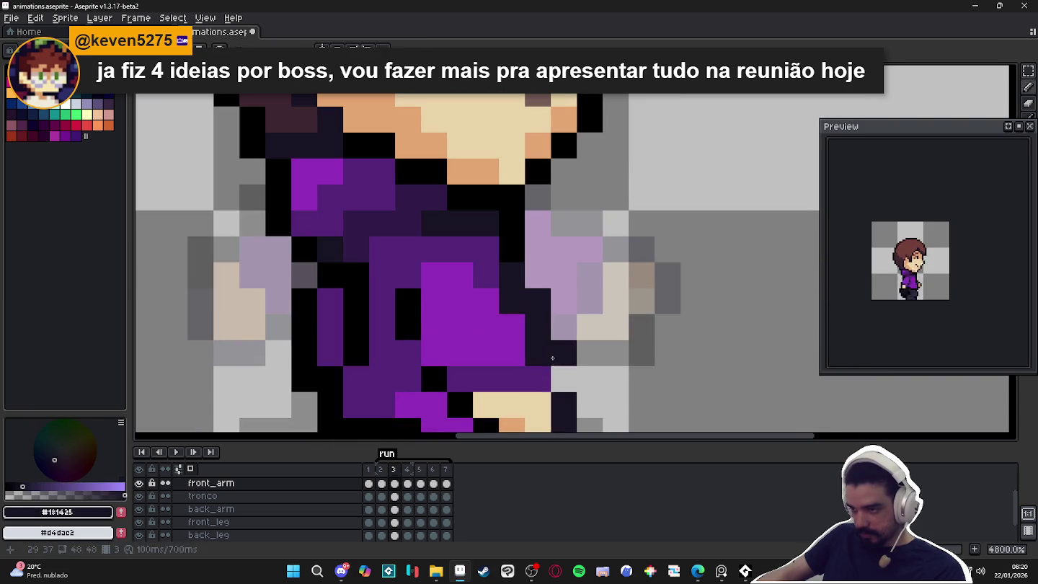
left_click(463, 295, "alt")
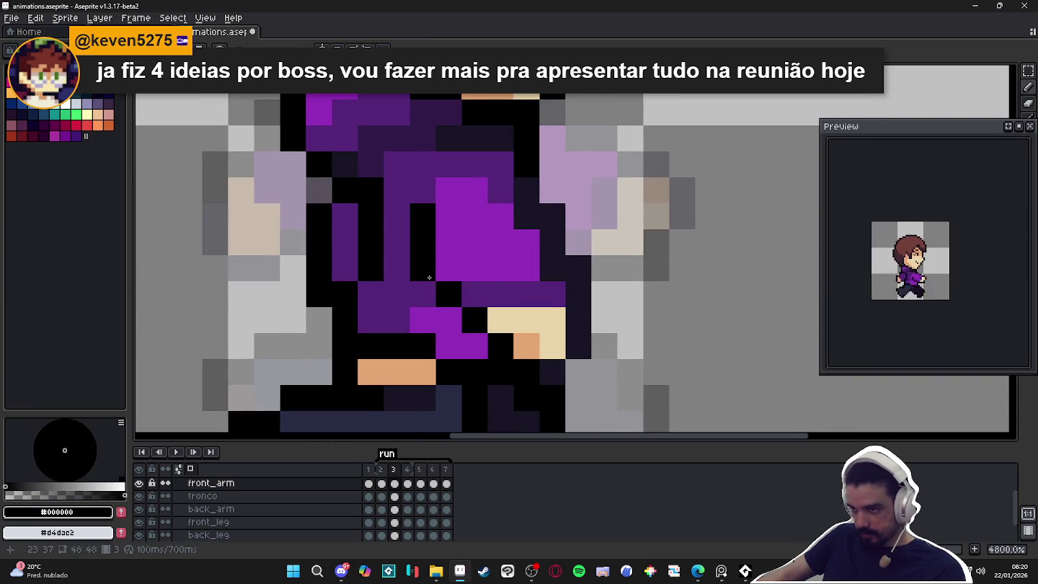
left_click_drag(422, 268, 448, 268)
scroll(483, 325, "down", 3)
scroll(483, 326, "up", 1)
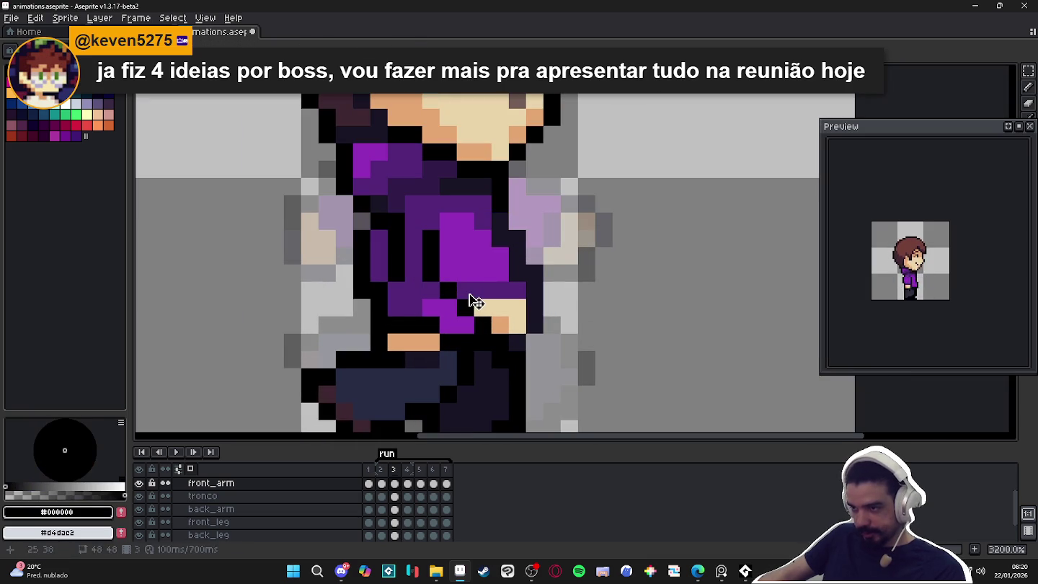
left_click(477, 289, "alt")
left_click(454, 269)
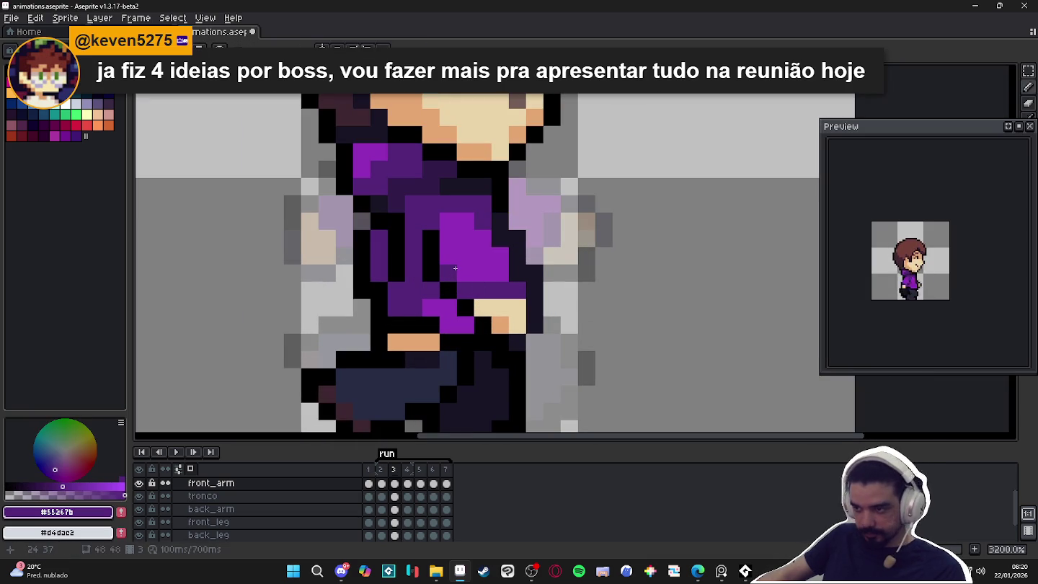
scroll(455, 268, "down", 3)
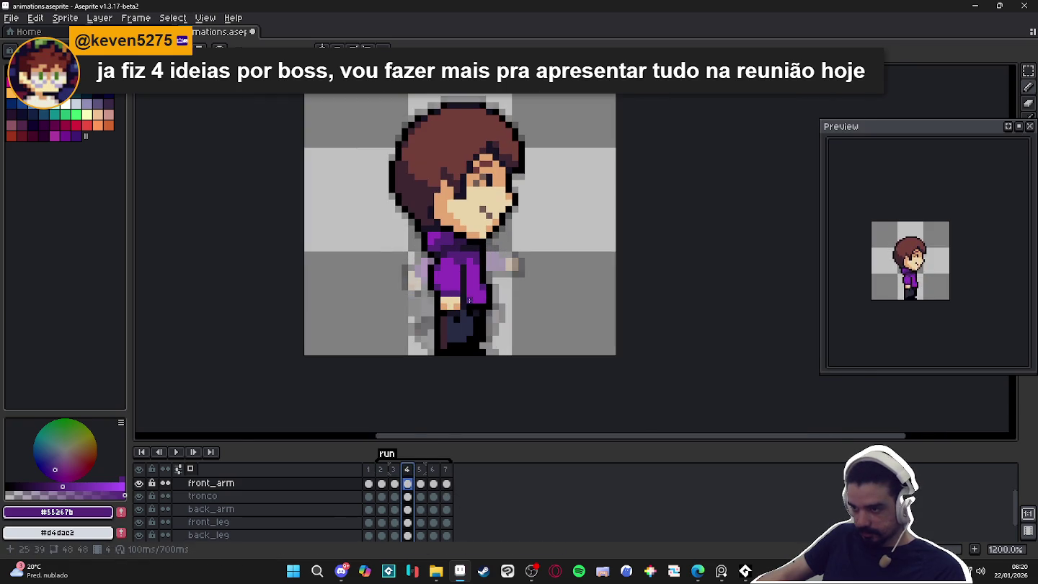
Step through frames 3, 4 and 5 to reach frame 6.
left_click(400, 469)
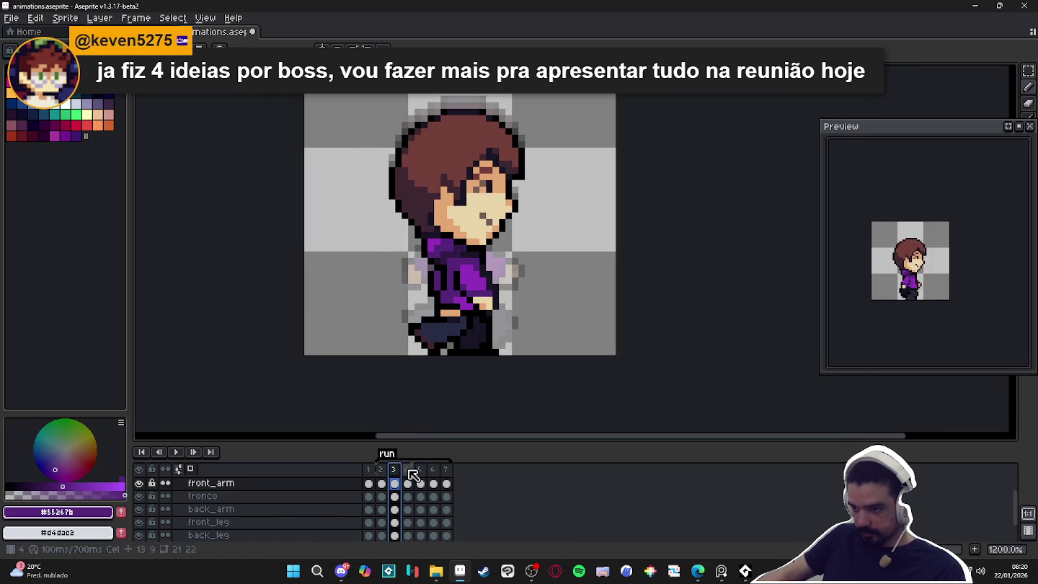
left_click(408, 470)
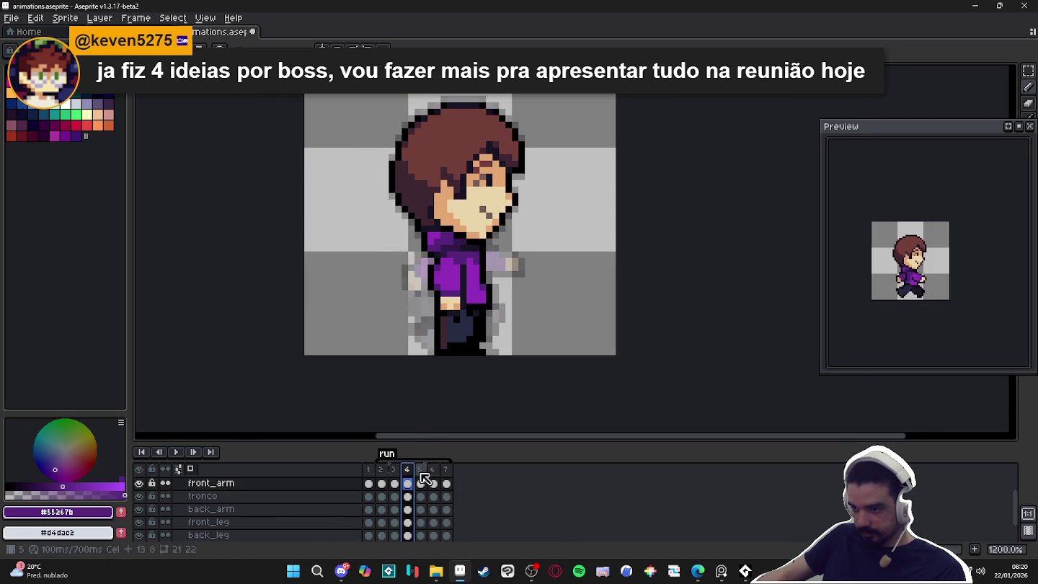
left_click(421, 471)
scroll(438, 279, "up", 3)
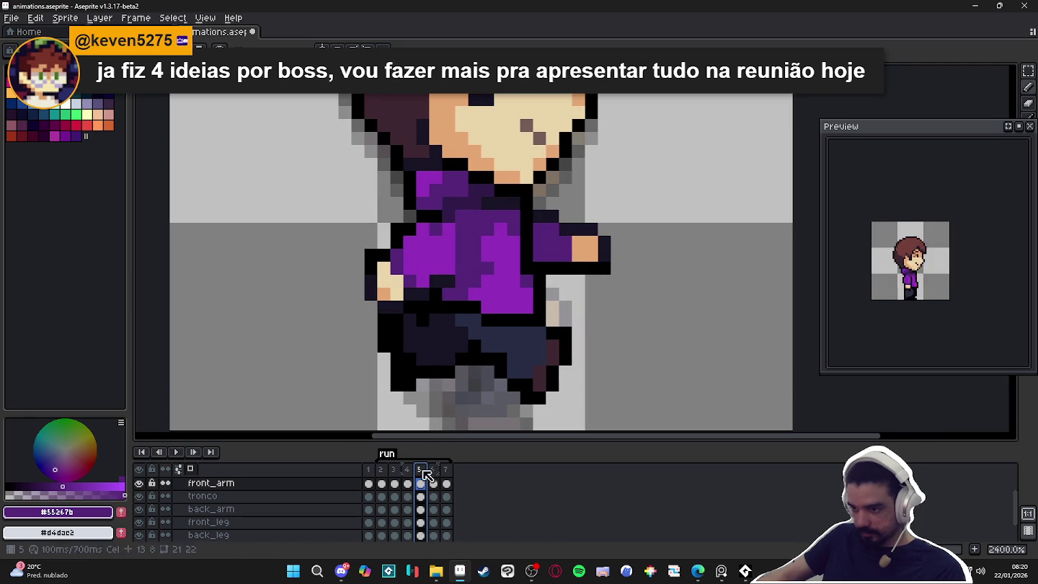
left_click(432, 470)
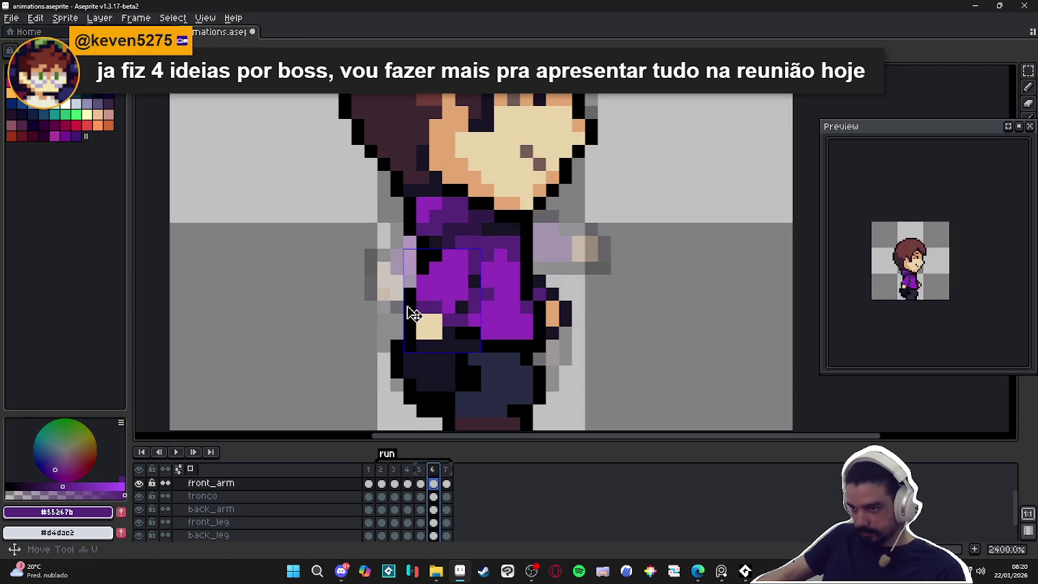
Draw black outline pixels where frame 6's front arm meets the purple shirt.
left_click(408, 308, "alt")
scroll(498, 315, "down", 3)
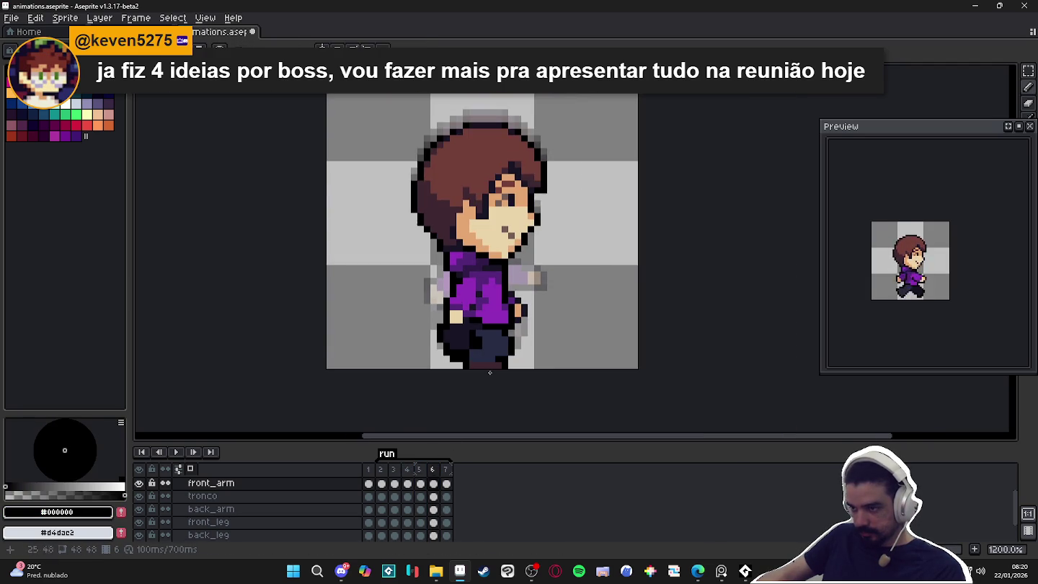
scroll(477, 310, "up", 3)
left_click(462, 302)
left_click(475, 302)
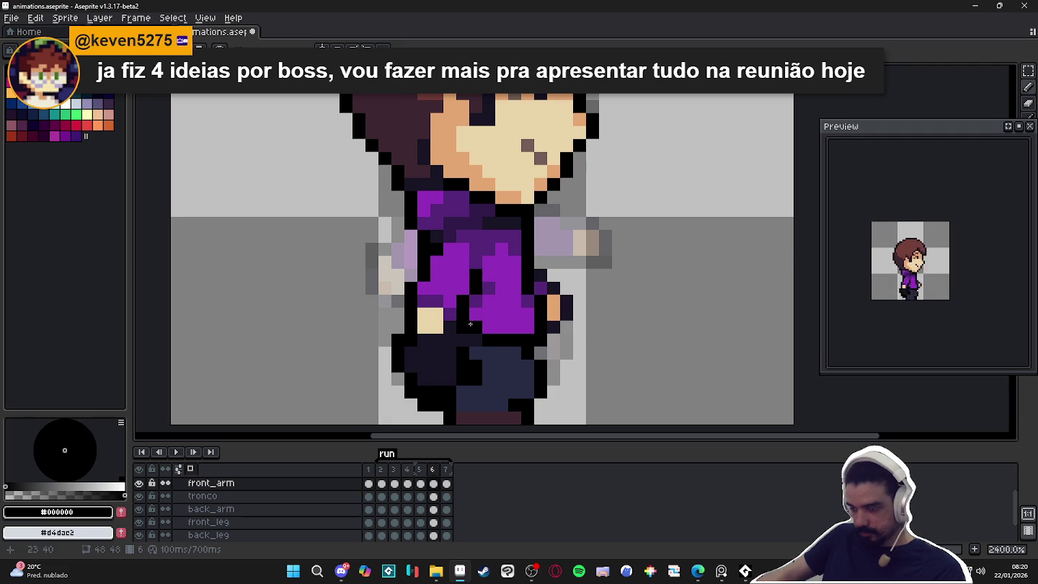
scroll(472, 318, "down", 2)
scroll(474, 381, "down", 1)
scroll(470, 348, "up", 3)
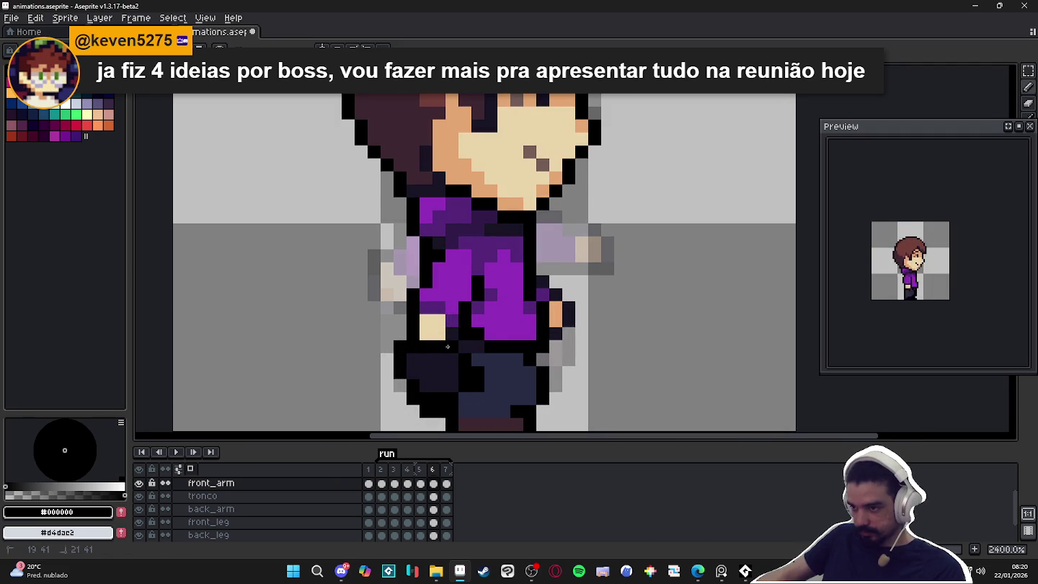
scroll(481, 372, "down", 4)
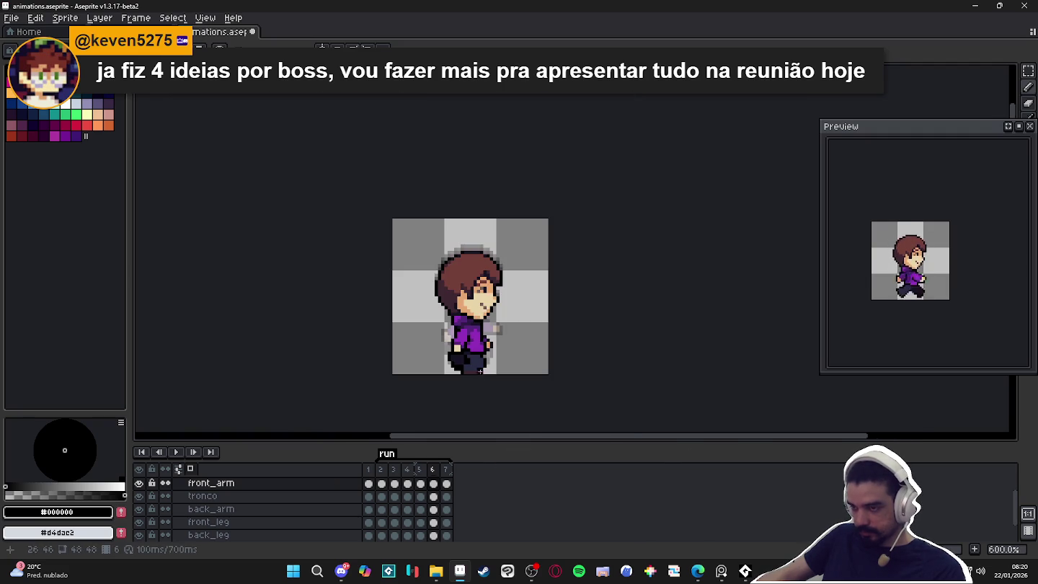
Flip through frames 2 to 7 to review the run cycle, settling on frame 6.
left_click(446, 472)
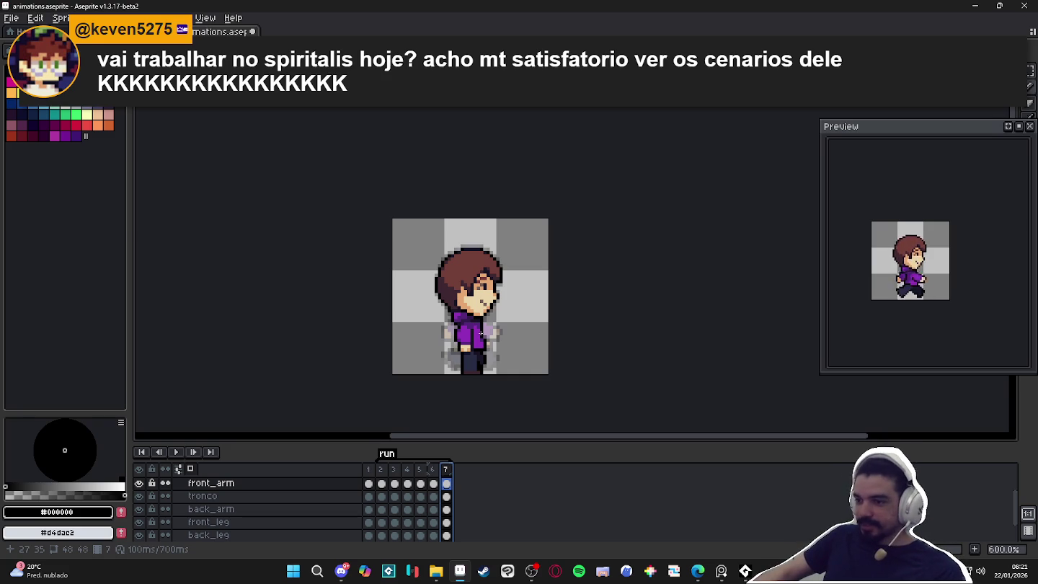
left_click(380, 483)
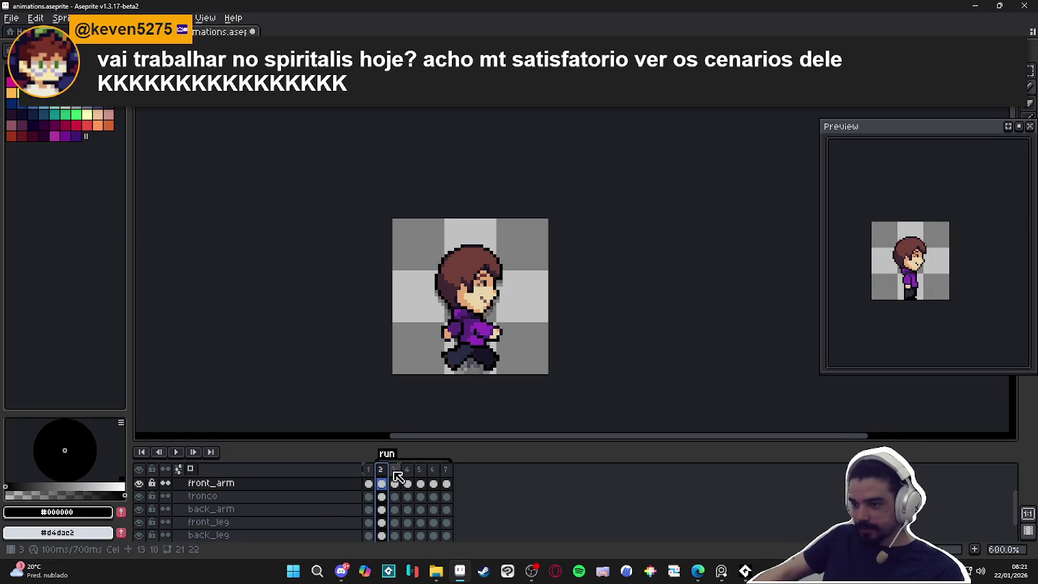
left_click(394, 476)
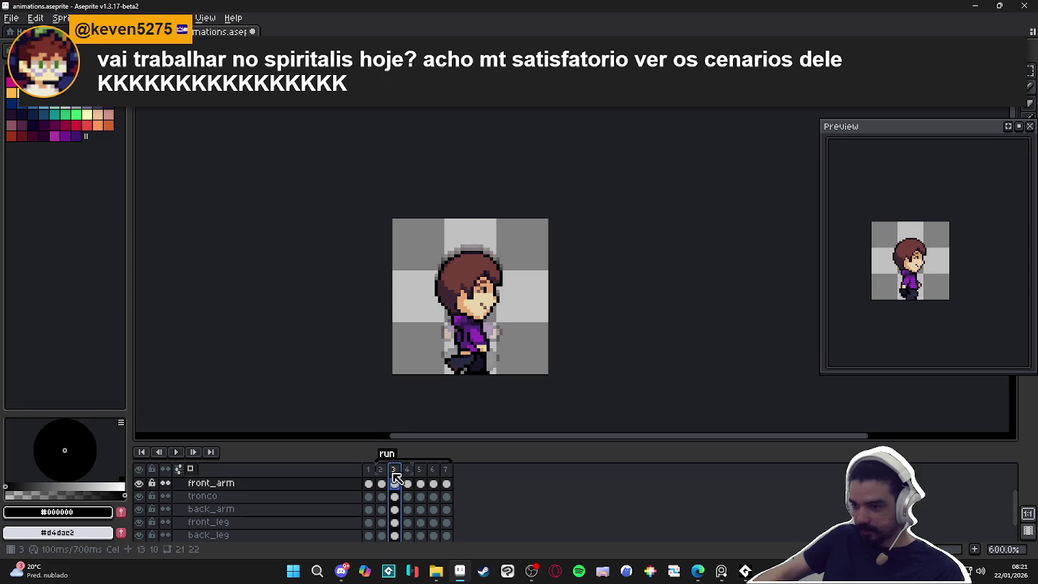
left_click(407, 481)
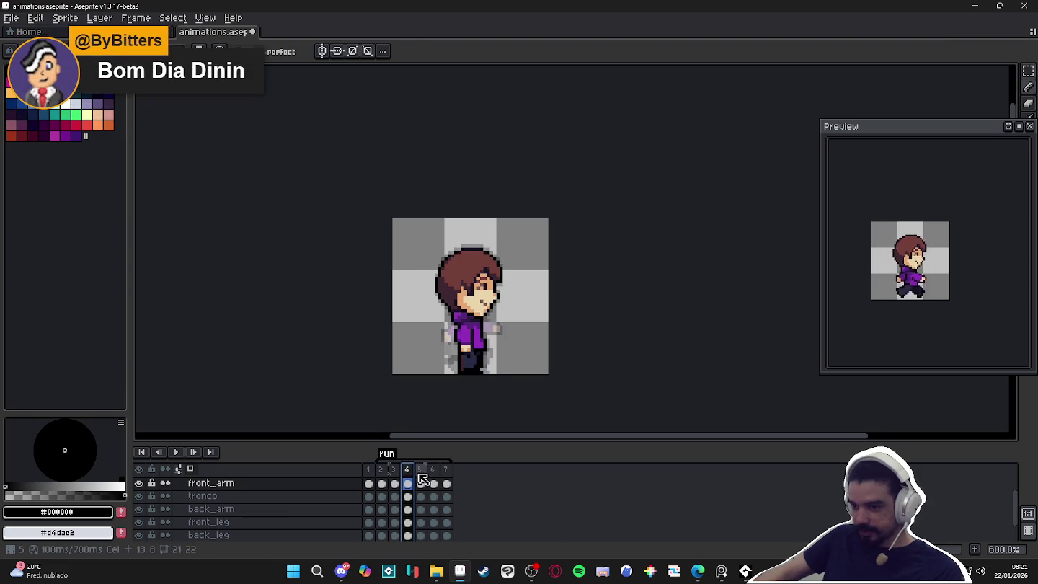
left_click(422, 482)
left_click(388, 477)
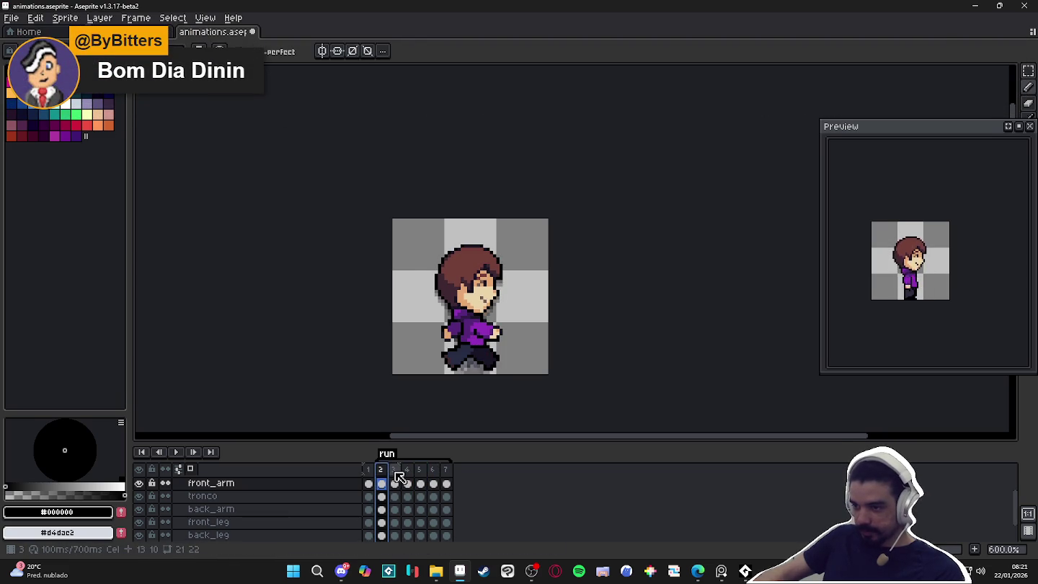
left_click(395, 482)
left_click(408, 481)
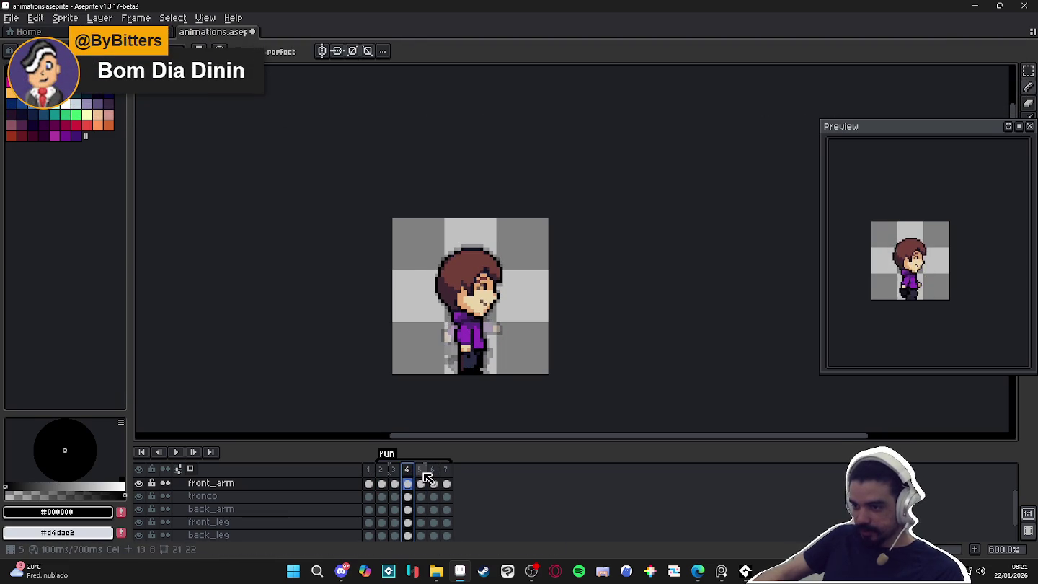
left_click(424, 483)
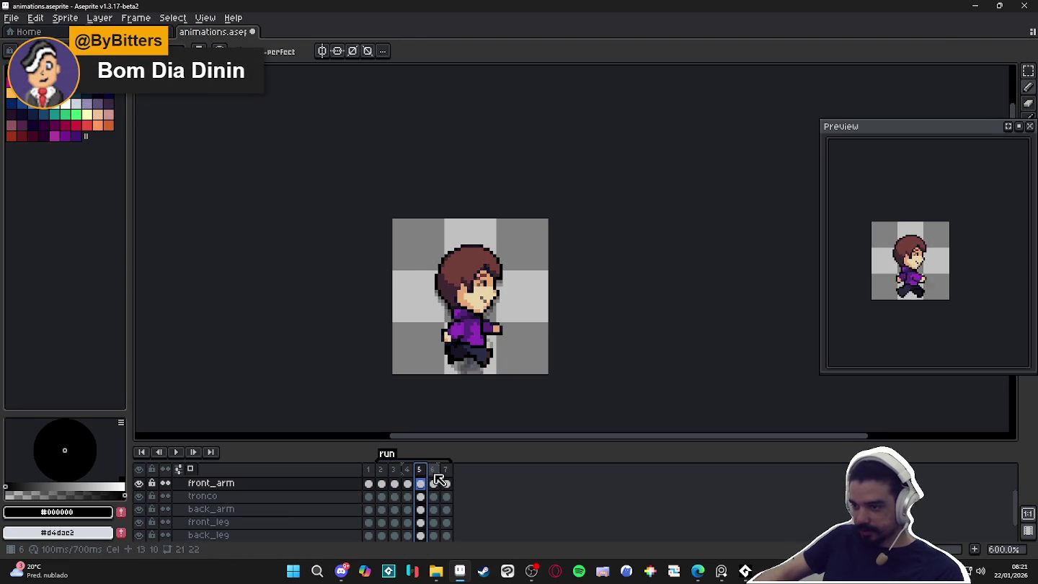
left_click(434, 480)
left_click(447, 479)
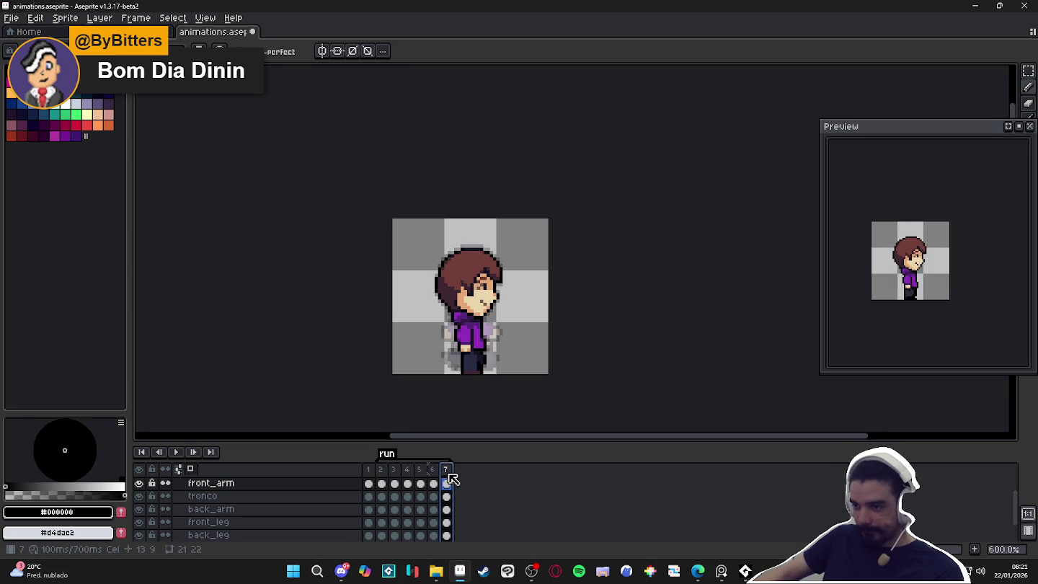
left_click(435, 481)
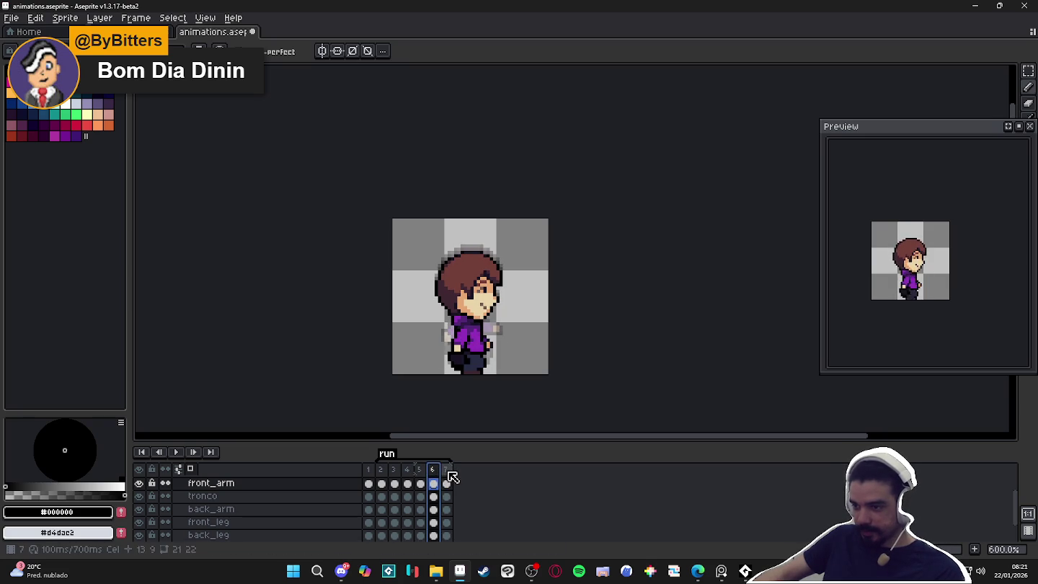
left_click(421, 471)
left_click(433, 470)
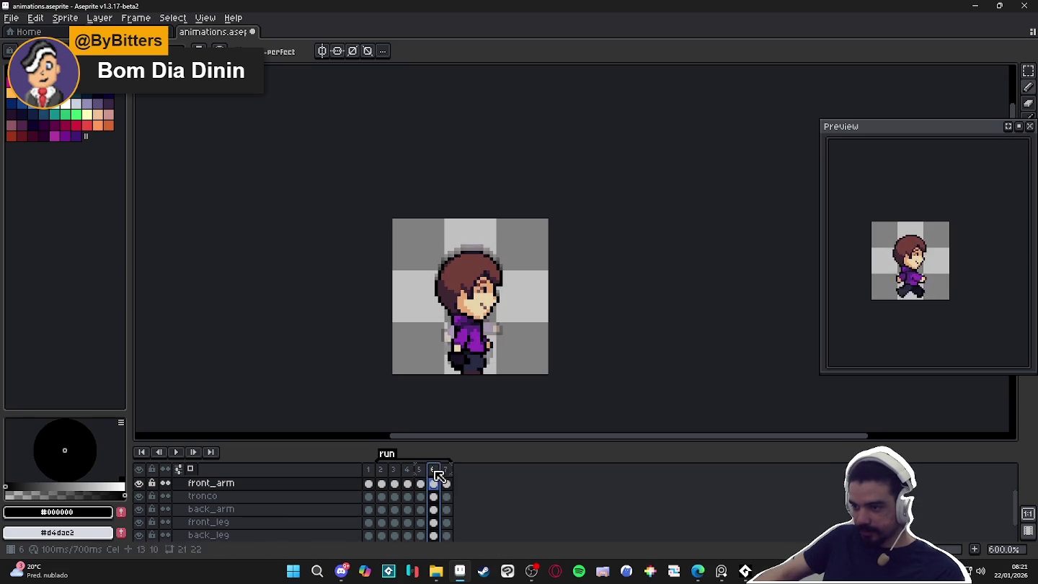
Add a dark navy #181425 pixel to frame 6's legs.
scroll(459, 373, "up", 5)
left_click(464, 343, "alt")
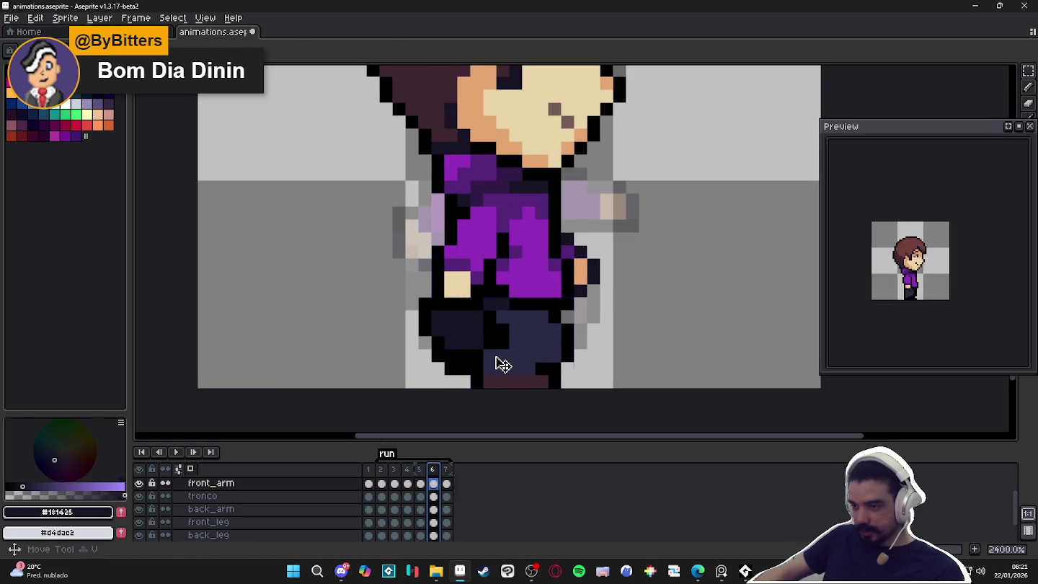
left_click(494, 356)
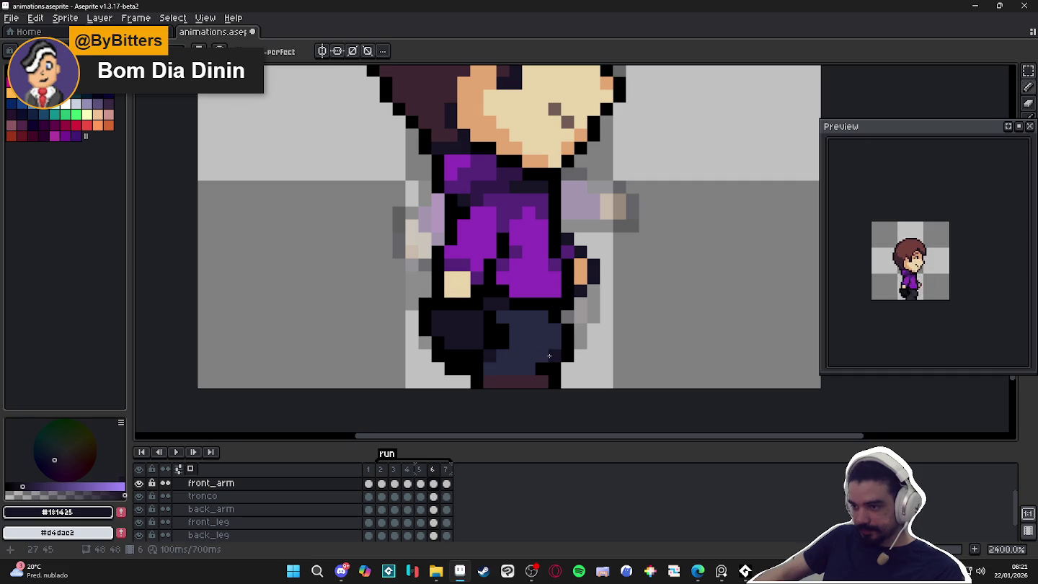
scroll(504, 321, "down", 6)
scroll(503, 339, "up", 3)
scroll(501, 358, "up", 2)
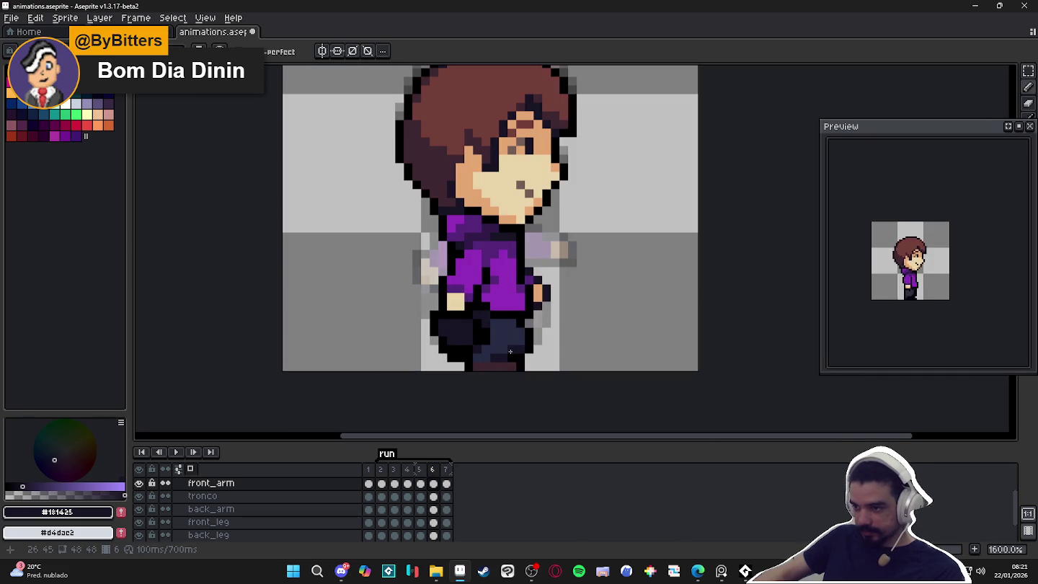
scroll(515, 325, "down", 3)
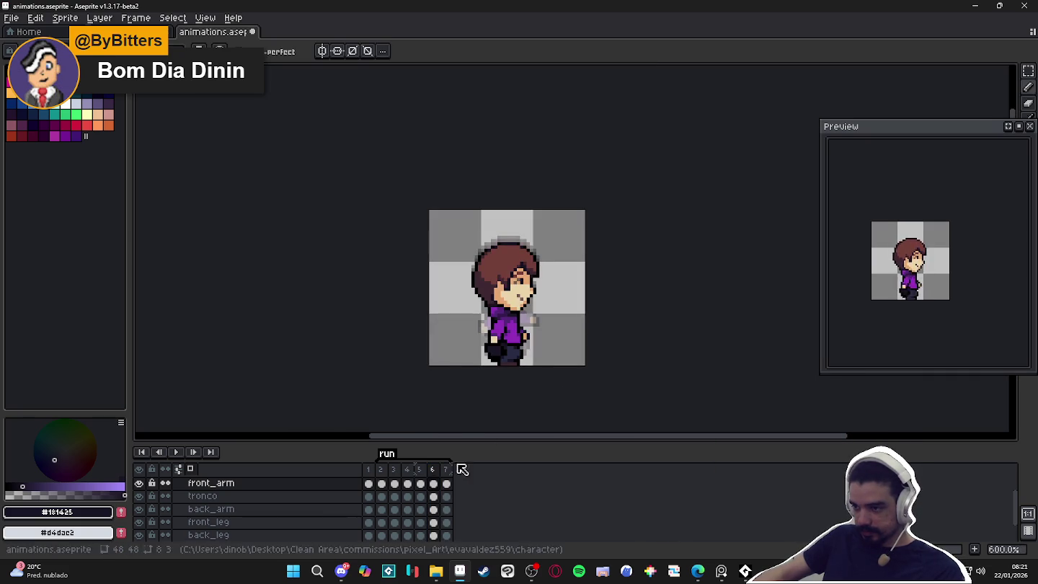
Review frames 2, 3 and 4 zoomed in on the sprite.
left_click(381, 470)
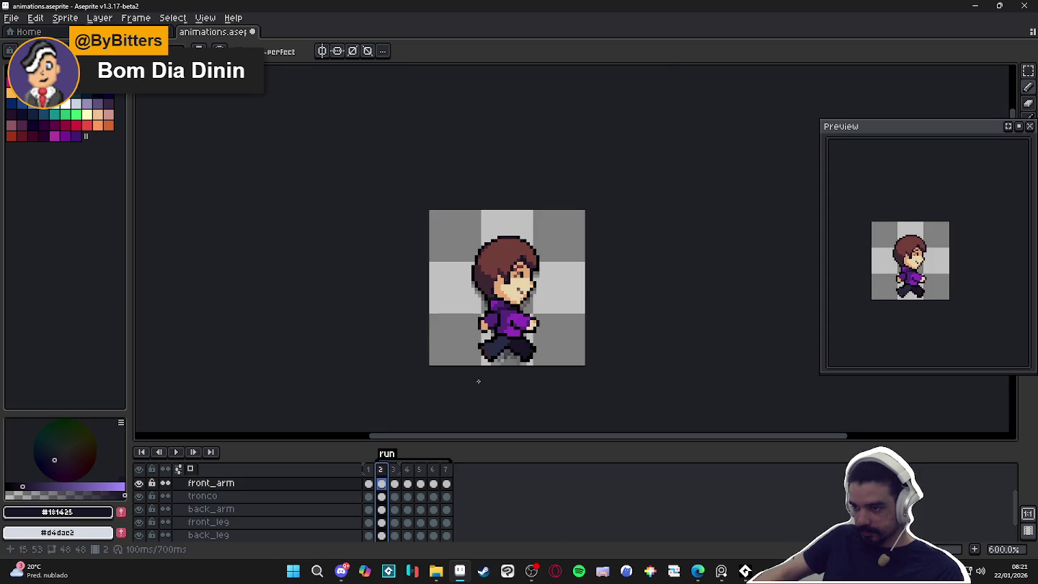
scroll(484, 318, "up", 3)
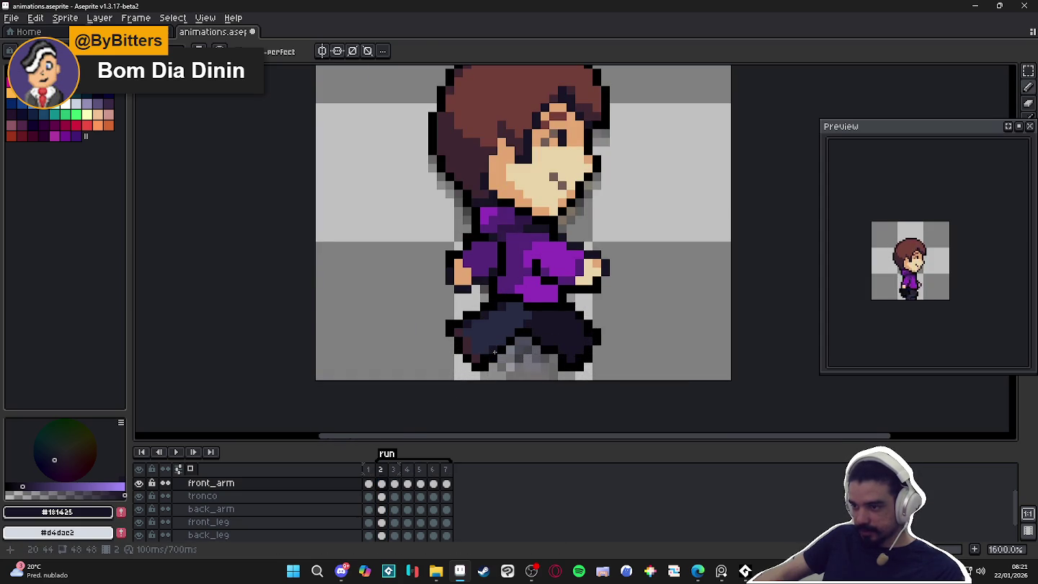
scroll(495, 352, "down", 3)
left_click(395, 469)
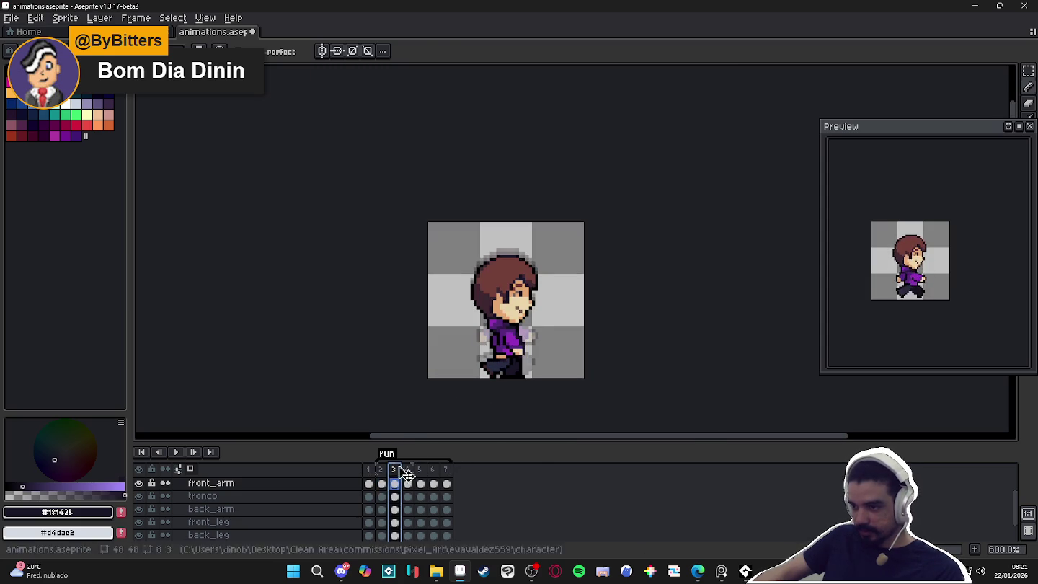
scroll(480, 371, "up", 3)
scroll(480, 371, "up", 3)
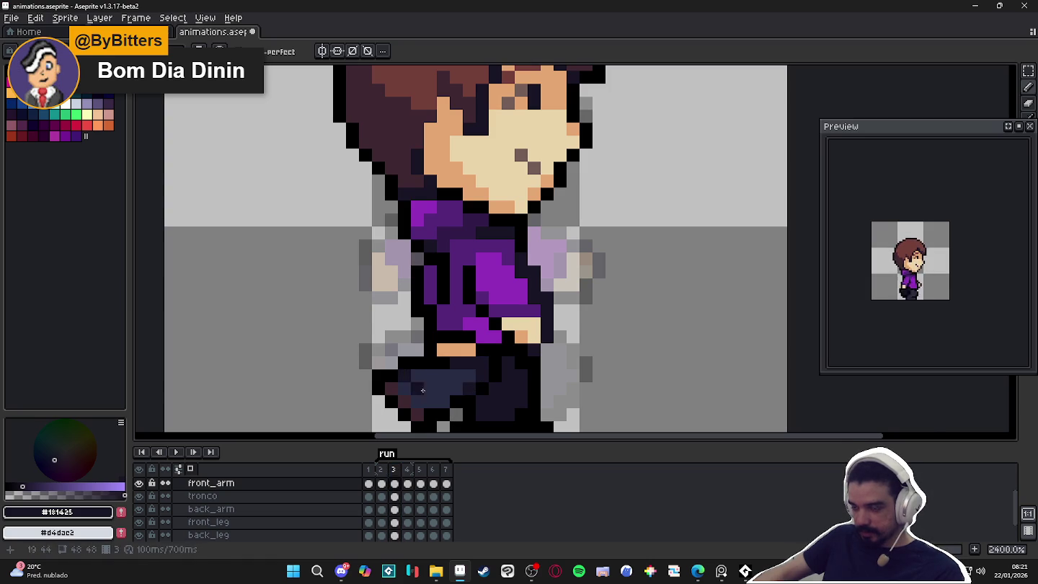
scroll(419, 381, "down", 3)
left_click(407, 483)
scroll(455, 399, "up", 1)
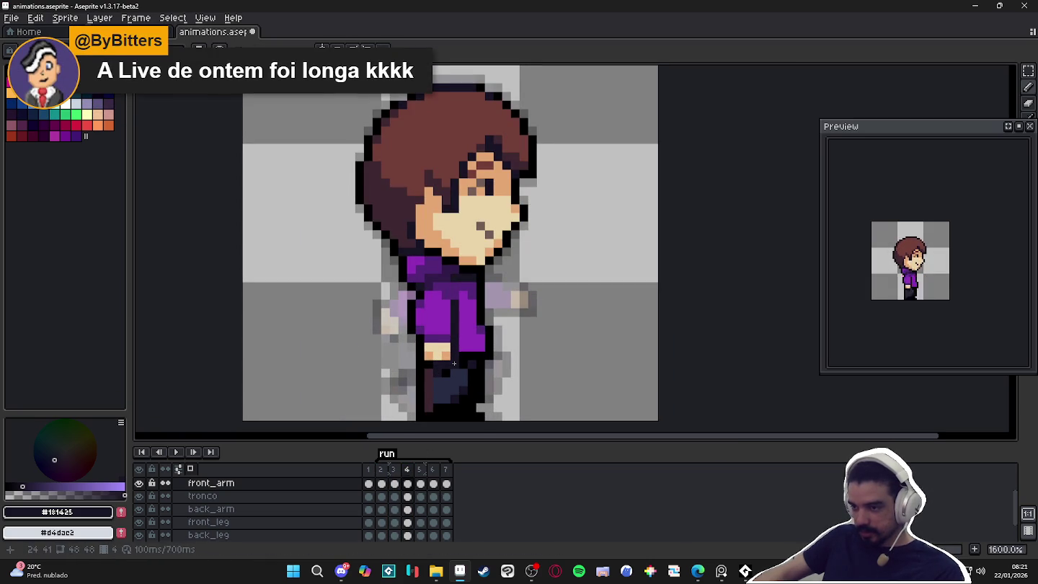
scroll(454, 363, "down", 2)
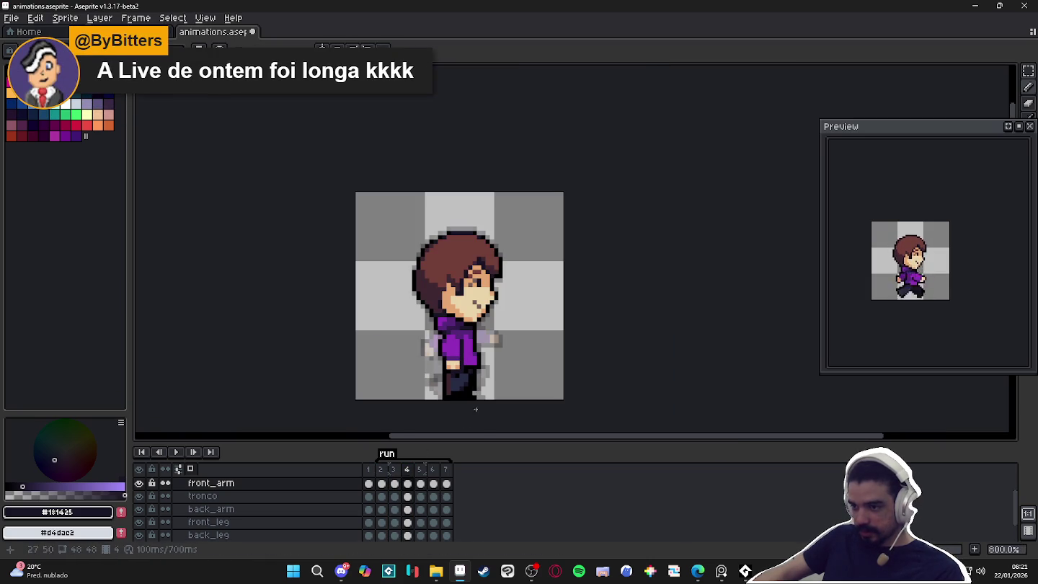
Review frames 5, 6 and 7, then return to frame 2's running pose.
left_click(420, 469)
scroll(442, 405, "up", 3)
scroll(442, 407, "down", 2)
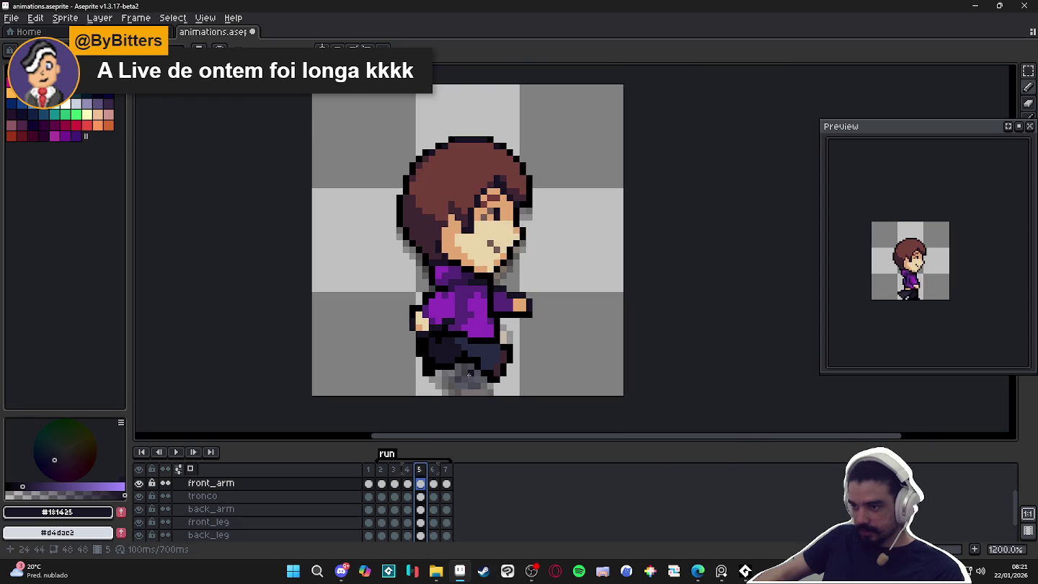
left_click(435, 469)
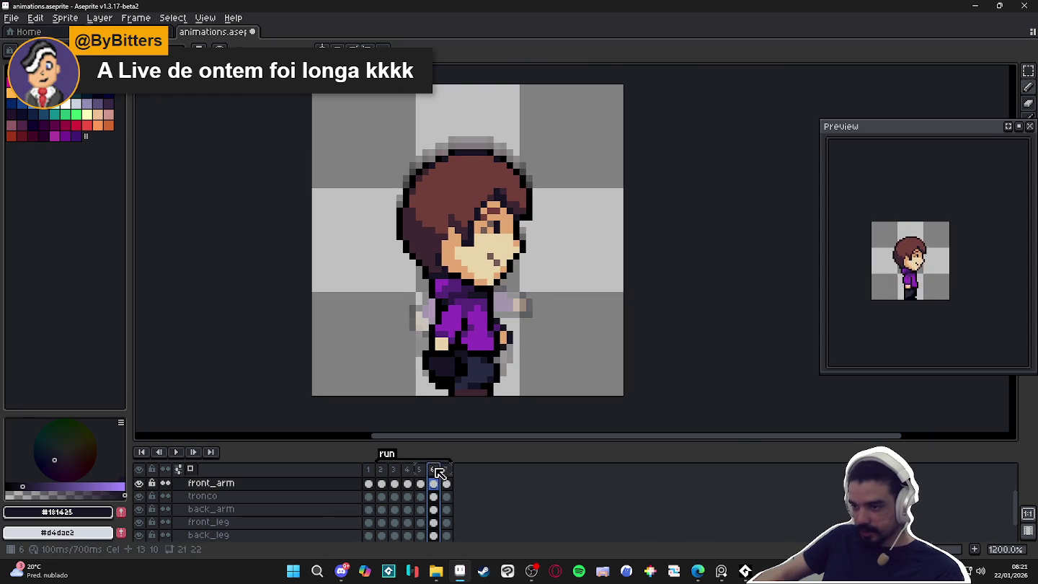
scroll(468, 404, "down", 2)
left_click(446, 470)
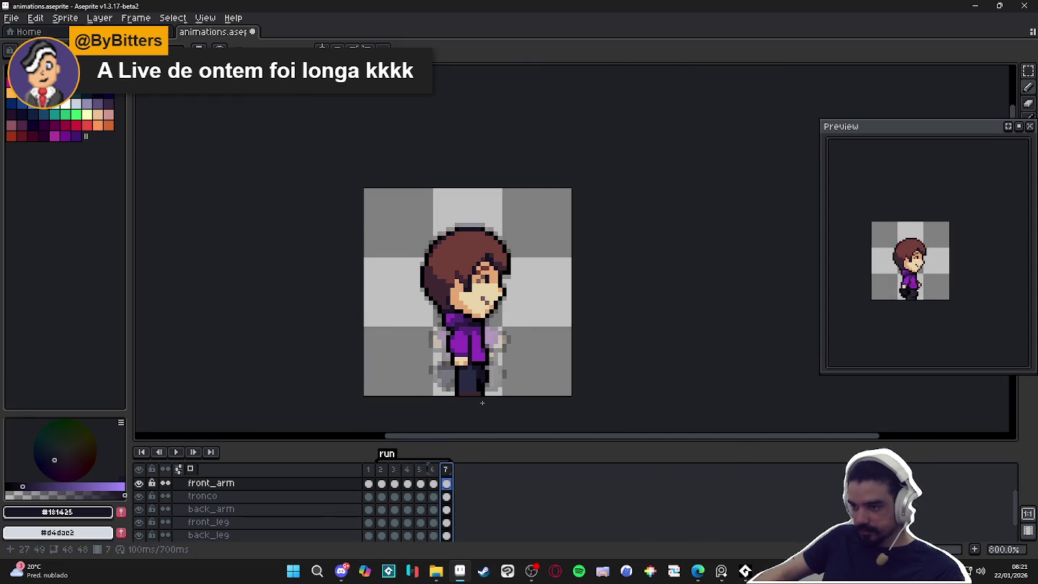
scroll(482, 408, "up", 2)
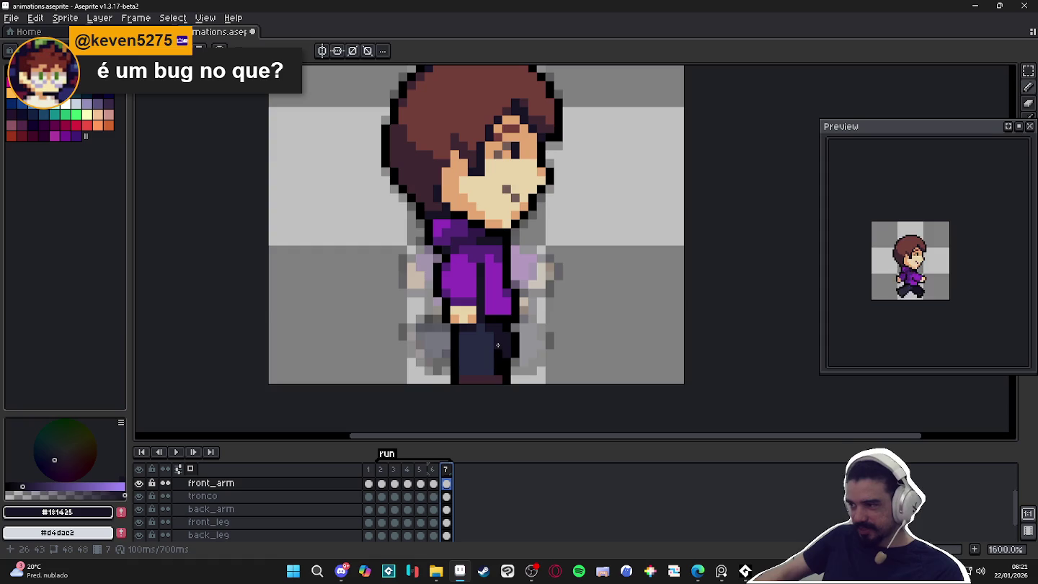
scroll(498, 345, "down", 3)
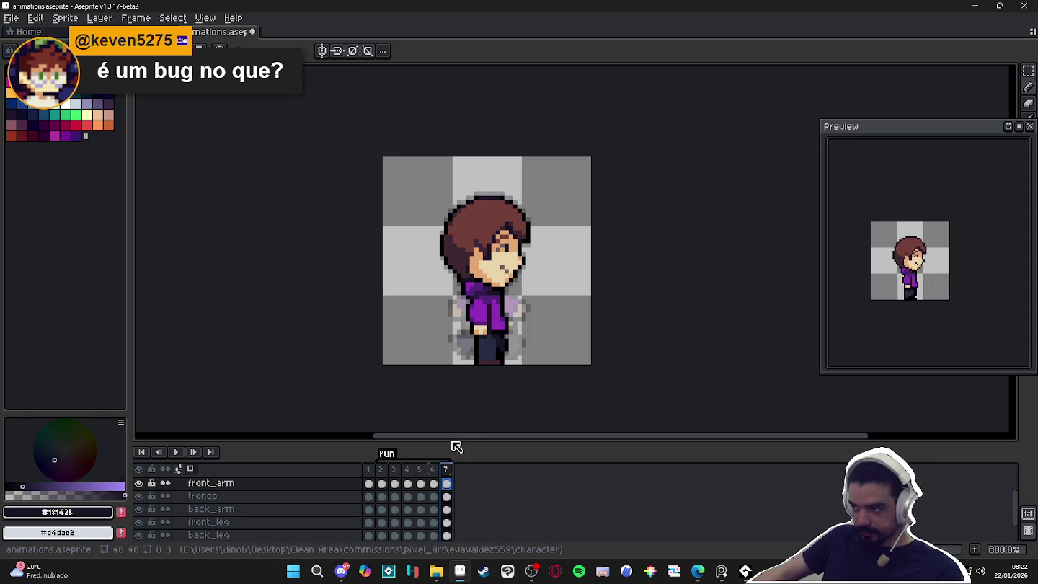
left_click(381, 471)
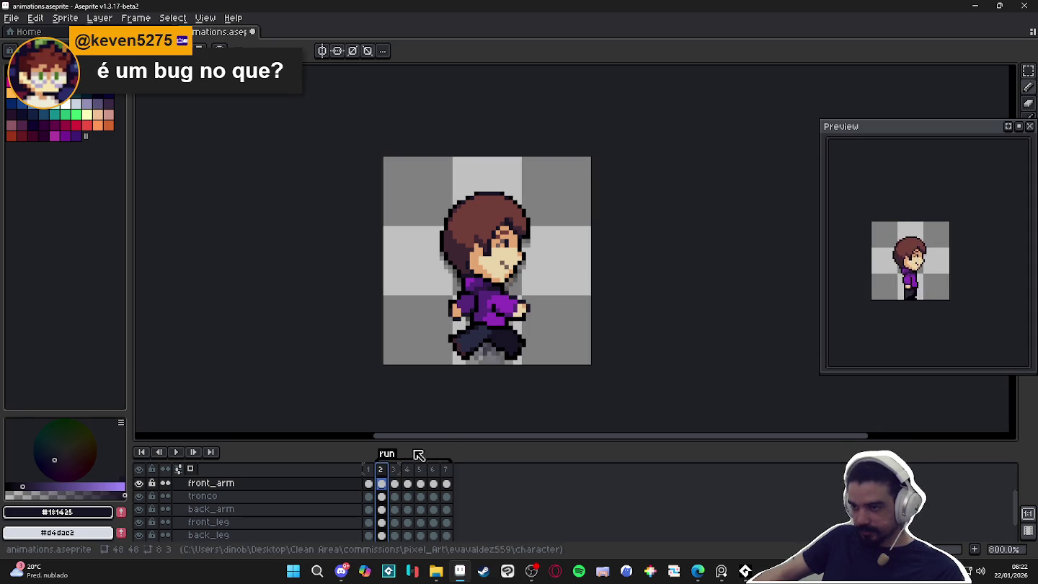
On frame 2's cabeca layer, select the eye and eyebrow pixels and move them.
left_click(369, 472)
left_click(384, 474)
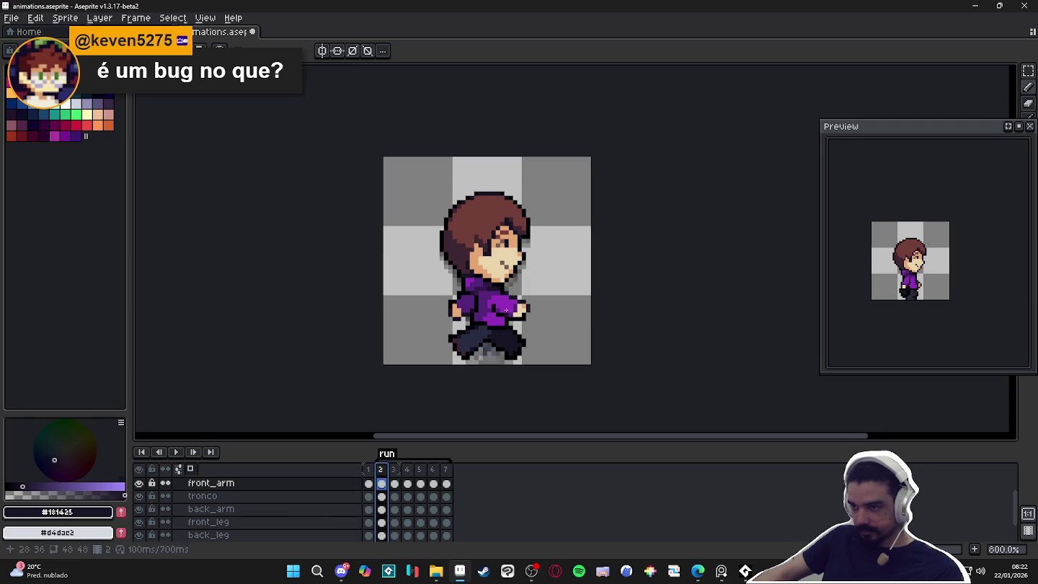
scroll(516, 212, "up", 5)
left_click(514, 205, "ctrl")
key("m")
left_click_drag(479, 193, 518, 219)
scroll(502, 209, "up", 4)
left_click_drag(470, 170, 516, 190)
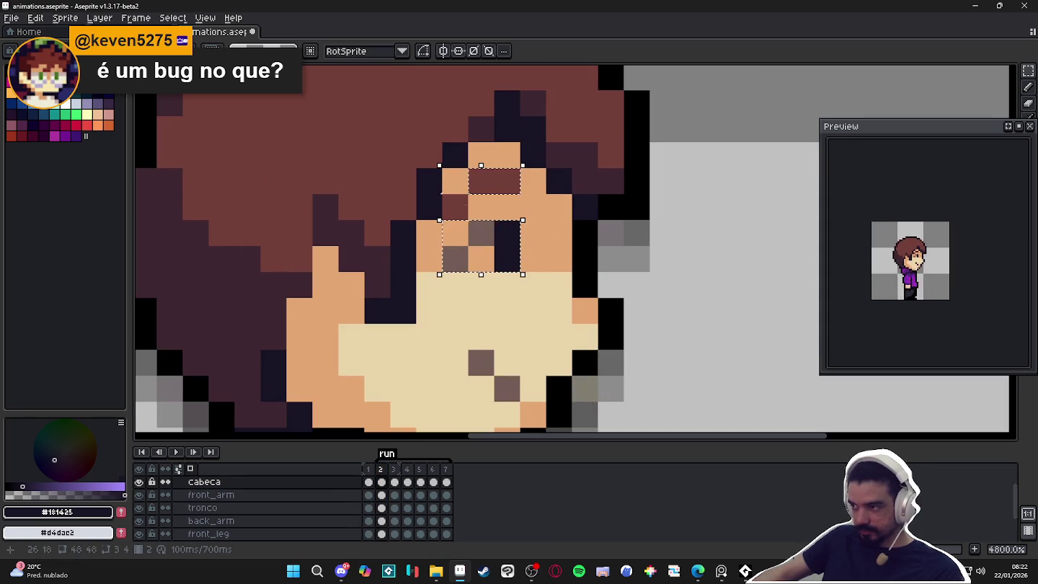
mouse_move(444, 197)
left_mouse_down()
mouse_move(465, 217)
mouse_move(508, 190)
mouse_move(532, 193)
left_mouse_up()
key("Return")
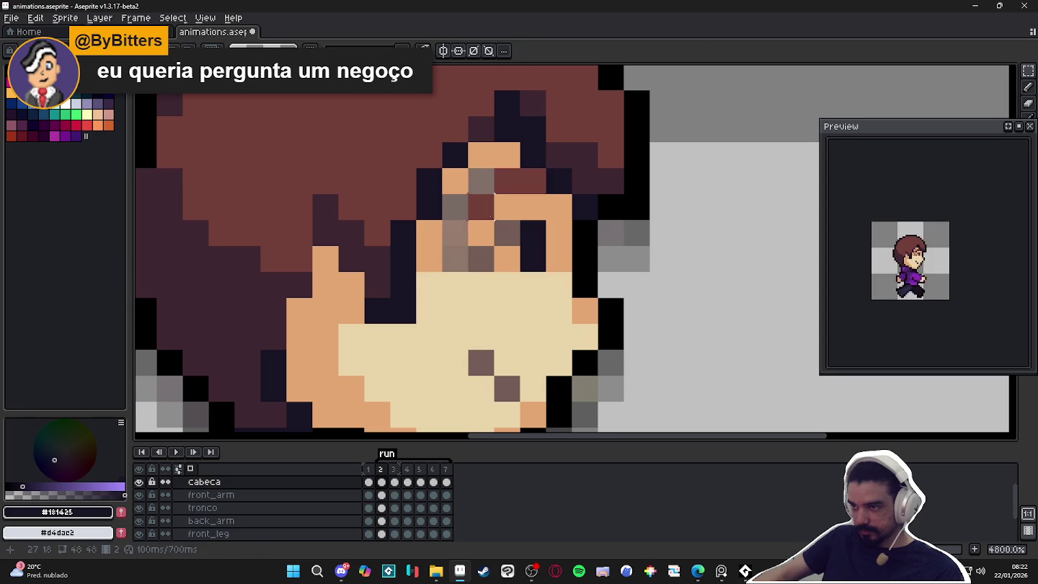
Fill the gaps beside the moved eye with skin and recolour the brown cheek pixel cream.
left_click(429, 259, "alt")
left_click_drag(454, 233, 473, 208)
left_click(474, 195)
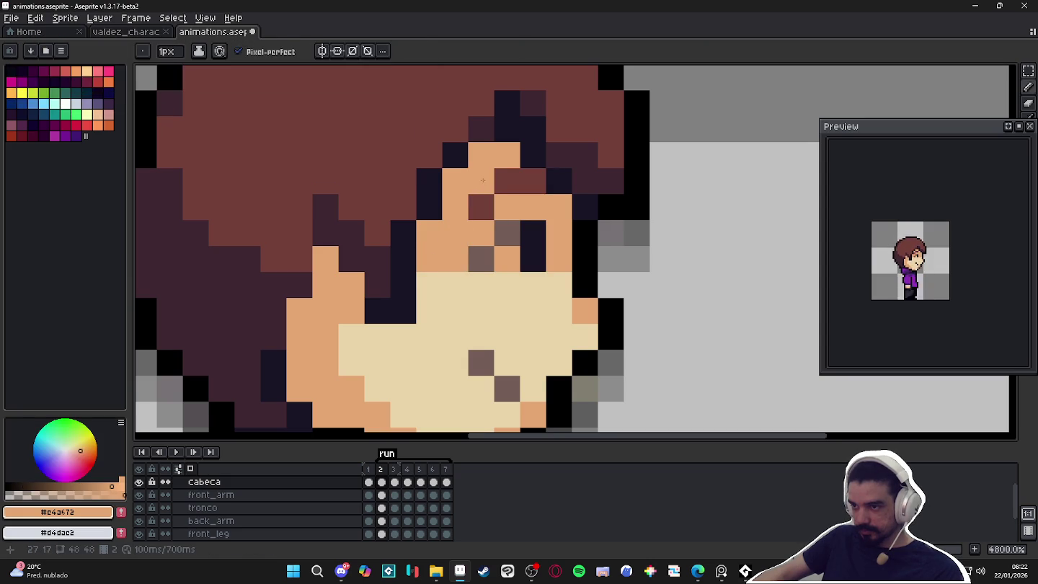
scroll(484, 254, "down", 1)
left_click(511, 341, "alt")
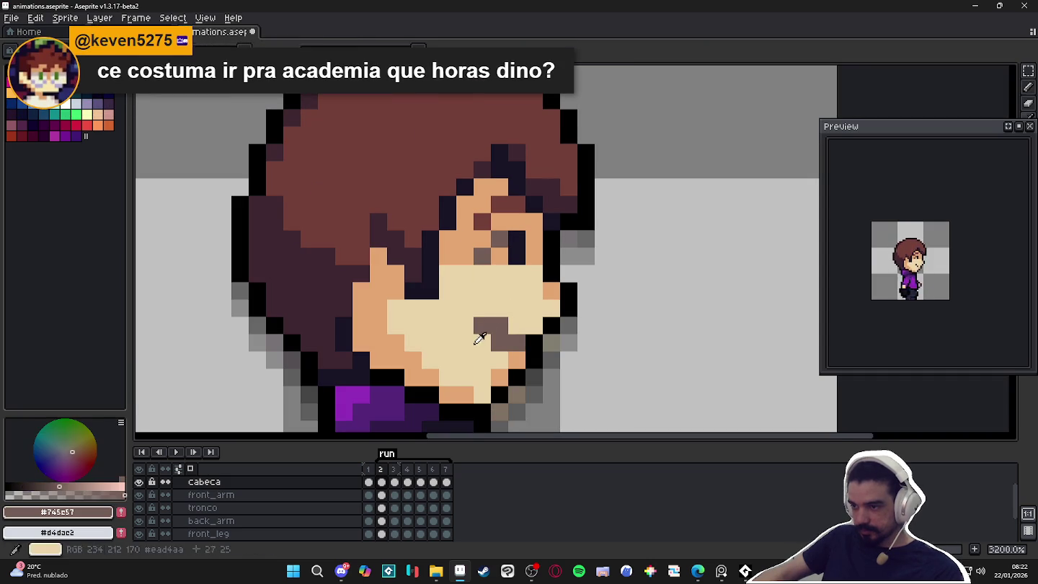
left_click(482, 343, "alt")
left_click(494, 343)
scroll(481, 326, "down", 5)
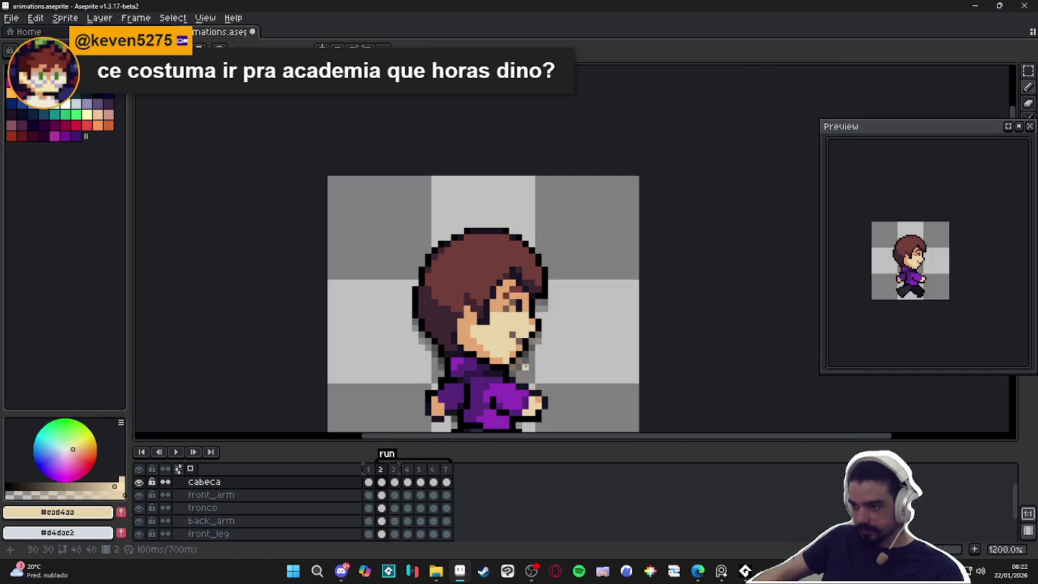
left_click(533, 334, "alt")
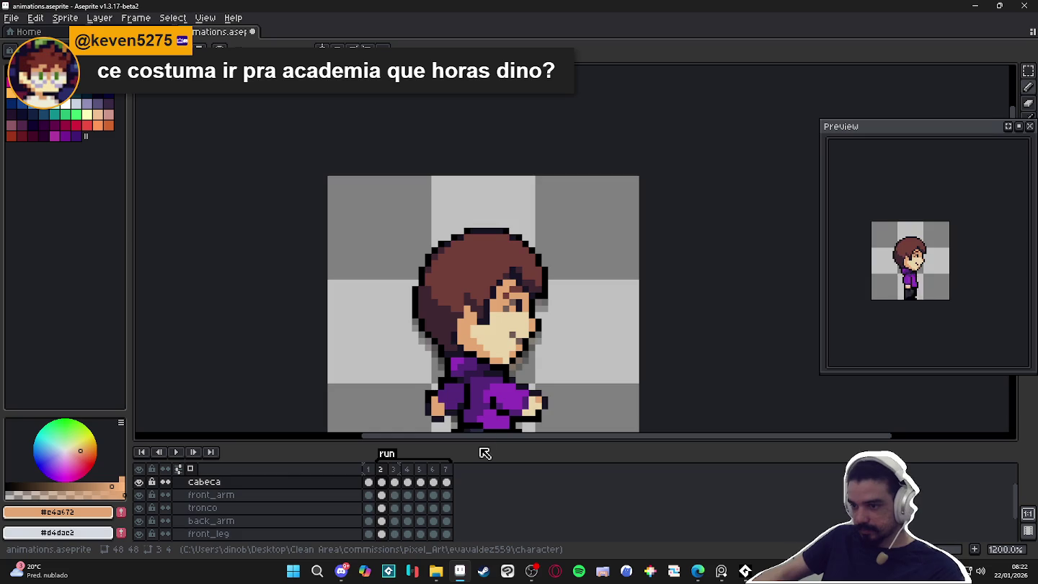
On frame 3, repaint the eye pixels using skin and dark brown colours.
key("Right")
left_click_drag(547, 291, 538, 211)
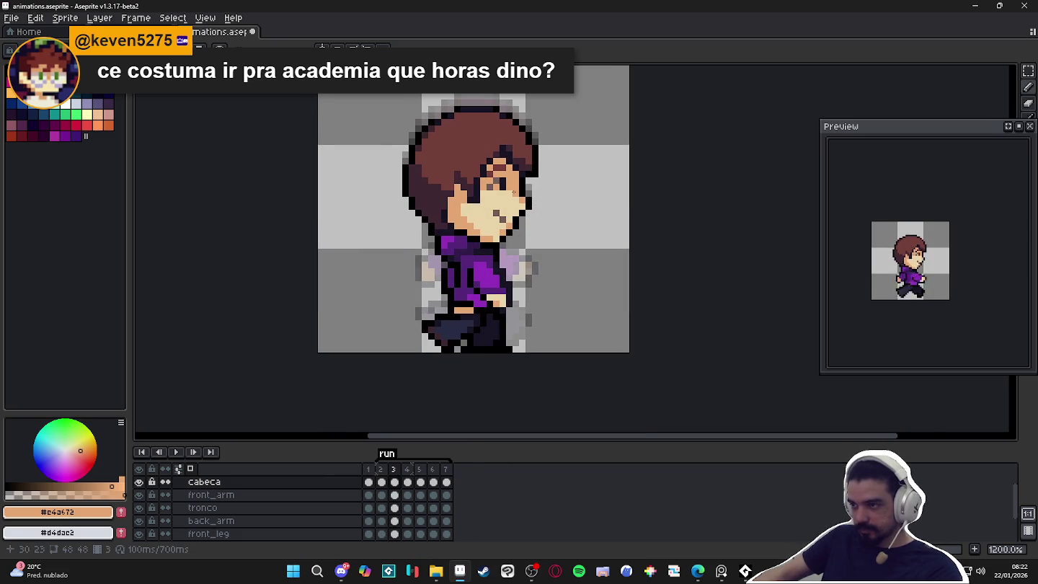
scroll(514, 193, "up", 3)
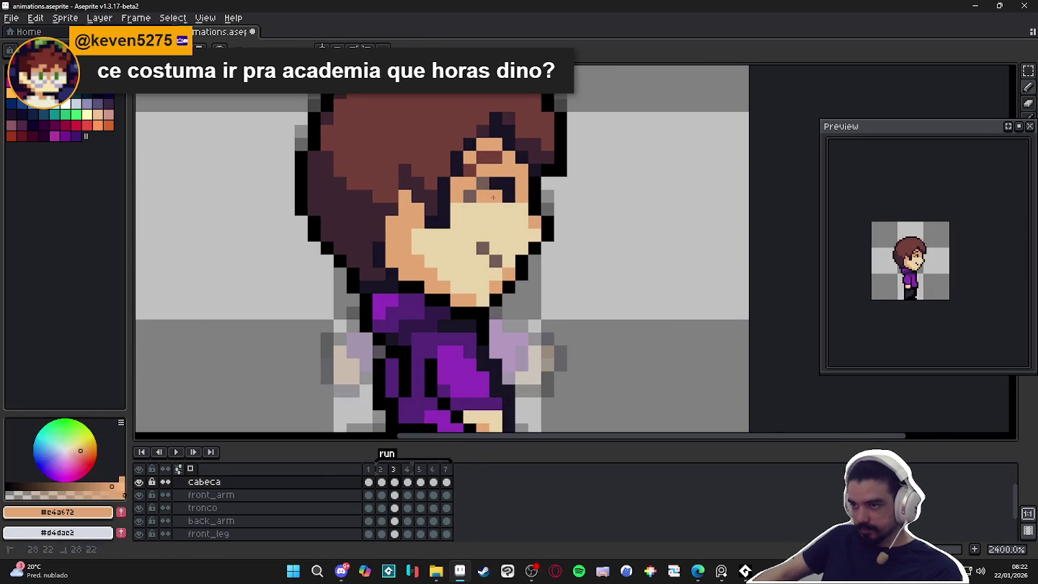
left_click(469, 196, "alt")
left_click(481, 196)
left_click(475, 178, "alt")
left_click(470, 191)
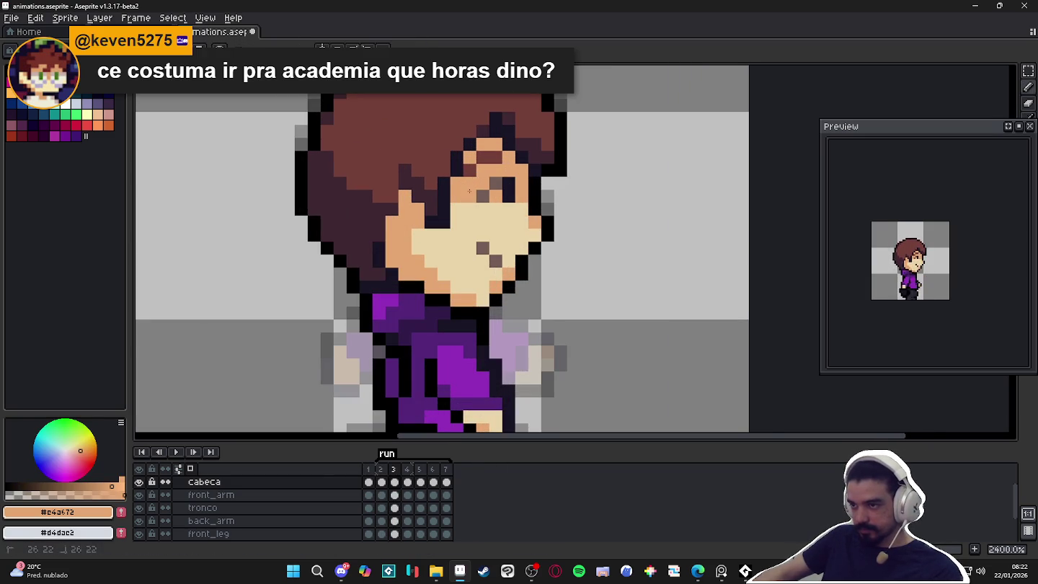
left_click(481, 157, "alt")
left_click(483, 170)
left_click(470, 157, "alt")
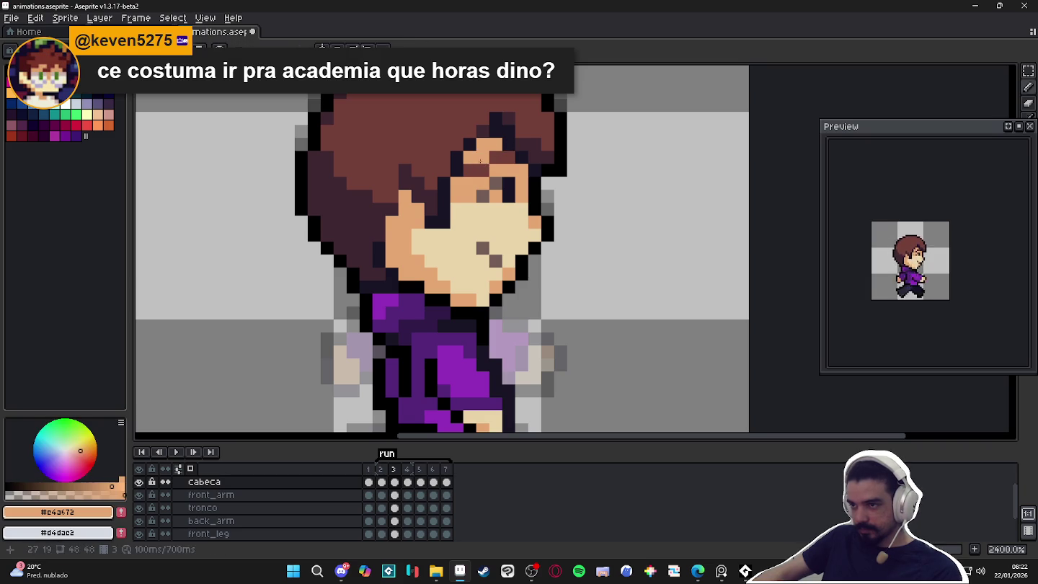
left_click(487, 217, "alt")
left_click(466, 215, "alt")
scroll(489, 229, "down", 2)
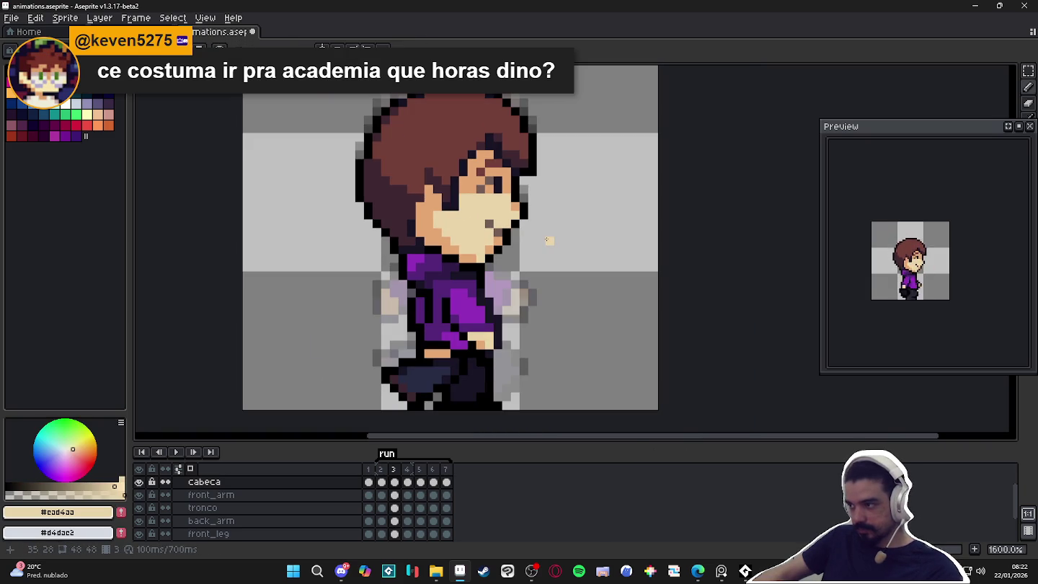
Step back and forth through frames 2 to 5 to compare the run poses.
key("Right")
key("Right")
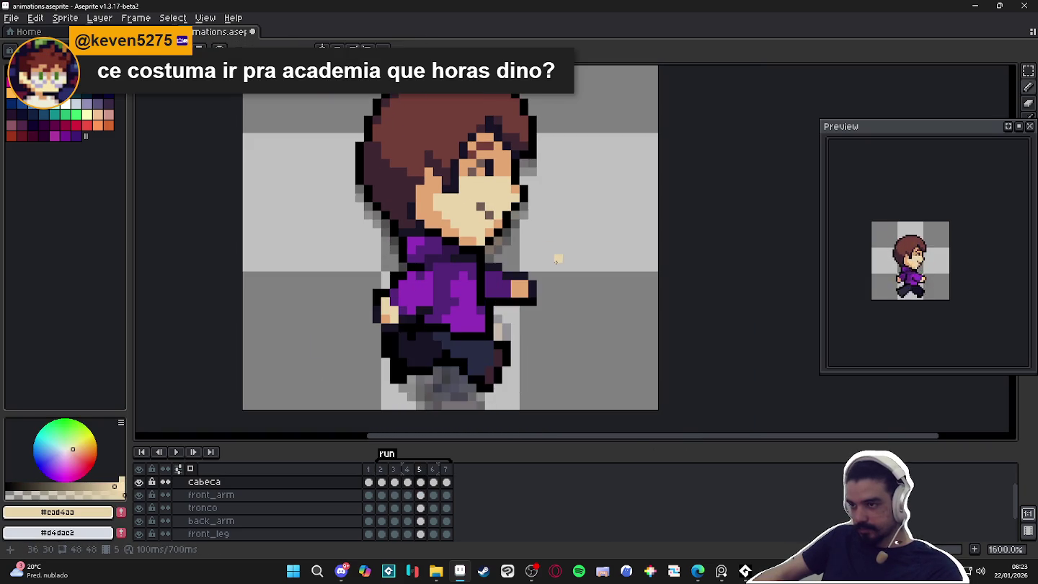
key("Right")
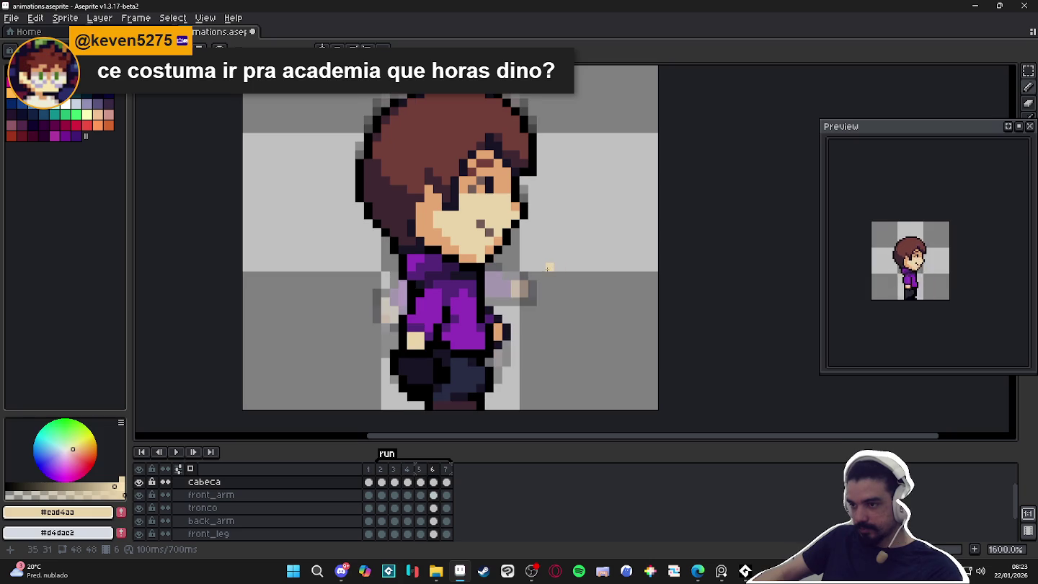
key("Left")
key("Left")
key("Left")
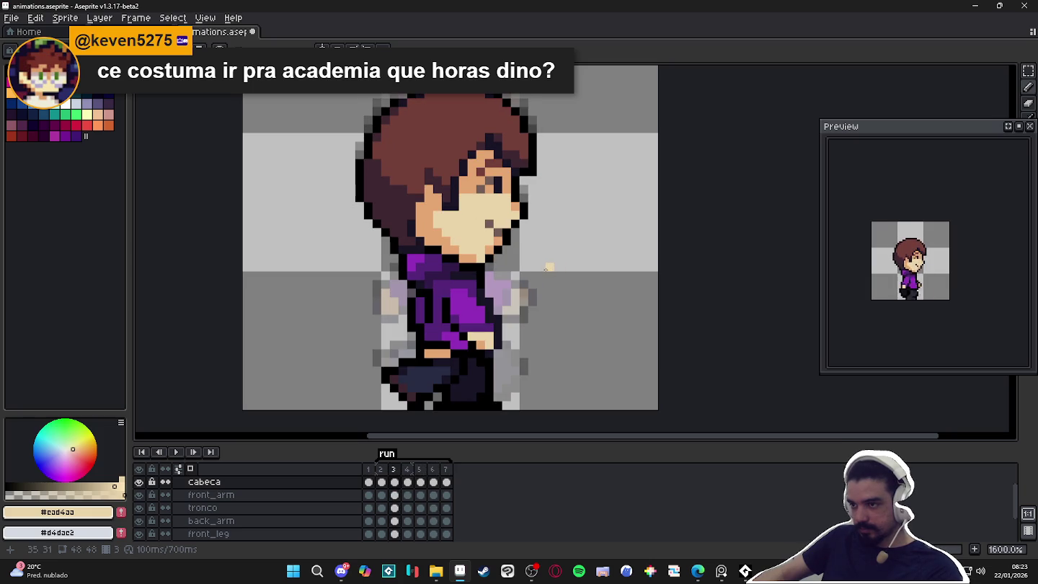
key("Right")
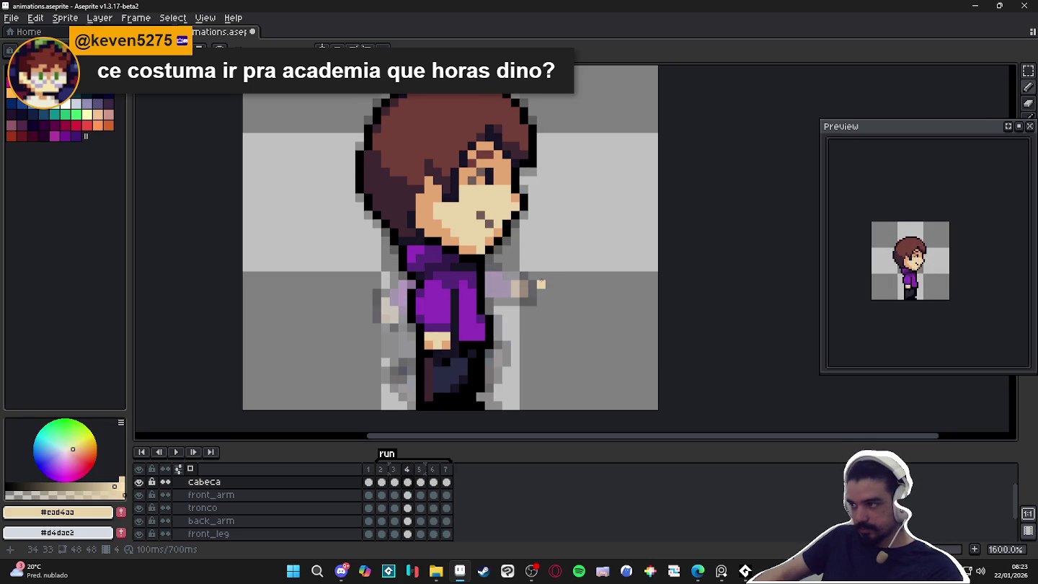
key("Left")
key("Left")
key("Right")
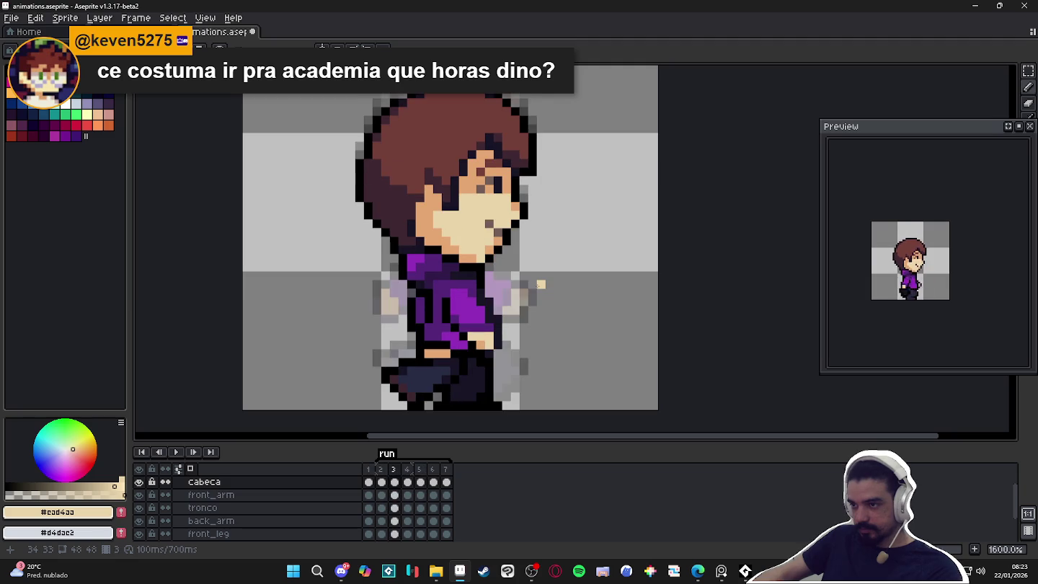
key("Right")
key("Right")
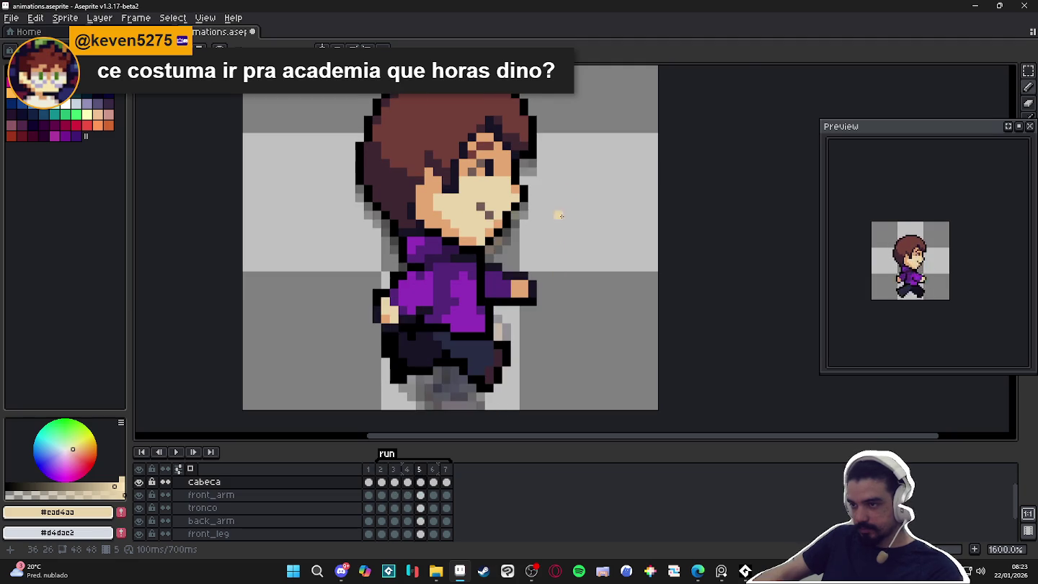
scroll(473, 164, "up", 2)
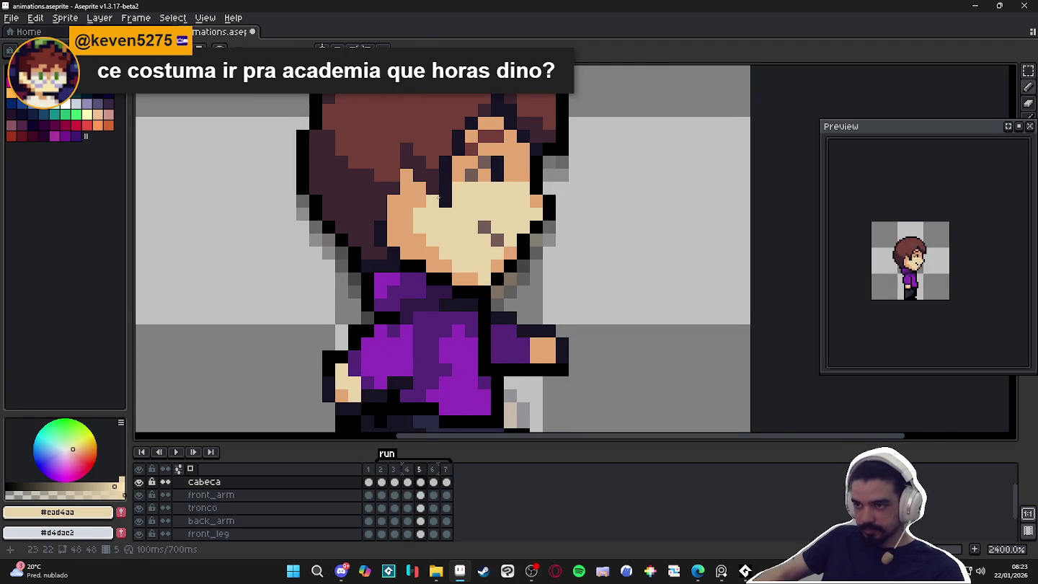
Try dark hair-outline and skin pixels on frame 5's face, then undo two strokes.
scroll(454, 205, "down", 1)
scroll(458, 209, "up", 1)
scroll(459, 211, "down", 1)
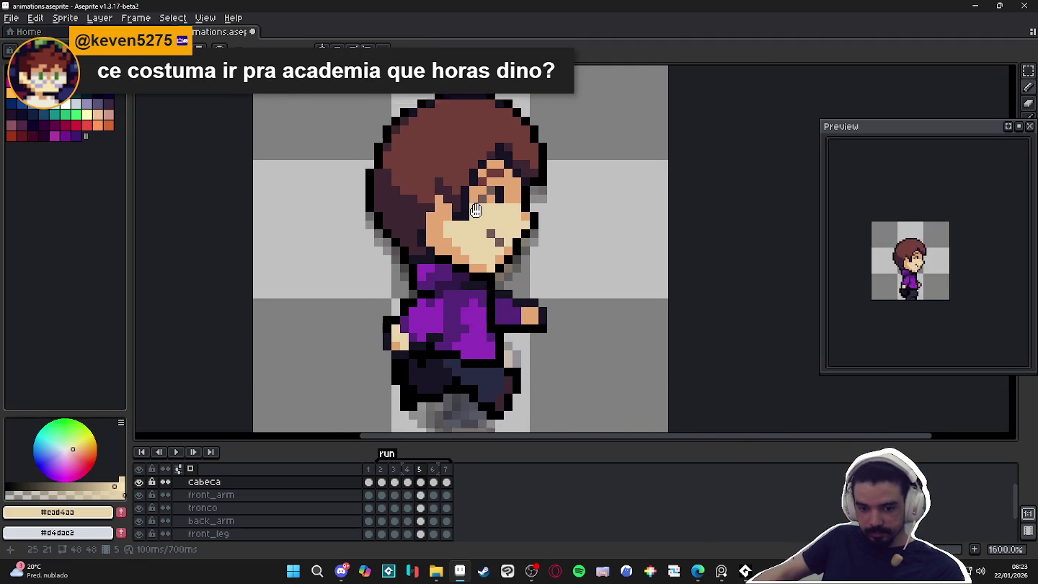
scroll(492, 184, "up", 1)
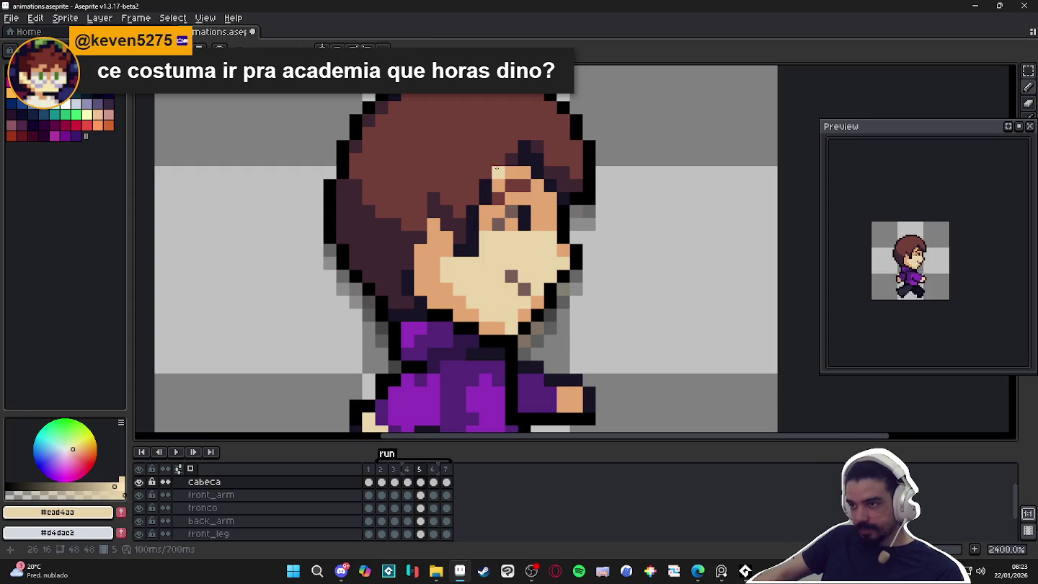
left_click(486, 186, "alt")
left_click(487, 173)
left_click(472, 186)
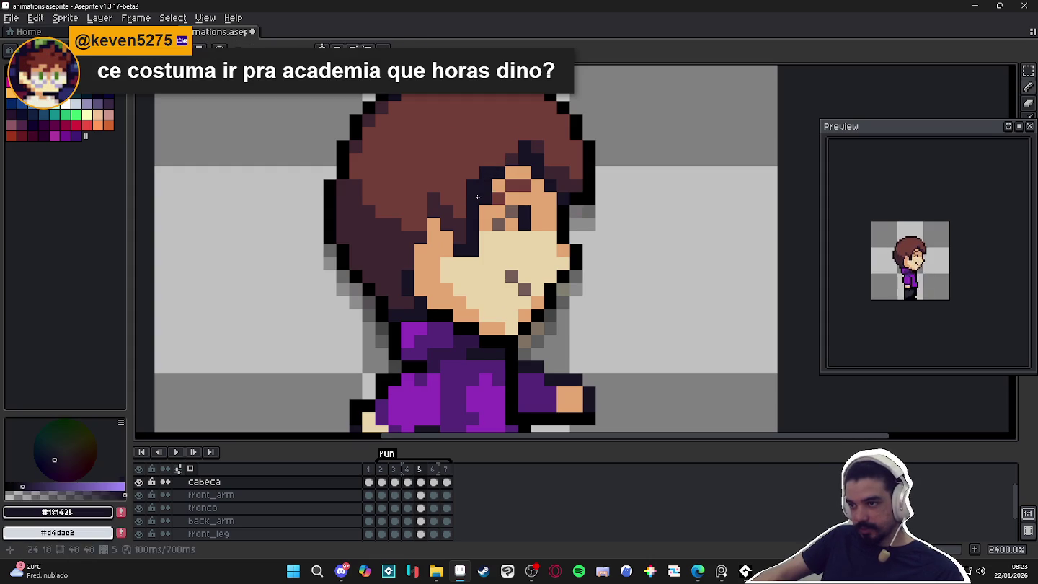
left_click(499, 186, "alt")
left_click(485, 186)
key("ctrl+z")
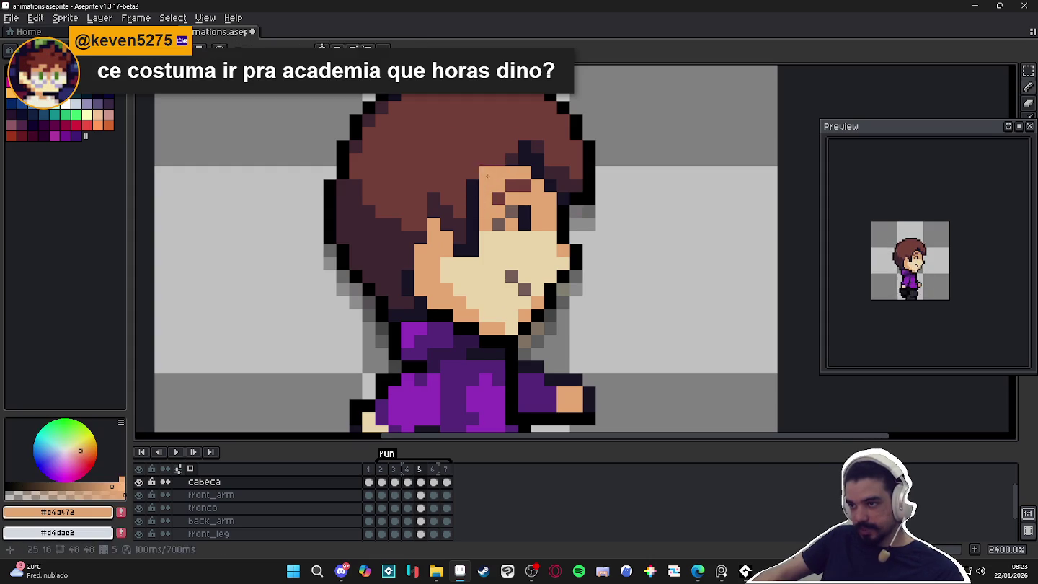
key("ctrl+z")
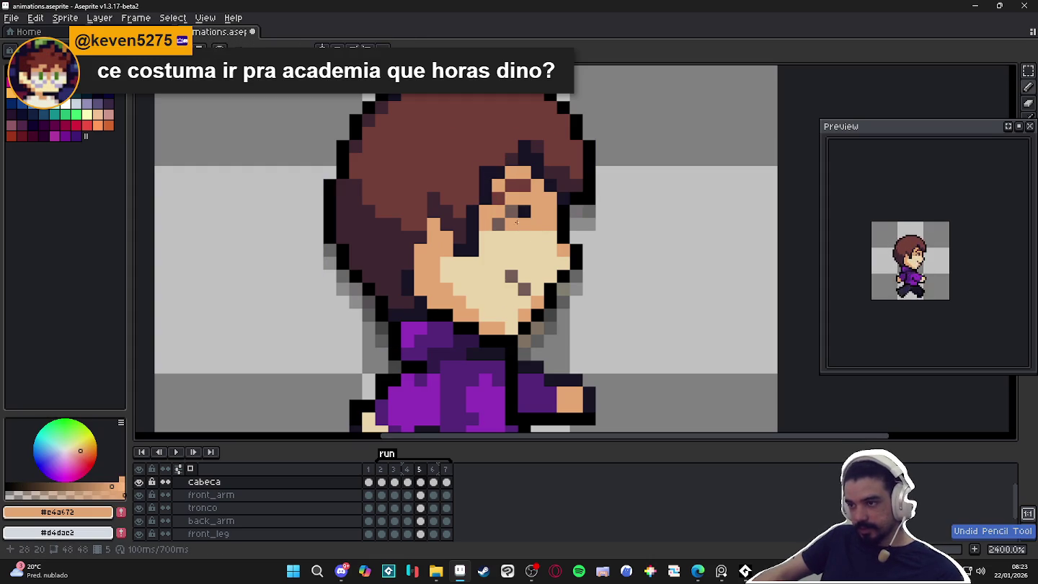
Reshape the hair tuft block wider over the face and nudge it one pixel left.
key("m")
mouse_move(452, 258)
left_mouse_down()
mouse_move(510, 107)
mouse_move(489, 120)
left_mouse_up()
scroll(481, 202, "up", 2)
scroll(482, 202, "up", 1)
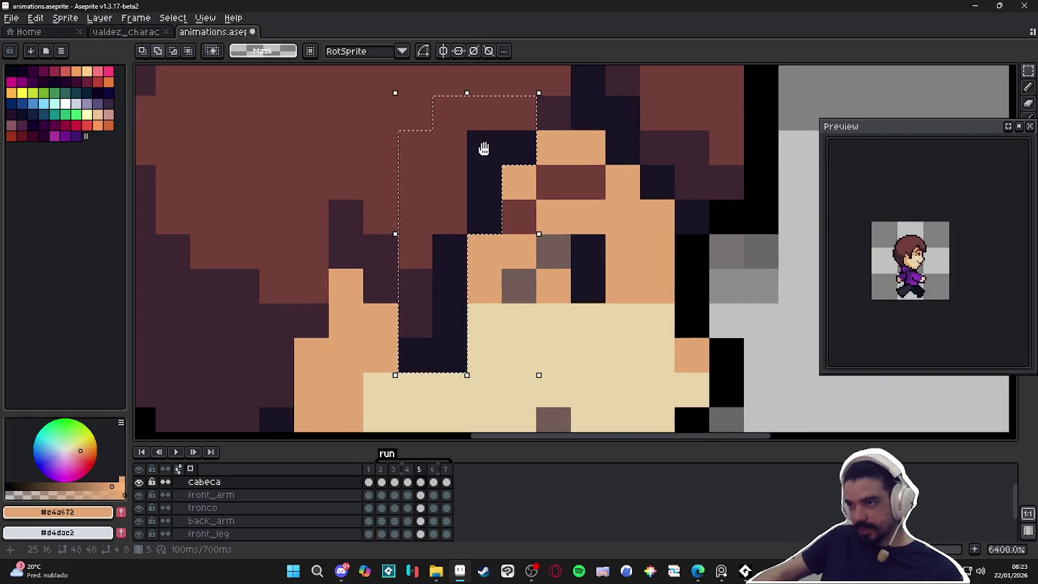
left_click_drag(523, 185, 464, 174)
scroll(451, 234, "down", 2)
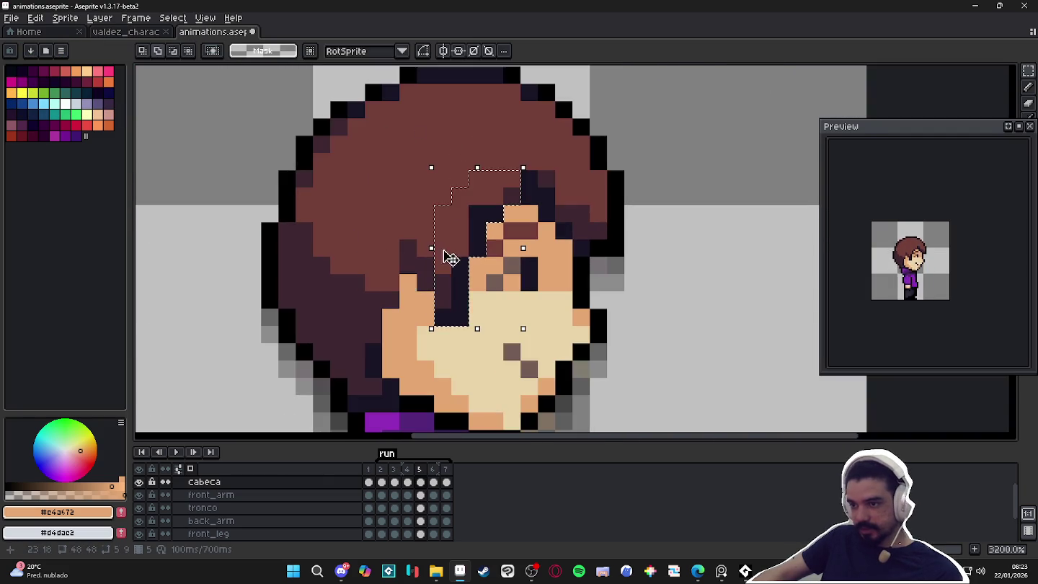
left_click_drag(432, 248, 367, 228)
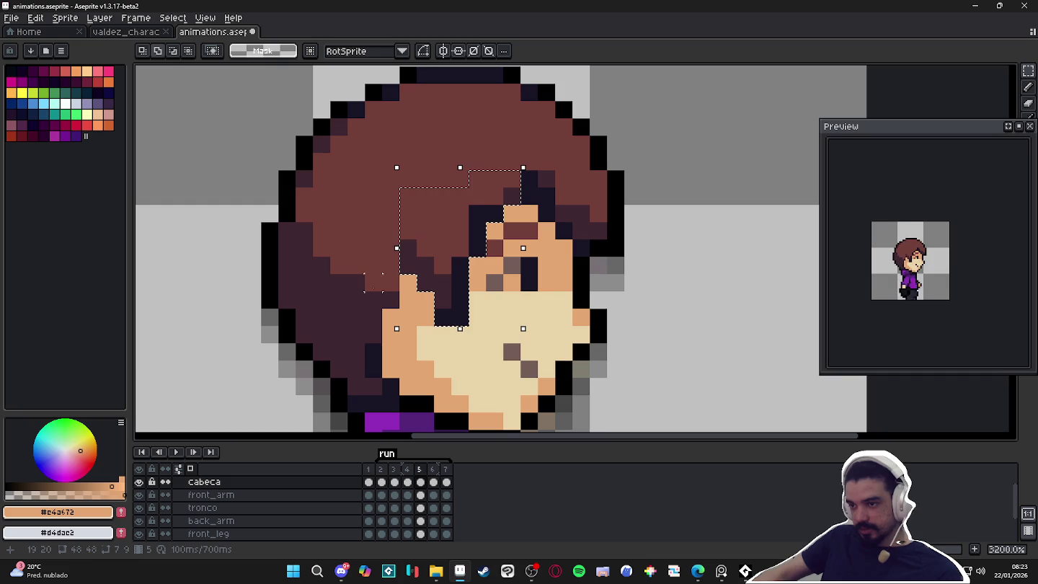
scroll(366, 228, "down", 1)
left_click_drag(435, 270, 434, 272)
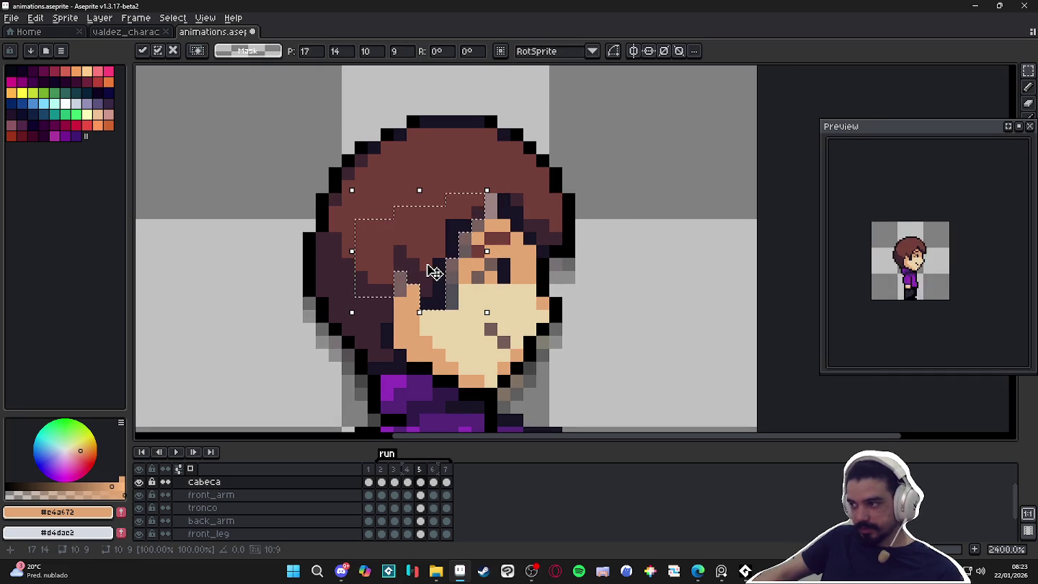
key("ctrl+d")
Sample the skin tone #e4a672 and shift the eye one pixel left.
key("b")
left_click(448, 295, "alt")
left_click(451, 304, "alt")
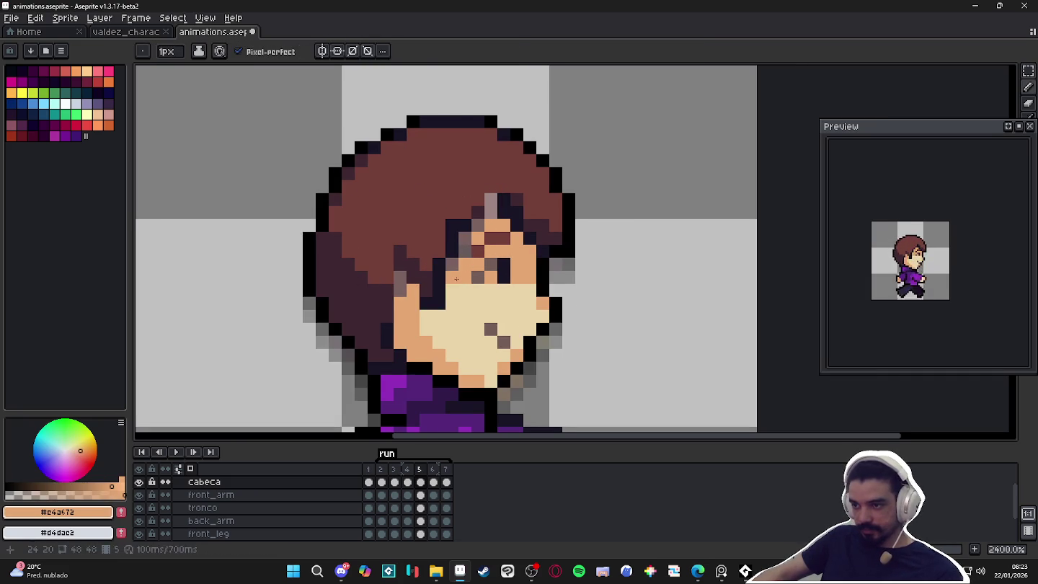
left_click(466, 265, "alt")
left_click(493, 234, "alt")
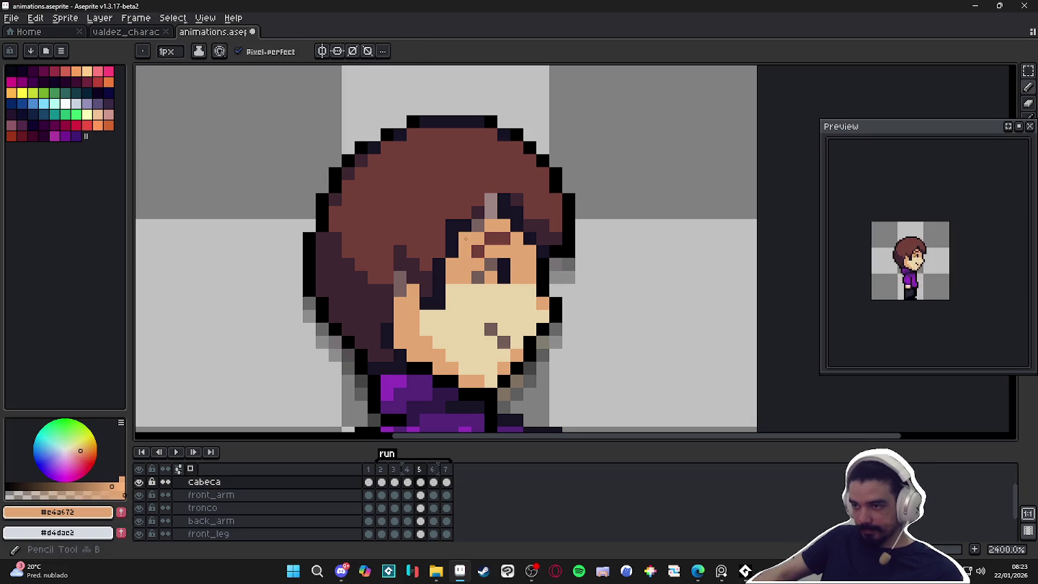
key("m")
mouse_move(497, 239)
left_mouse_down()
mouse_move(472, 282)
mouse_move(467, 274)
mouse_move(502, 238)
left_mouse_up()
left_click(480, 274)
key("b")
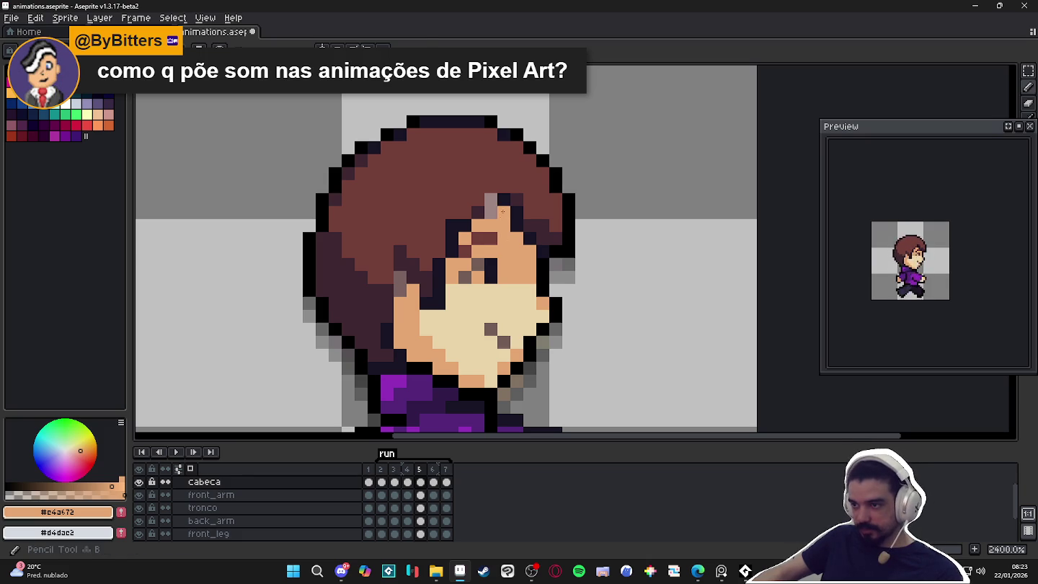
Darken a fringe pixel with #3e2731, then compare frames 4 and 5.
left_click(504, 212, "alt")
left_click(492, 208)
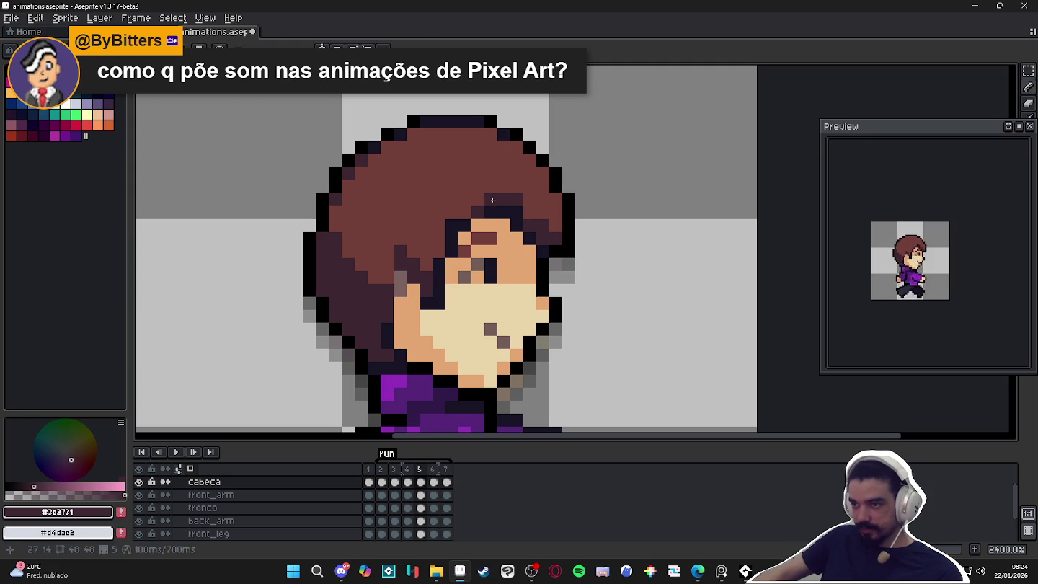
left_click(513, 197, "alt")
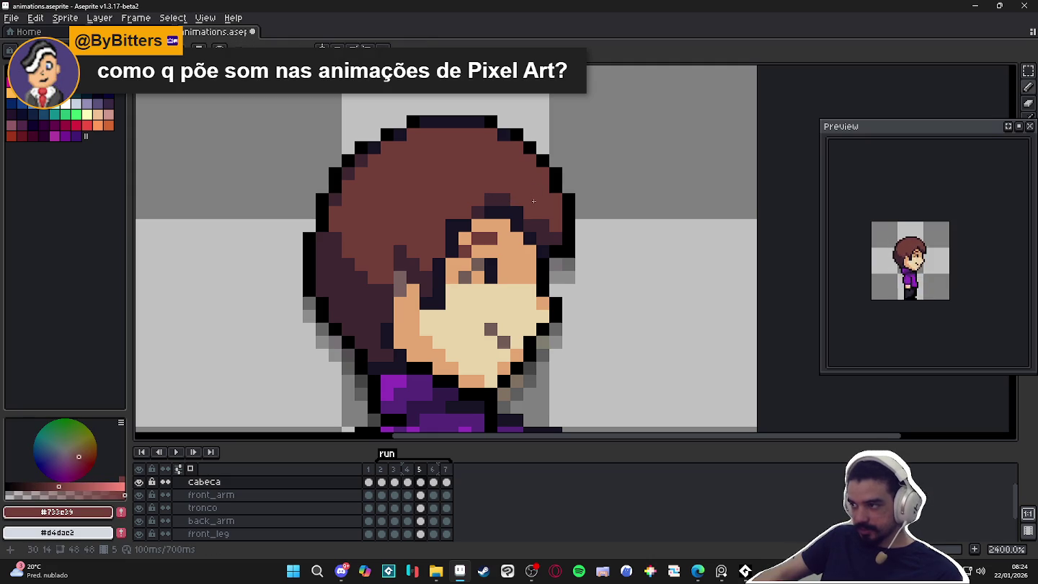
left_click(406, 275, "alt")
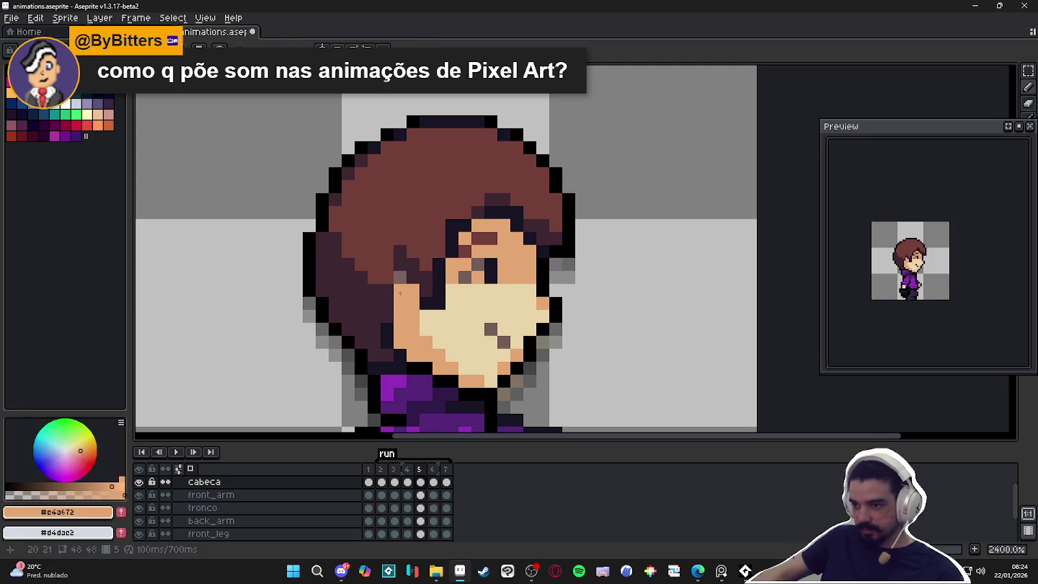
left_click(408, 288, "alt")
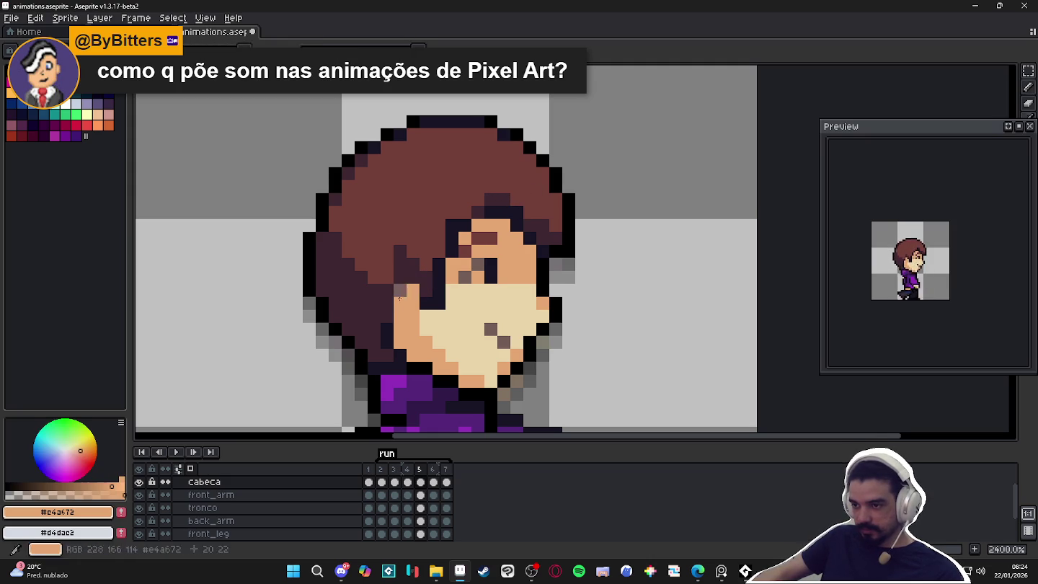
left_click(409, 470)
left_click(419, 470)
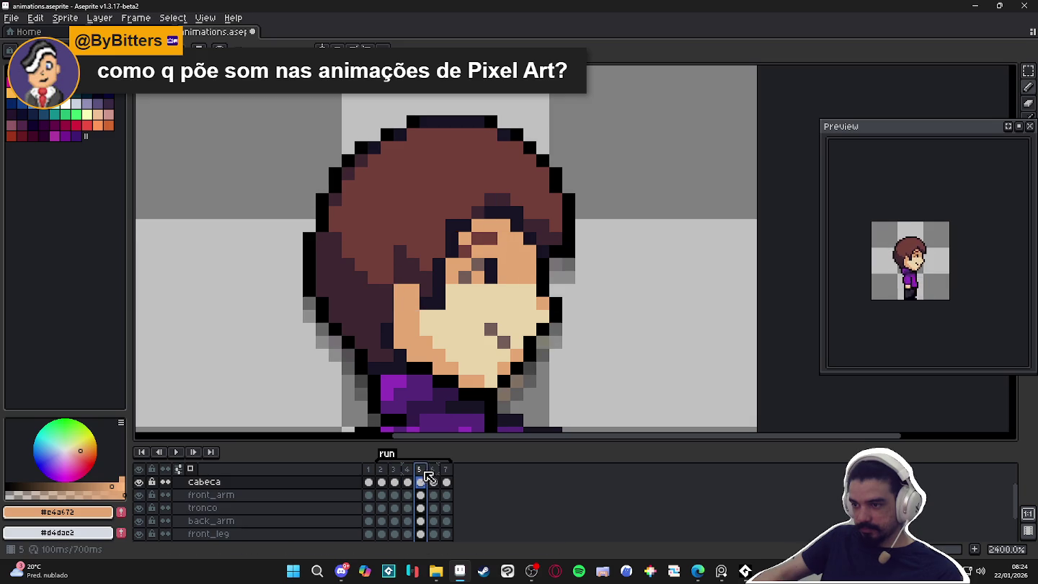
Go to frame 6, comparing its pose against frame 5.
left_click(433, 482)
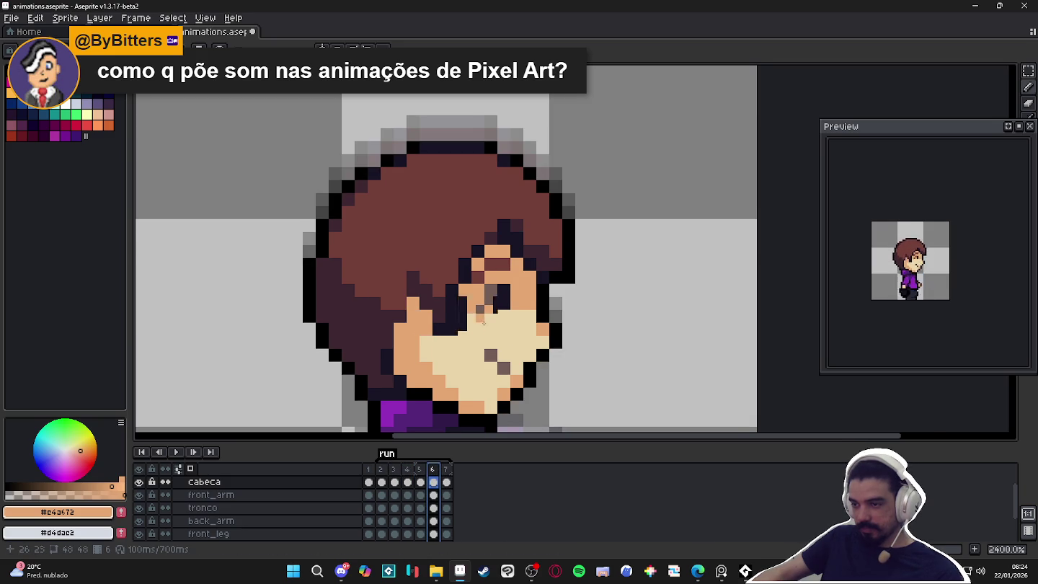
scroll(473, 311, "down", 2)
left_click(424, 470)
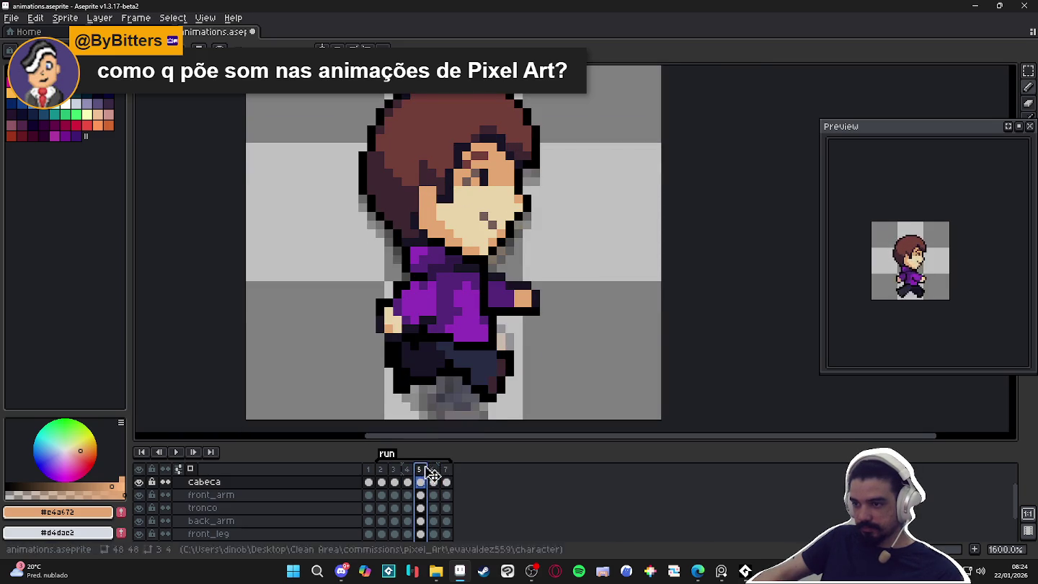
left_click(433, 469)
scroll(444, 291, "up", 2)
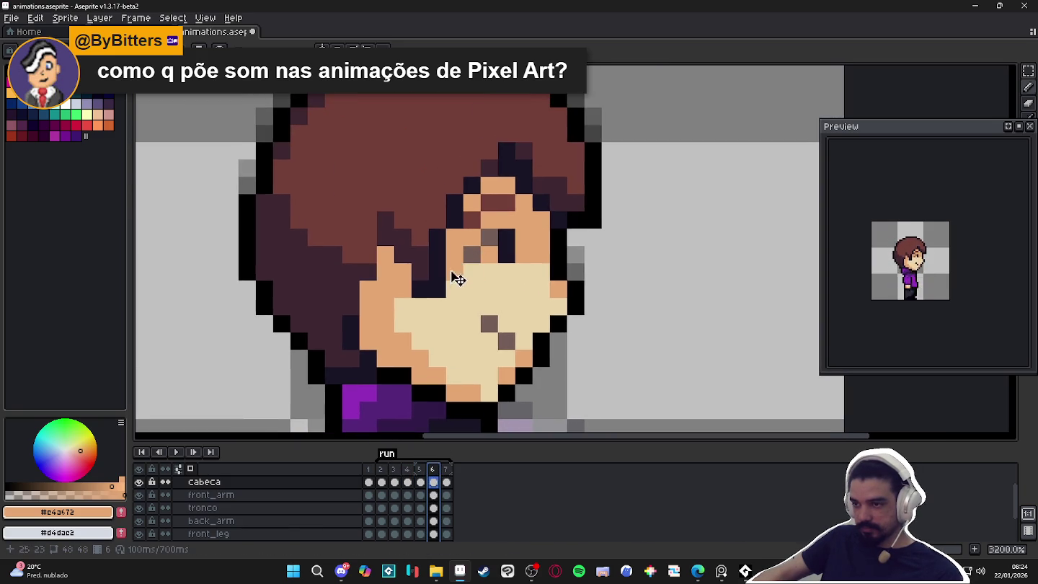
scroll(444, 291, "down", 1)
Select the hair fringe and right eye and shift them one pixel left.
key("m")
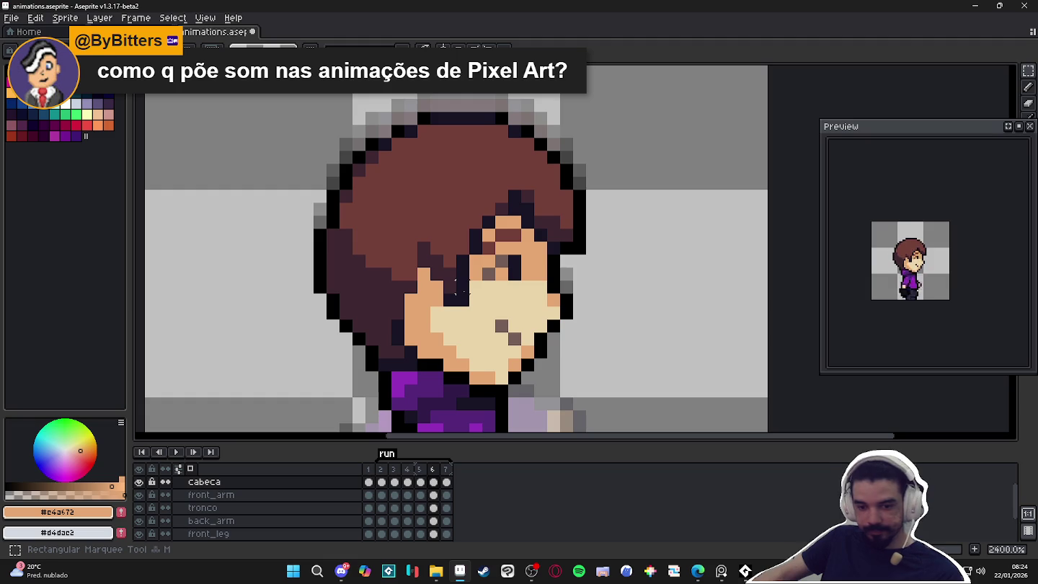
mouse_move(472, 308)
left_mouse_down()
mouse_move(440, 253)
mouse_move(395, 220)
left_mouse_up()
scroll(438, 283, "up", 1)
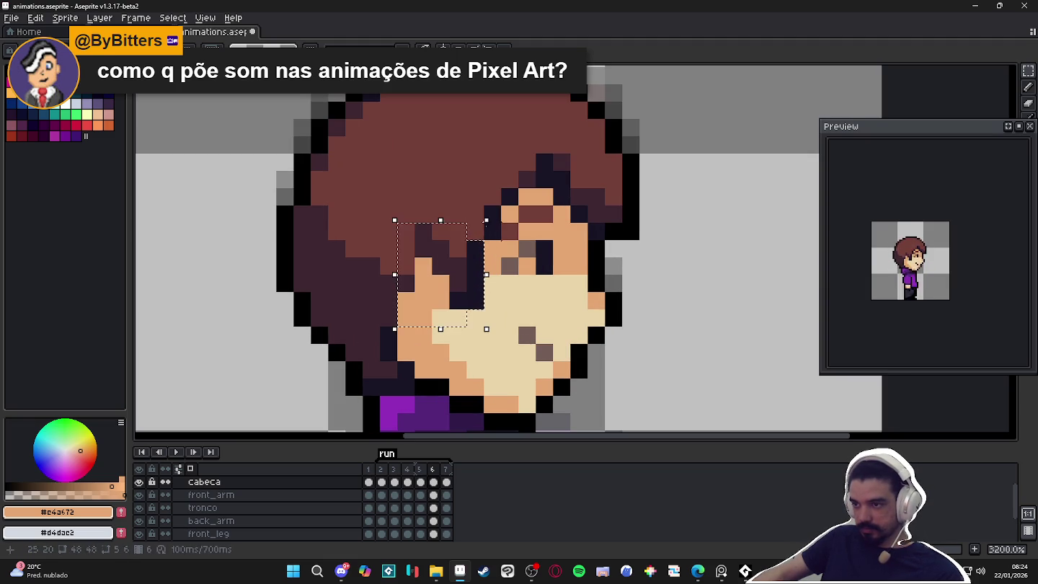
left_click_drag(521, 224, 413, 135)
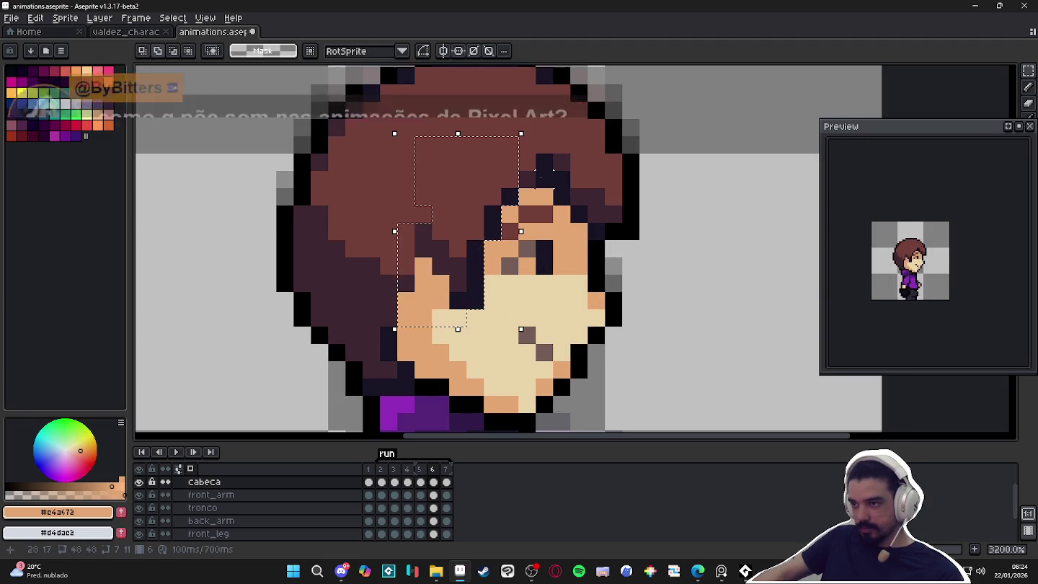
left_click_drag(537, 206, 416, 135)
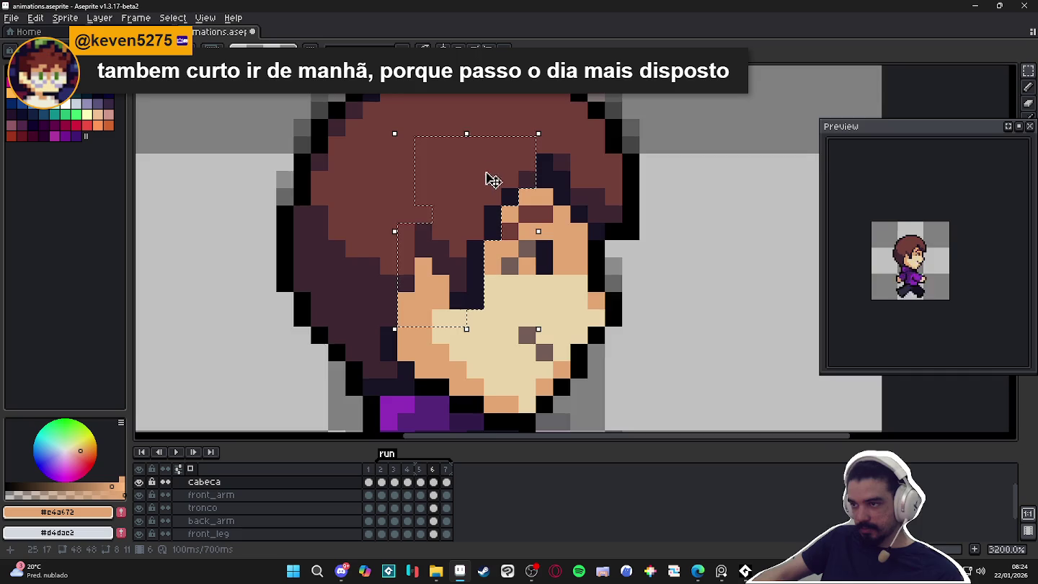
scroll(490, 178, "right", 1)
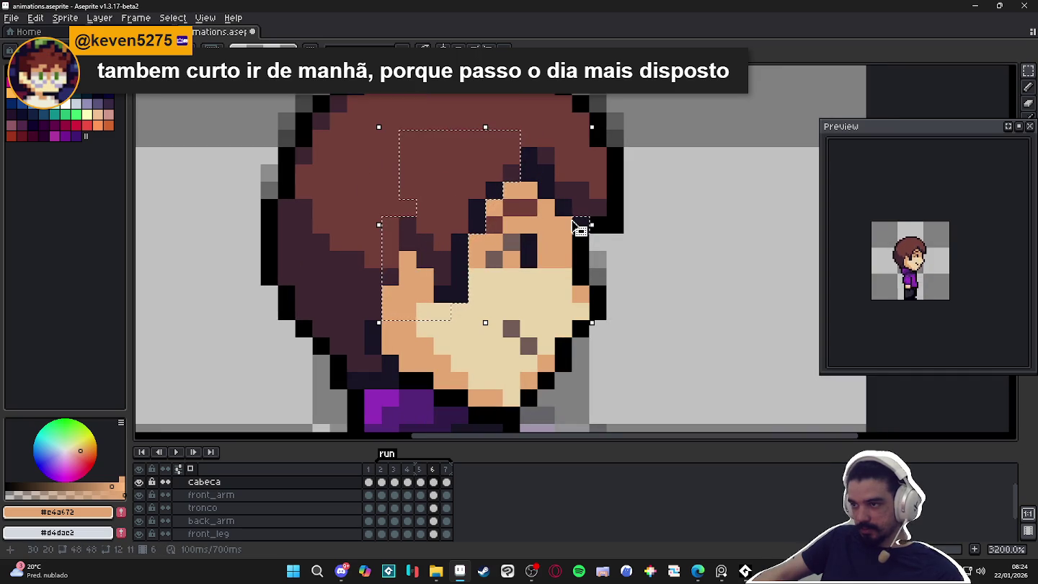
mouse_move(589, 201)
left_mouse_down()
mouse_move(574, 229)
mouse_move(537, 130)
left_mouse_up()
left_click_drag(412, 144, 555, 286)
left_click_drag(542, 214, 505, 208)
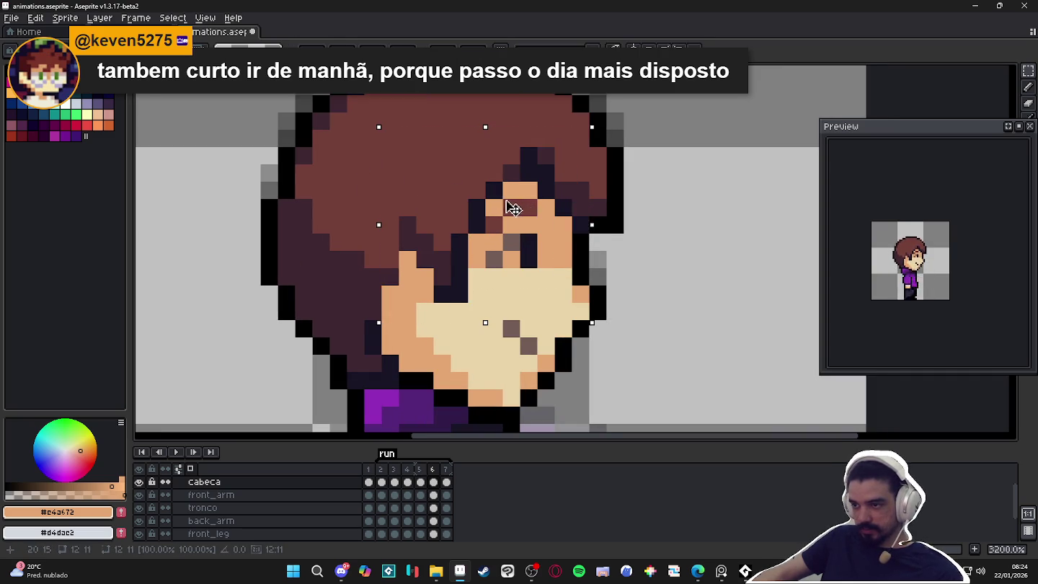
key("ctrl+d")
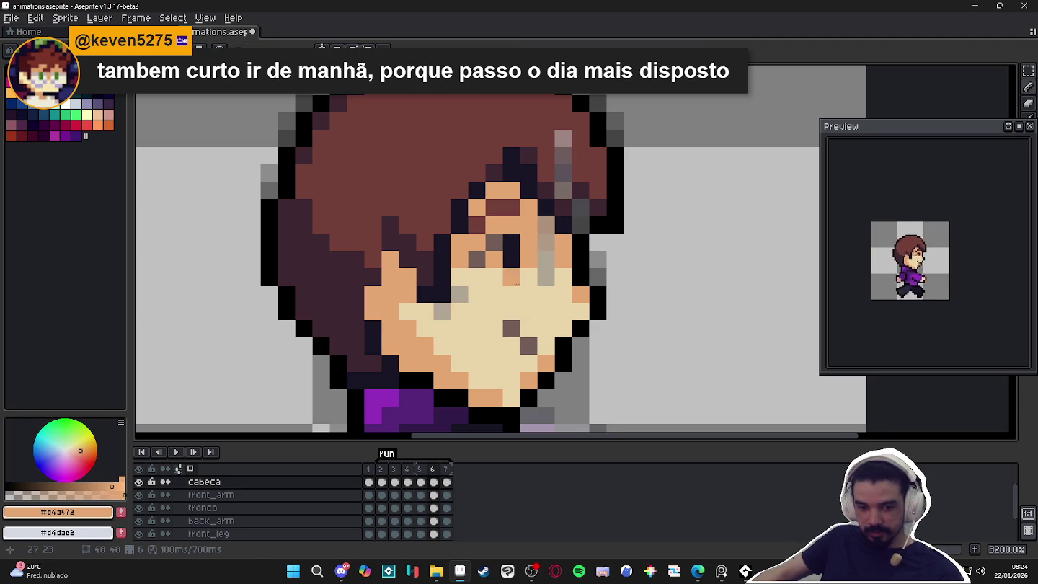
Repaint the stray grey pixels with skin colour and hair brown #733e39.
key("b")
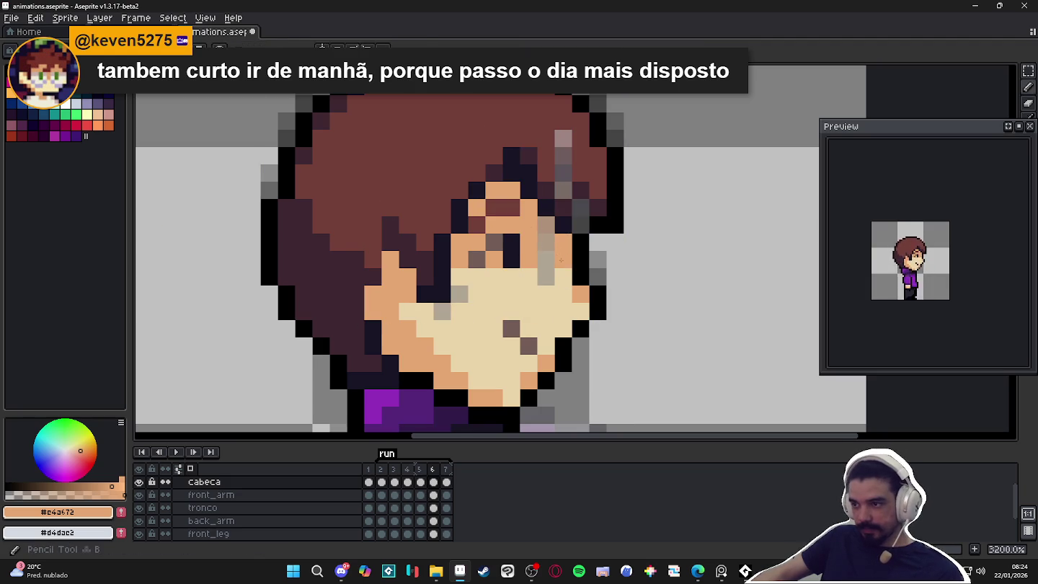
left_click(546, 243)
left_click(546, 225)
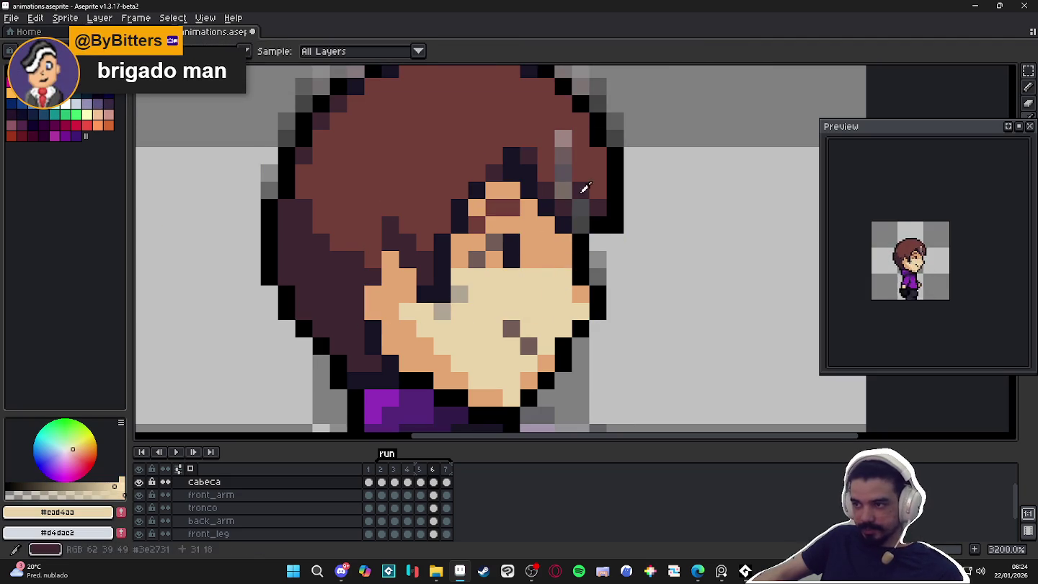
left_click(571, 199, "alt")
left_click(580, 208)
left_click(591, 162, "alt")
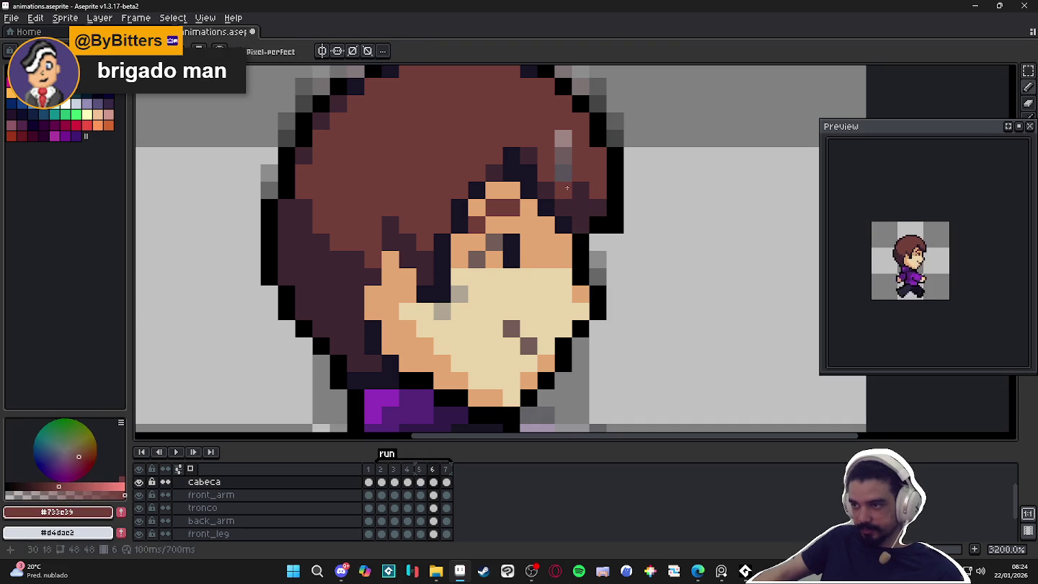
left_click_drag(562, 191, 561, 138)
left_click(563, 243)
Sample #745c57 and #ead4aa around the mouth and return to frame 5.
left_click_drag(563, 250, 568, 229)
left_click(516, 302, "alt")
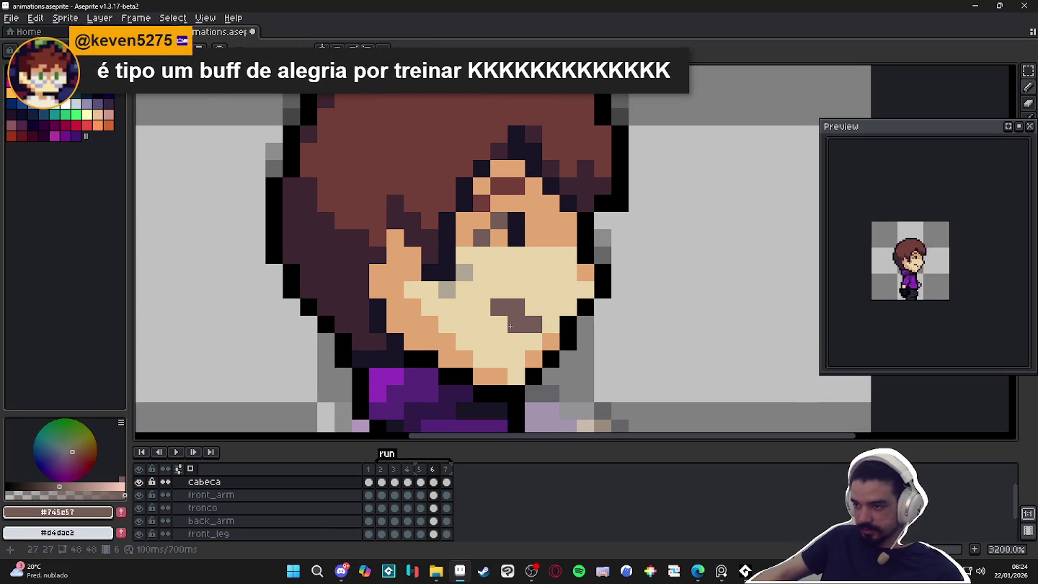
left_click(524, 306, "alt")
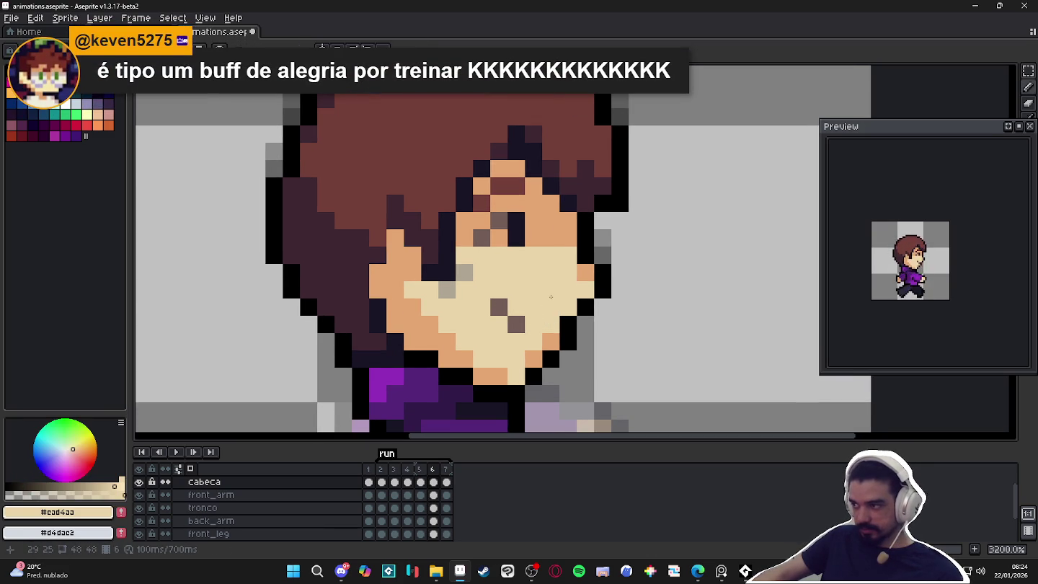
scroll(550, 297, "down", 3)
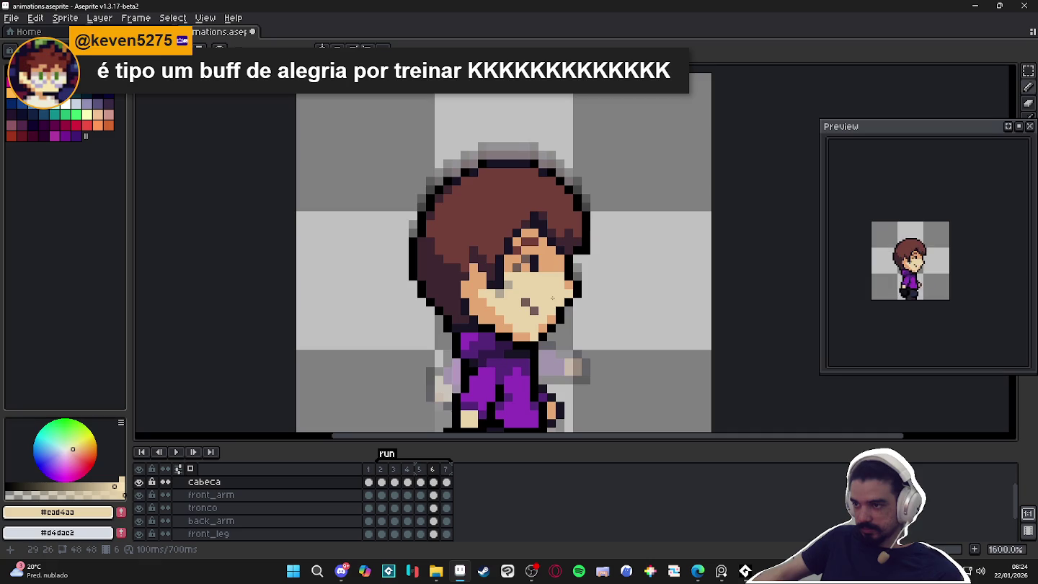
left_click(417, 481)
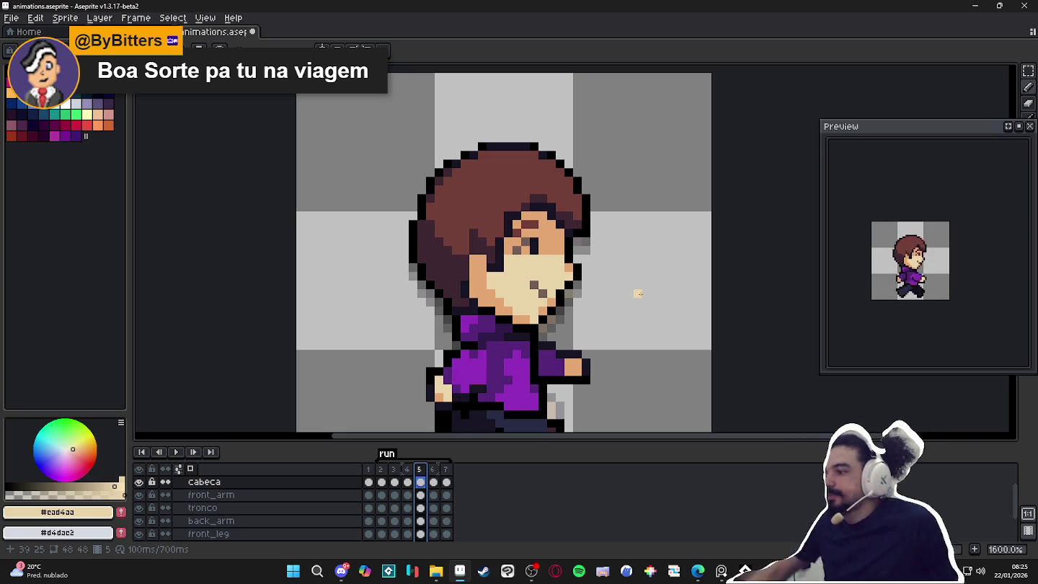
Jump between frames 2, 4 and 5, sampling the face's brown pixel colour.
scroll(664, 303, "down", 1)
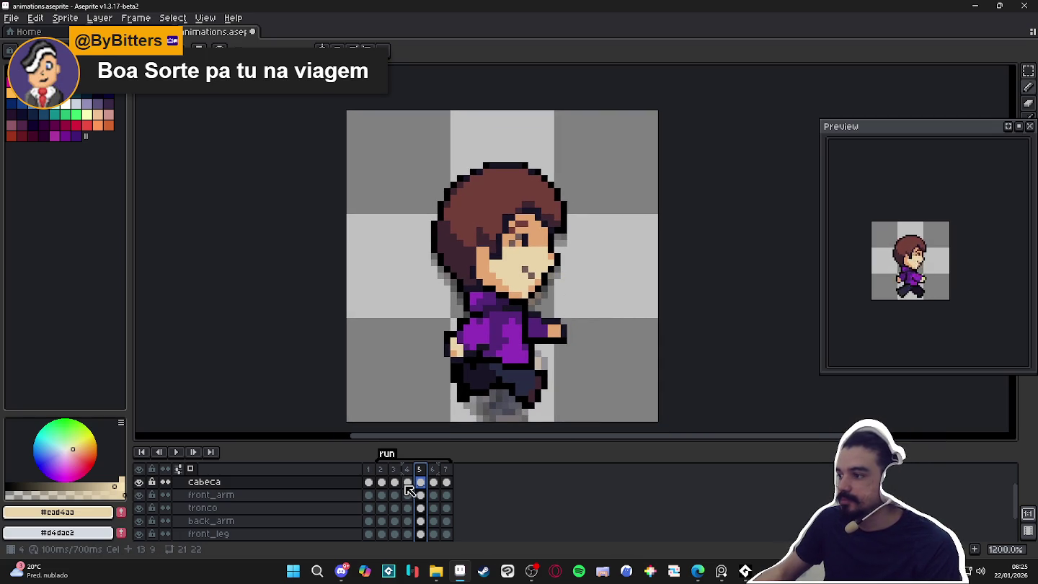
left_click(381, 469)
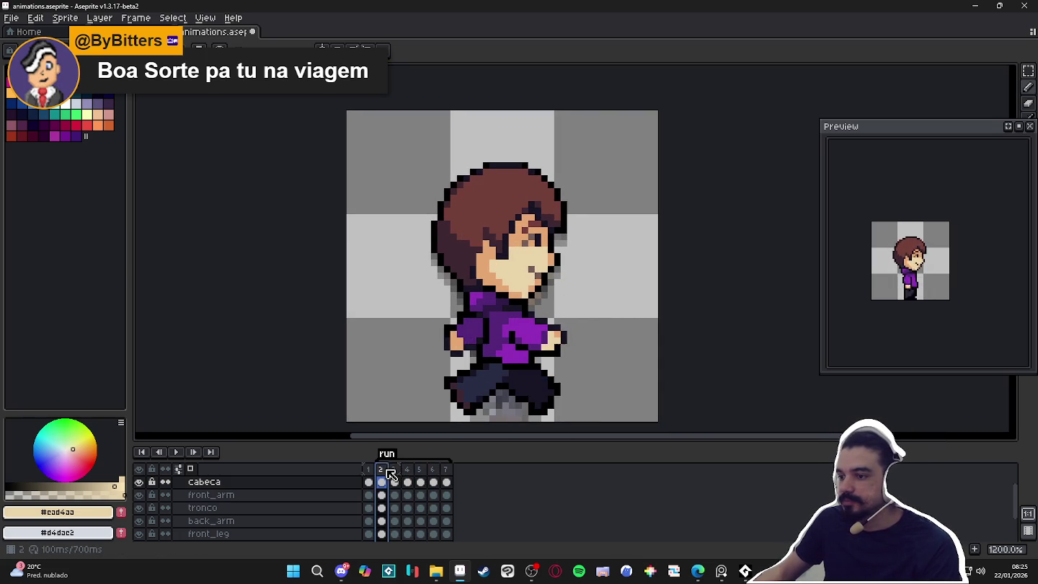
left_click(408, 470)
key("Right")
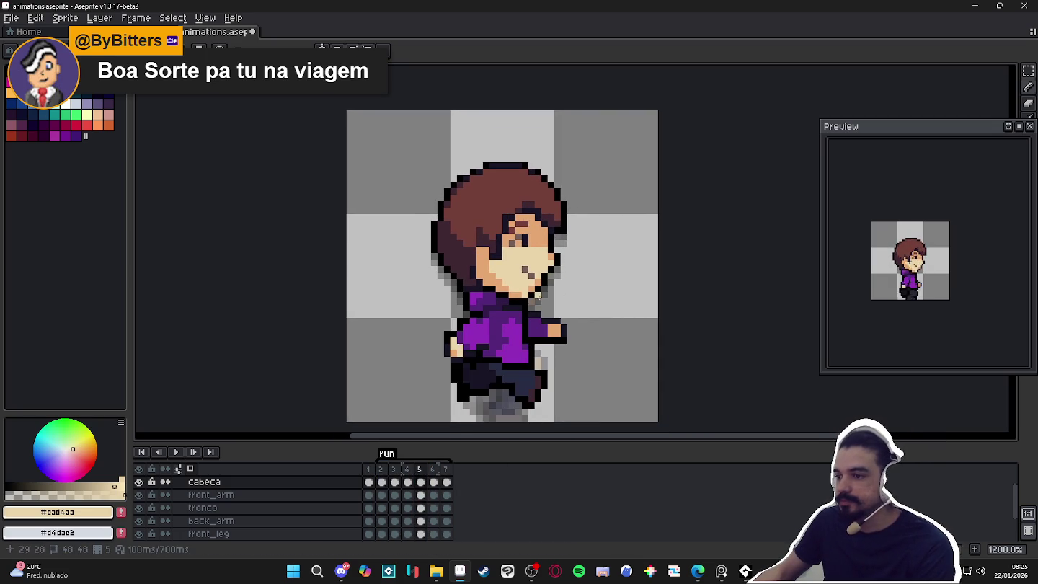
scroll(530, 267, "up", 1)
left_click(513, 264, "alt")
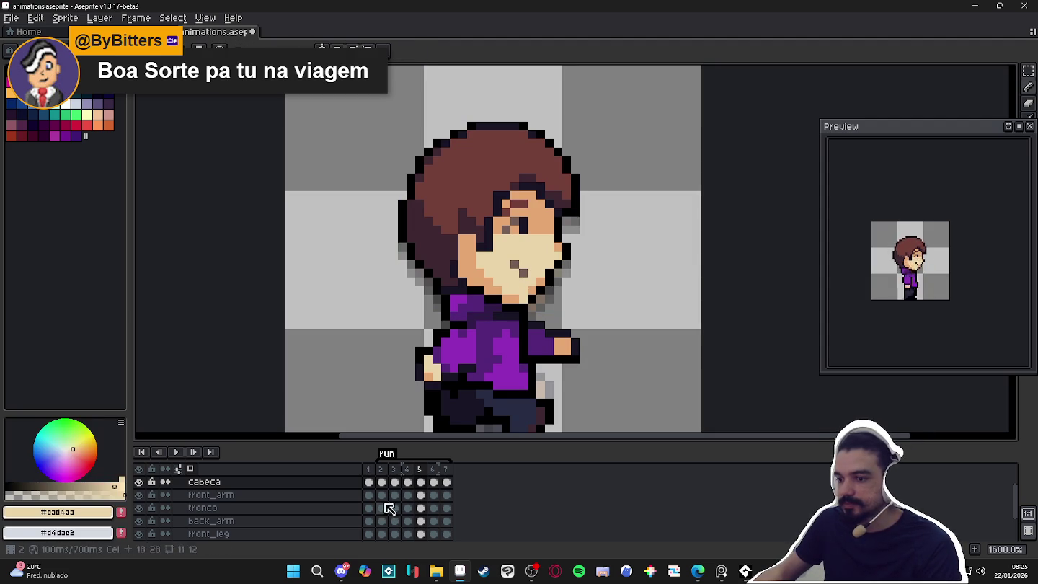
Step frame by frame from frame 3 through frame 7 to check each pose.
left_click(396, 481)
left_click(380, 477)
left_click(393, 475)
left_click(407, 477)
left_click(421, 479)
left_click(433, 479)
left_click(446, 479)
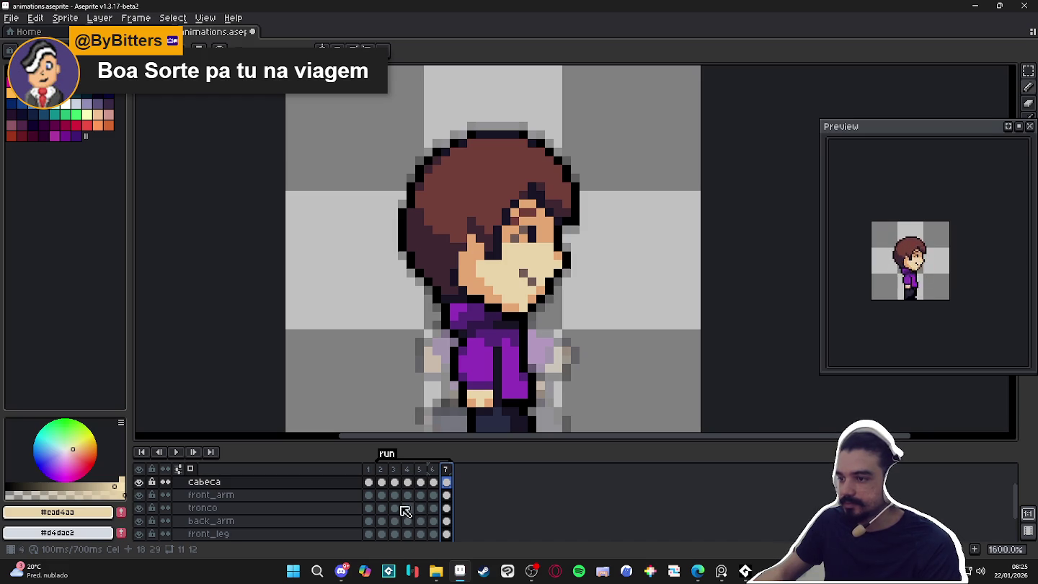
On frame 5, add a brownish-grey #745c57 pixel at the right of the mouth.
left_click(407, 468)
left_click(421, 468)
scroll(522, 266, "up", 3)
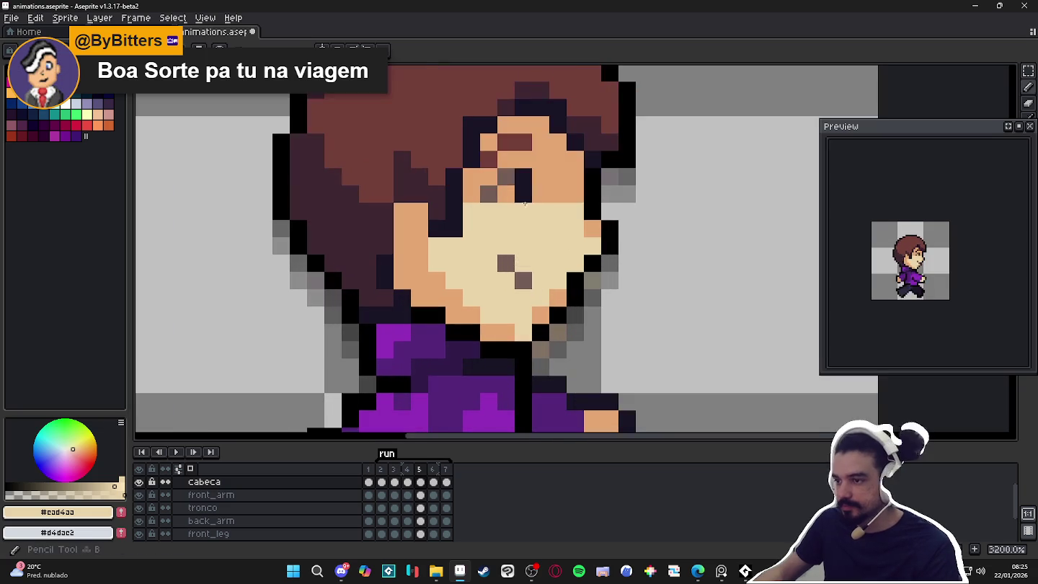
left_click(572, 186, "alt")
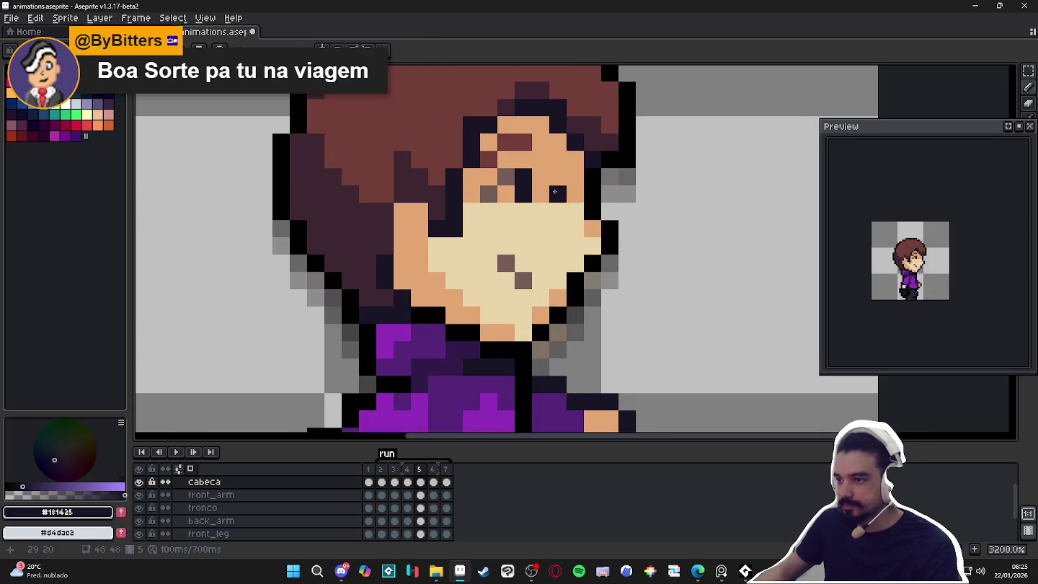
left_click(507, 178, "alt")
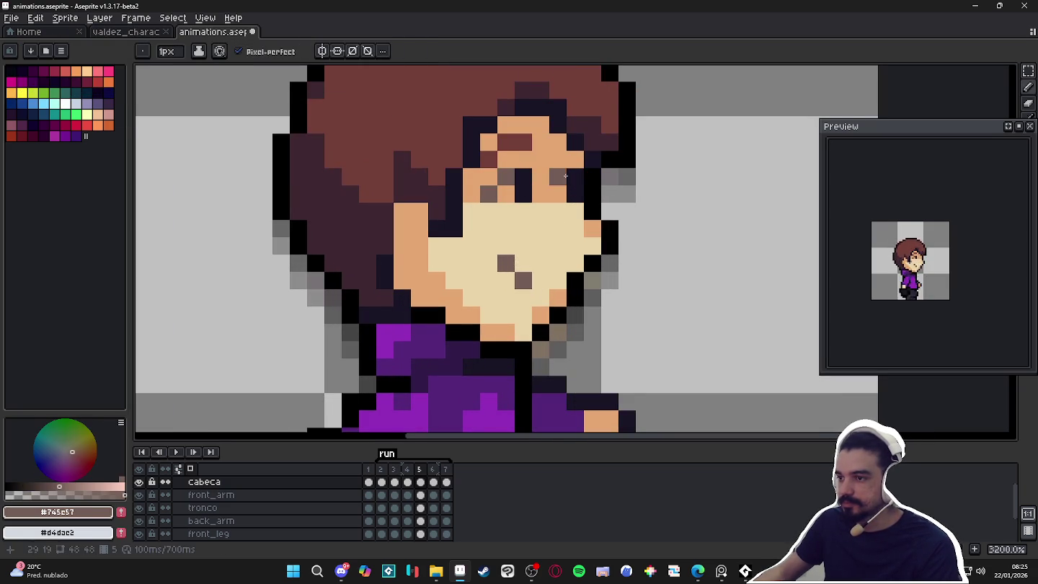
left_click(557, 263)
scroll(565, 270, "down", 4)
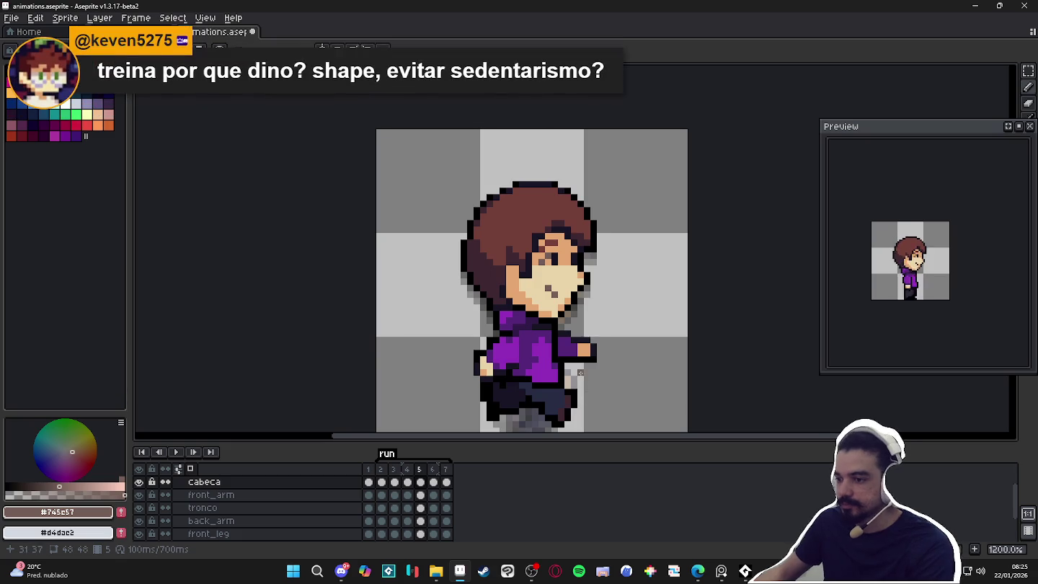
Step through frames 6, 7, 1 and 2 to check the remaining poses.
key("Right")
scroll(539, 271, "up", 3)
left_click(537, 261, "alt")
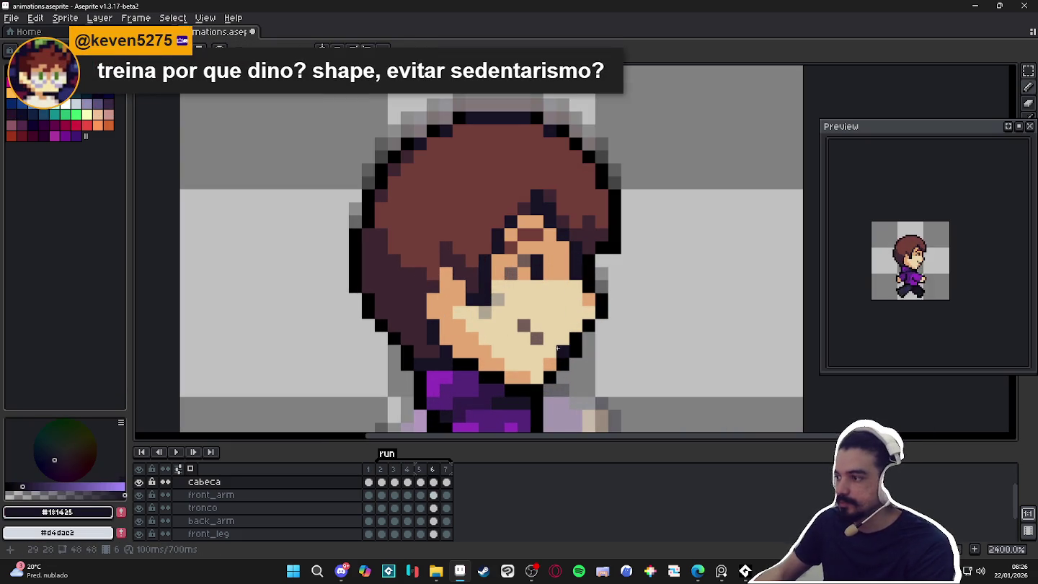
key("Right")
key("Right")
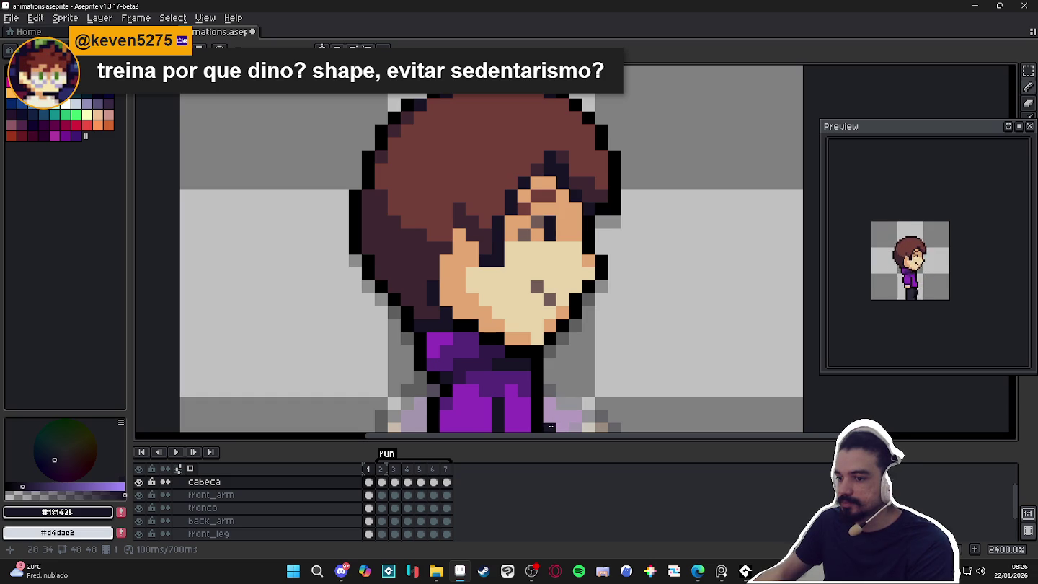
key("Right")
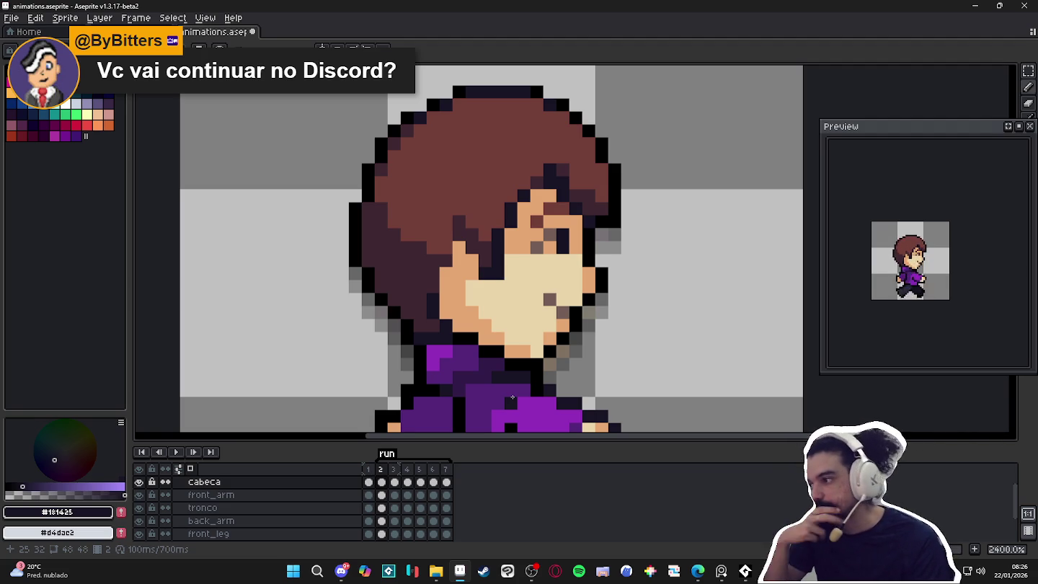
Step to frame 5 and repaint a black pixel in the face's skin tone.
scroll(512, 398, "down", 2)
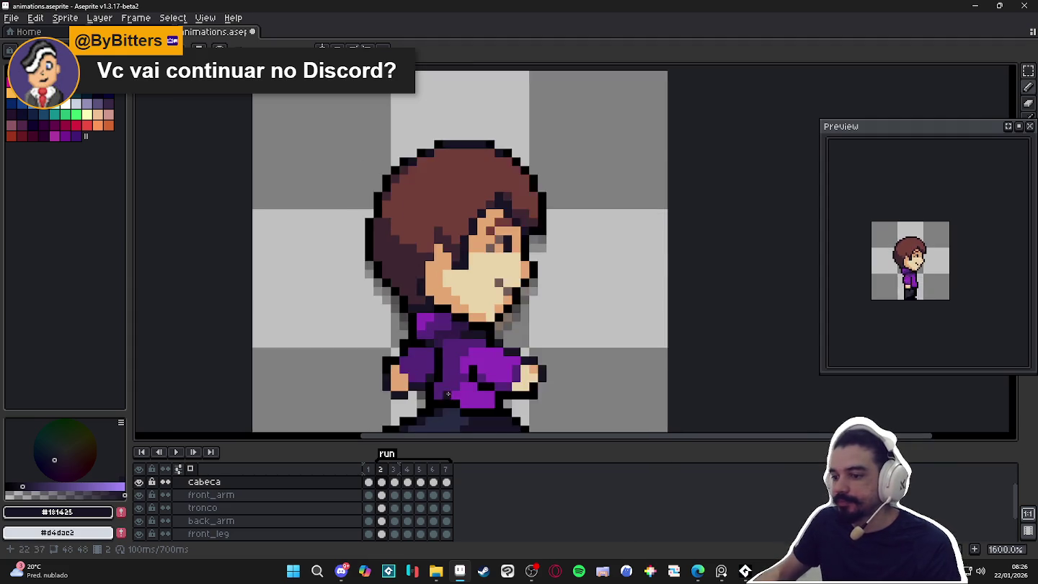
scroll(513, 397, "down", 1)
left_click(398, 471)
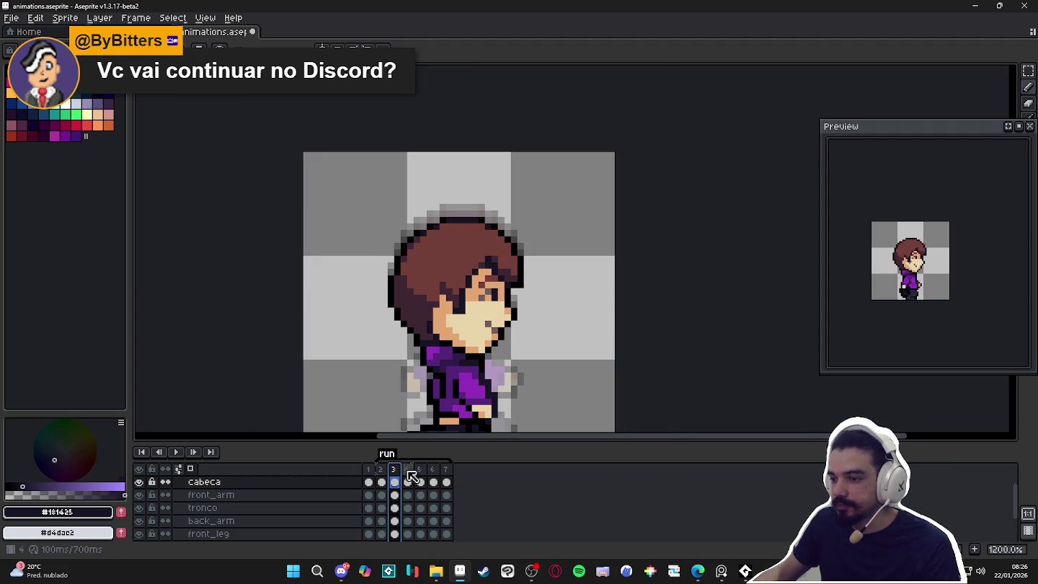
left_click(406, 470)
left_click(419, 469)
scroll(451, 324, "up", 3)
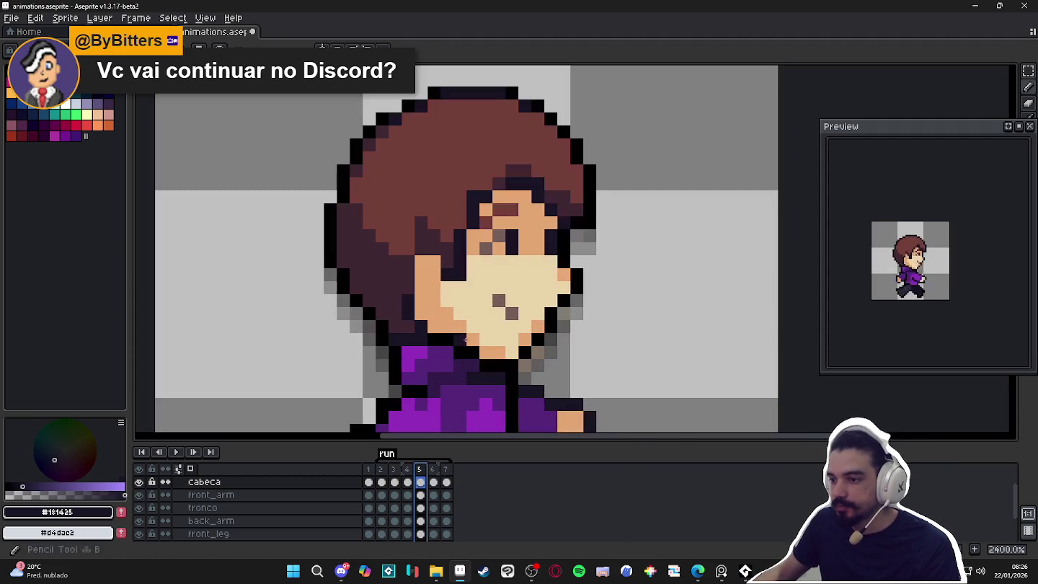
left_click(482, 353, "alt")
left_click(460, 351)
Review the head across frames 2–6, sampling outline black and the skin tone.
key("Right")
left_click(473, 386, "alt")
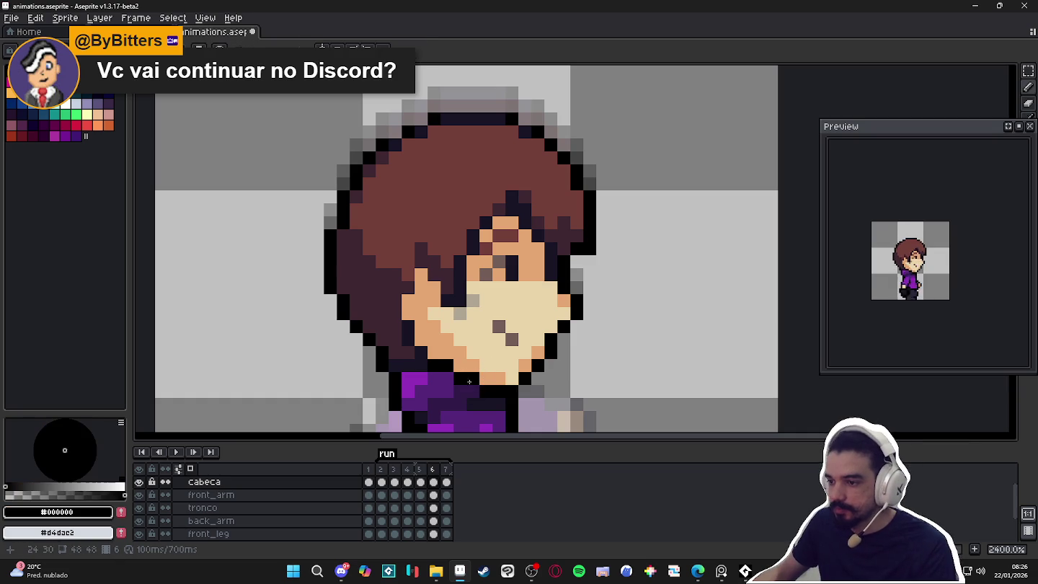
left_click_drag(485, 367, 500, 277)
left_click(381, 470)
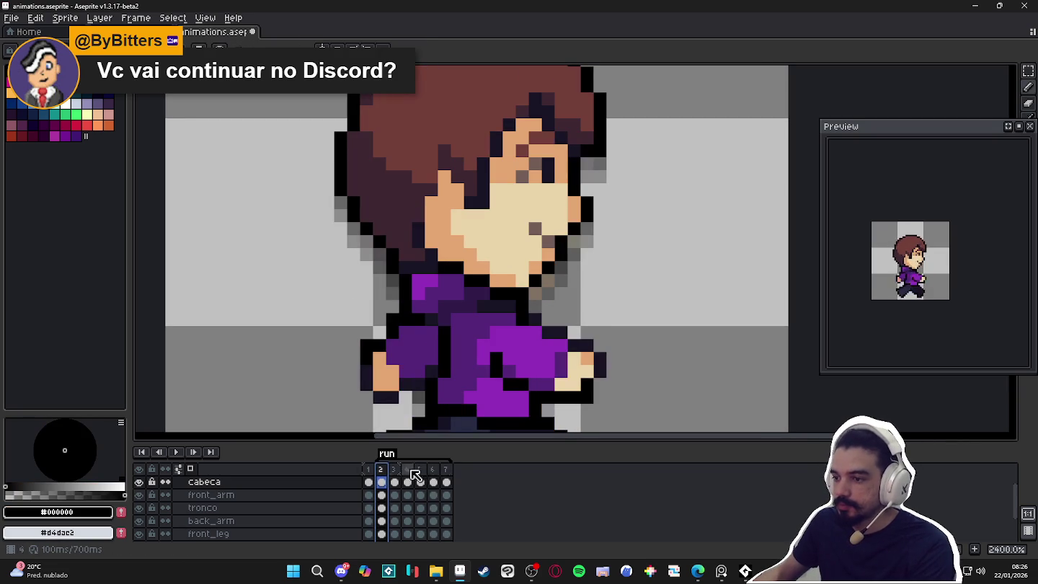
key("Right")
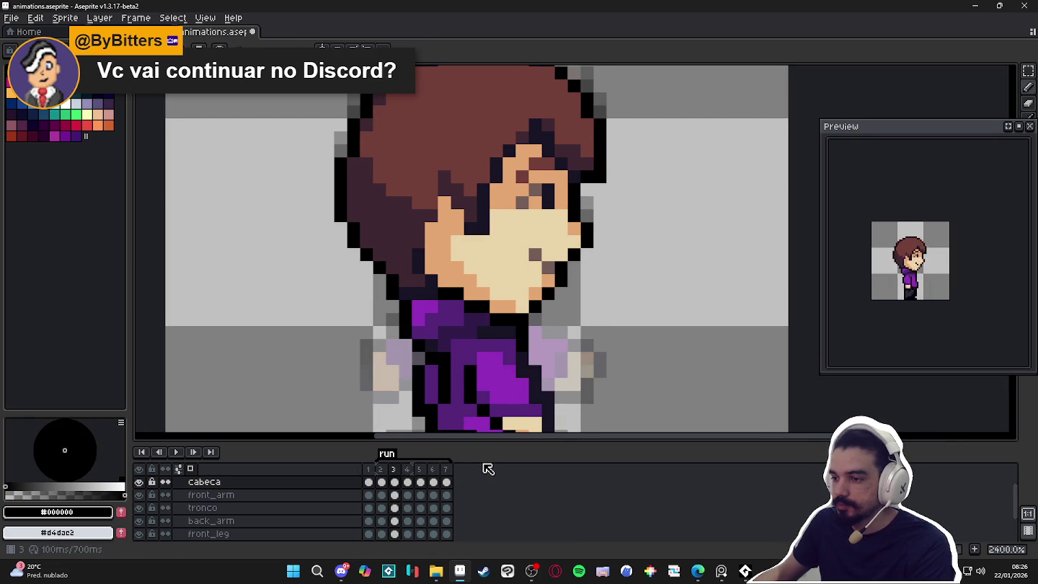
key("Right")
key("Right")
key("Right")
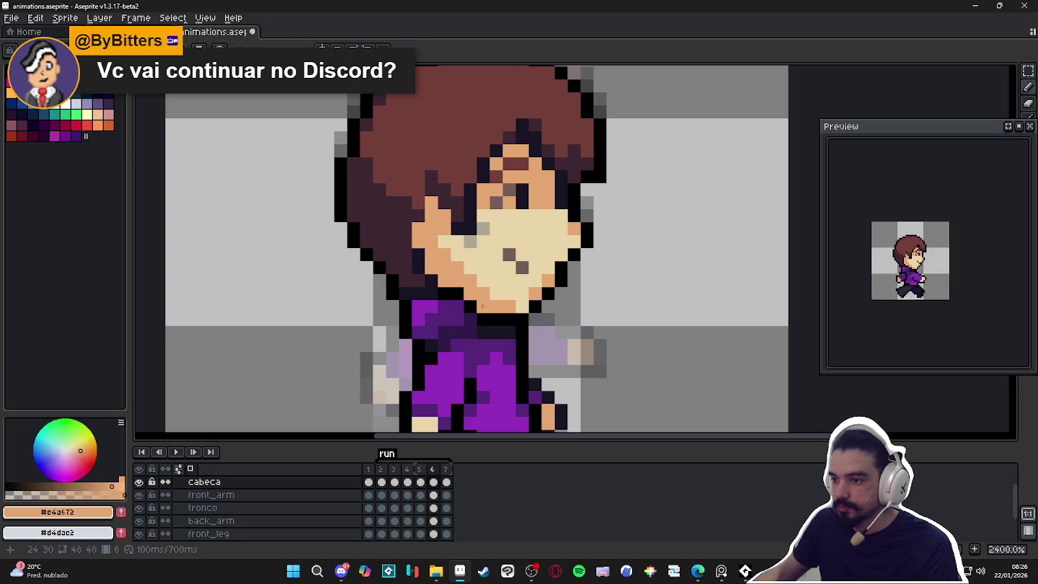
left_click(455, 291, "alt")
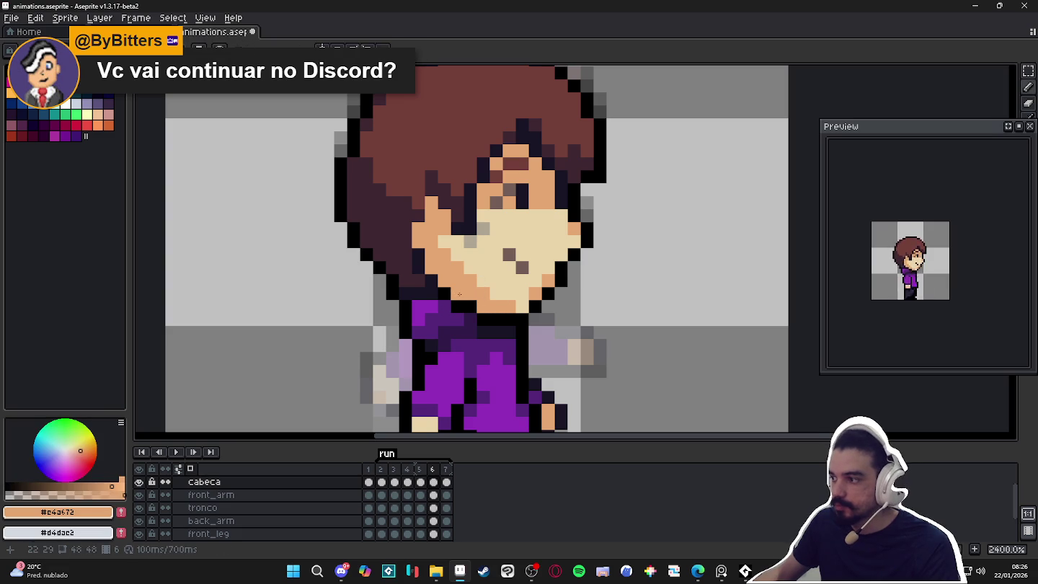
scroll(475, 310, "down", 1)
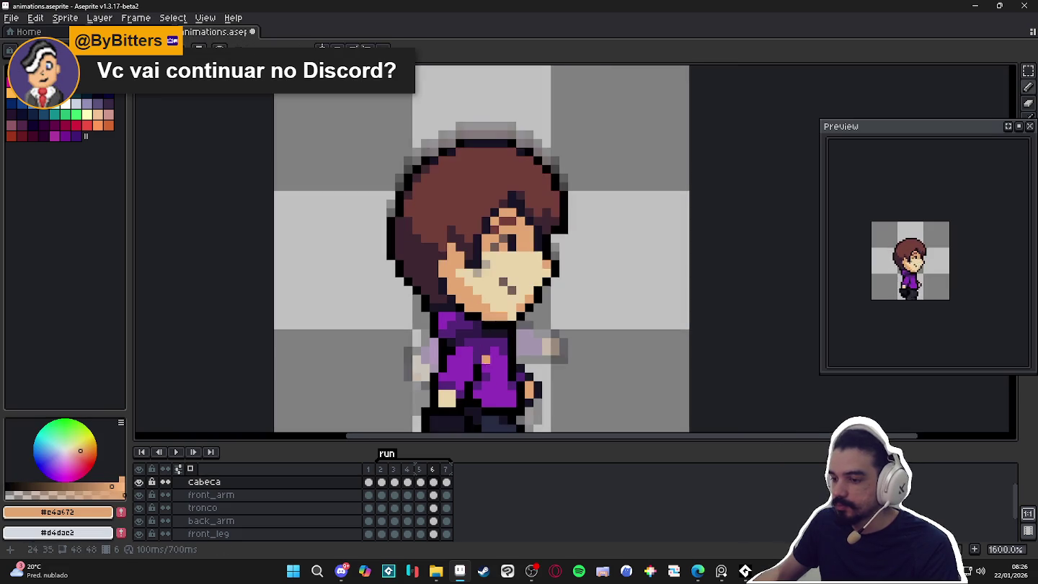
Wrap round to frame 1 and sample outline black and the dark purple shirt colour.
key("Right")
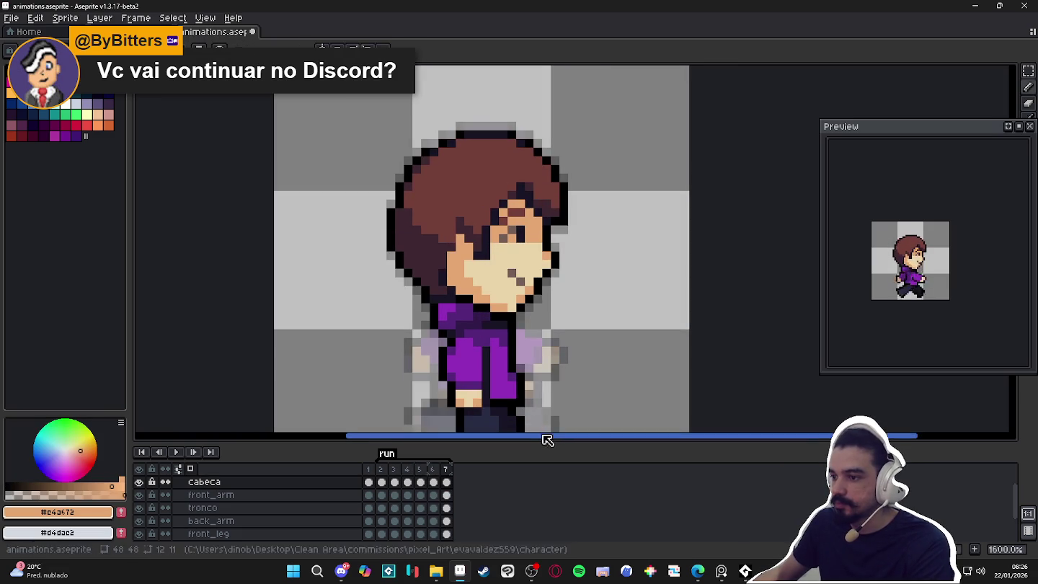
key("Right")
key("Right")
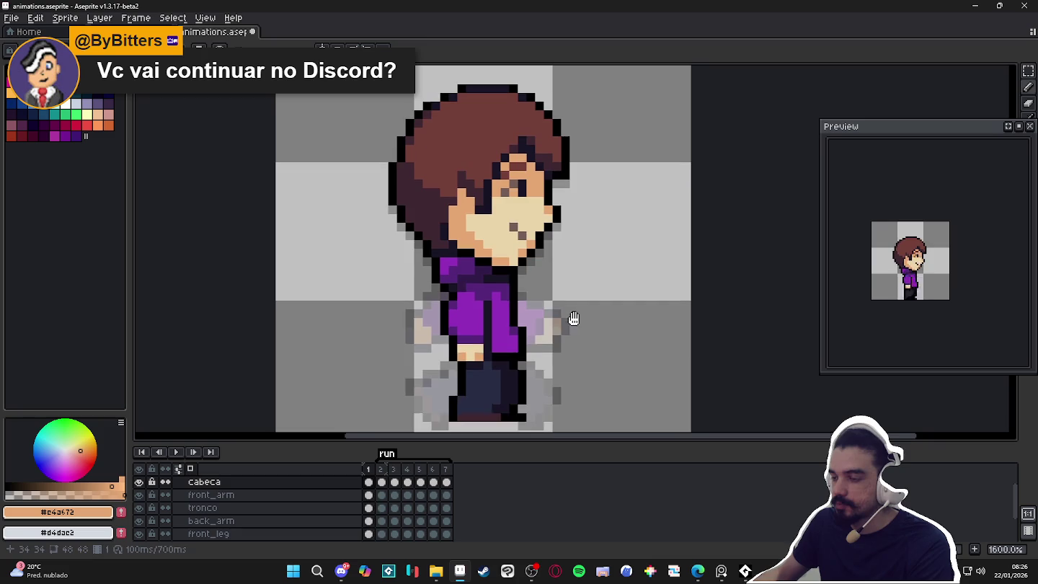
scroll(464, 263, "up", 1)
left_click(474, 250, "alt")
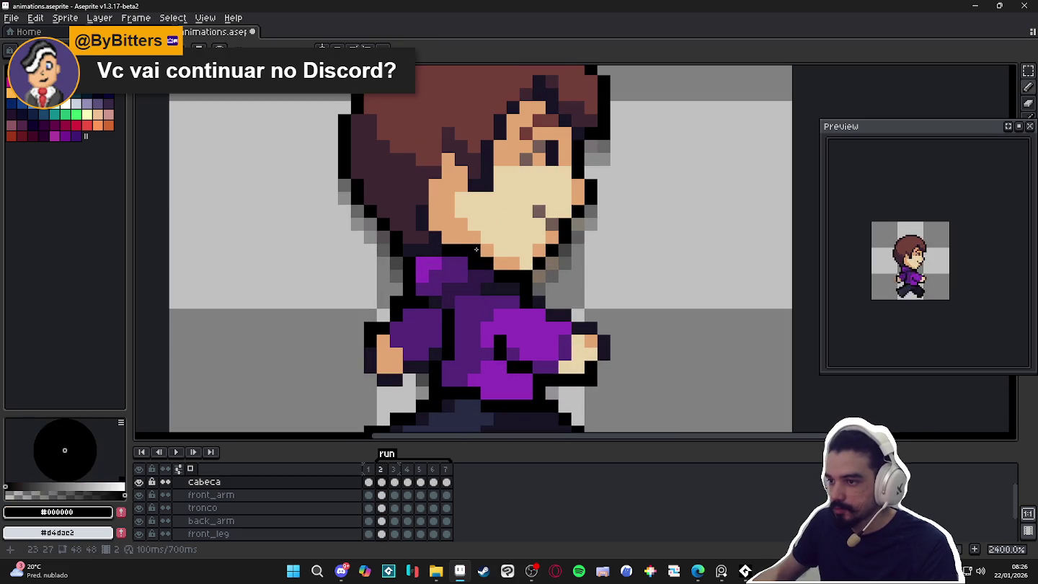
left_click(499, 277, "alt")
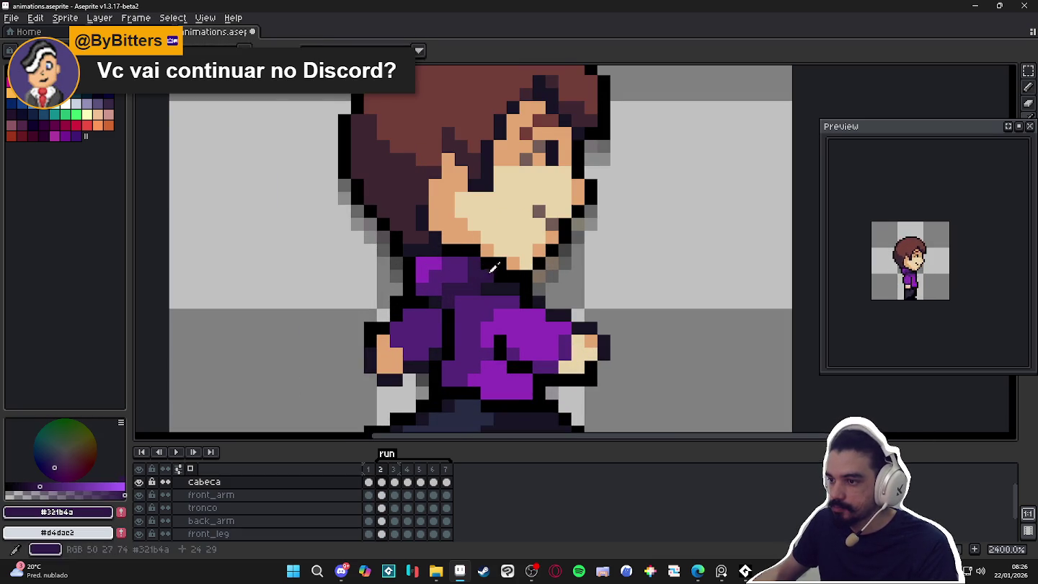
scroll(500, 276, "down", 1)
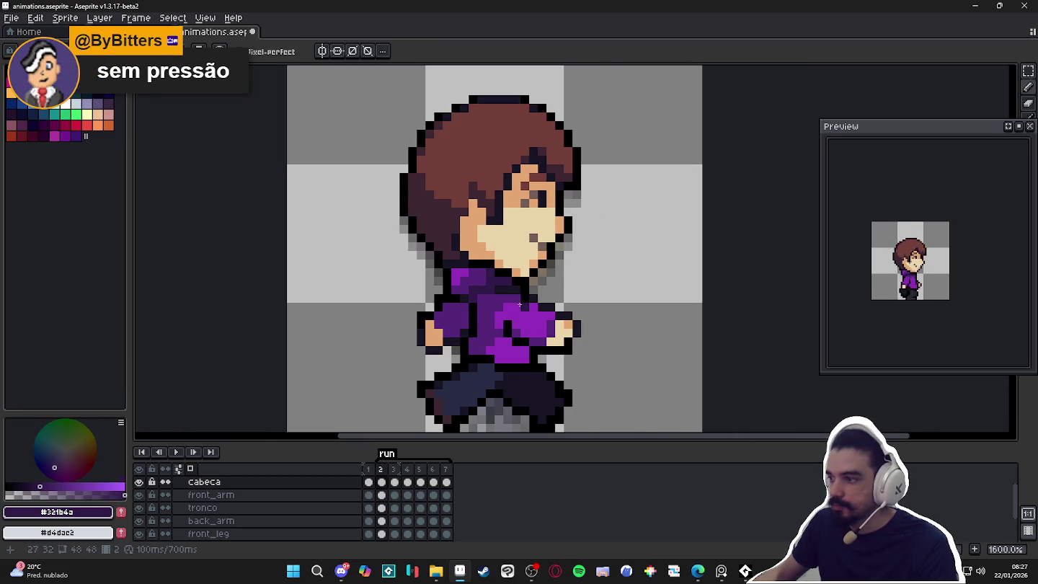
On frame 3, paint a neck skin pixel black and another neck pixel dark purple.
key("Right")
scroll(485, 274, "up", 1)
left_click(484, 274, "alt")
left_click(522, 285)
left_click(491, 299, "alt")
left_click(494, 289)
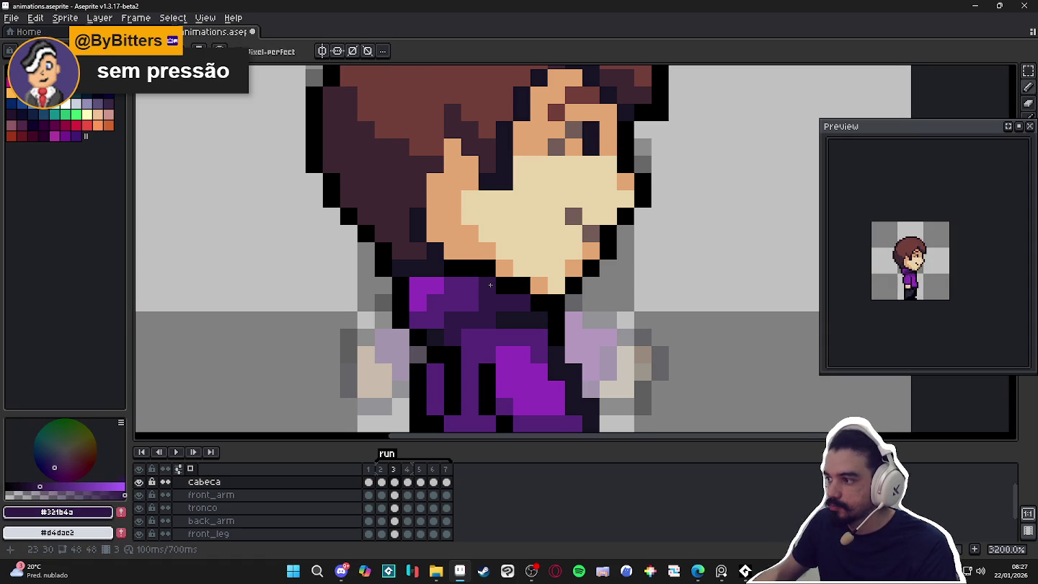
scroll(489, 286, "down", 2)
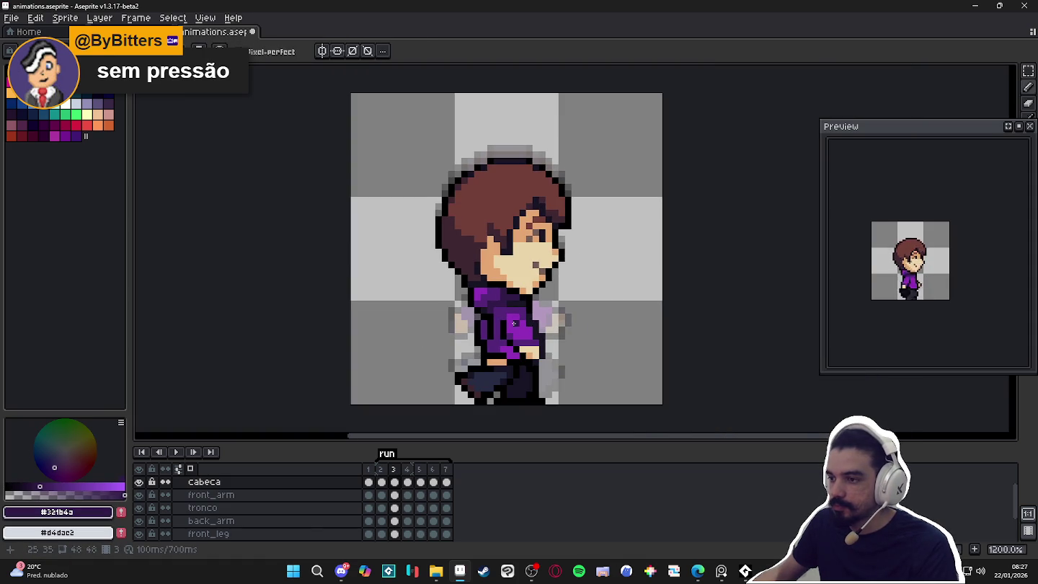
Sample the brighter purple shirt colour on frame 2.
left_click(381, 469)
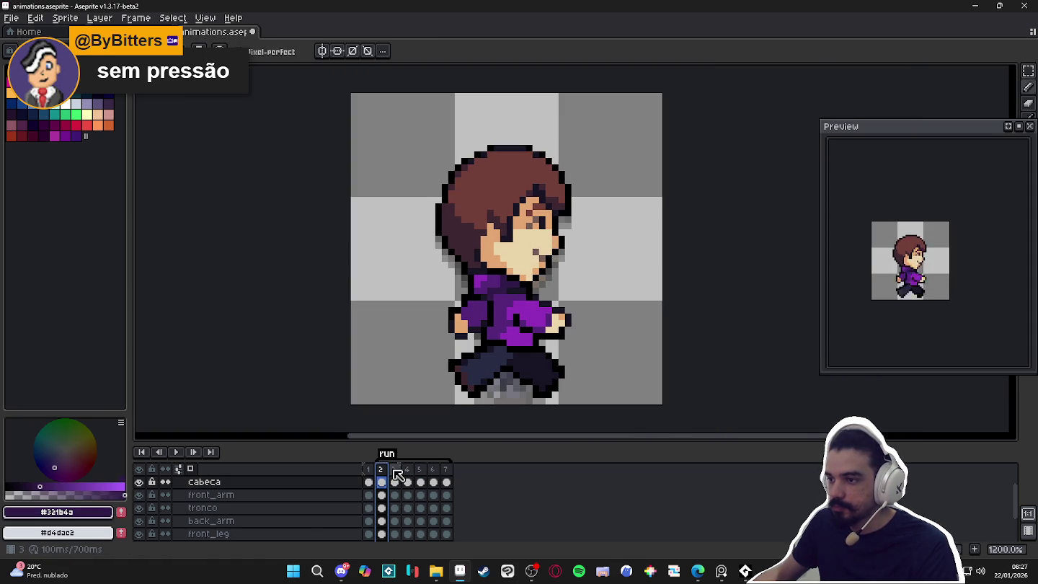
scroll(480, 300, "up", 3)
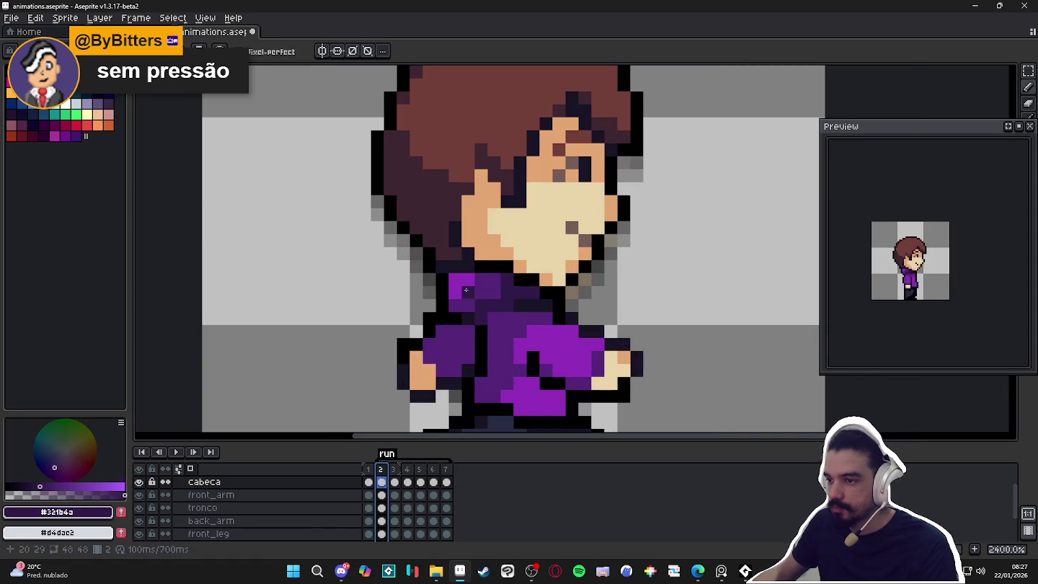
left_click(504, 289, "alt")
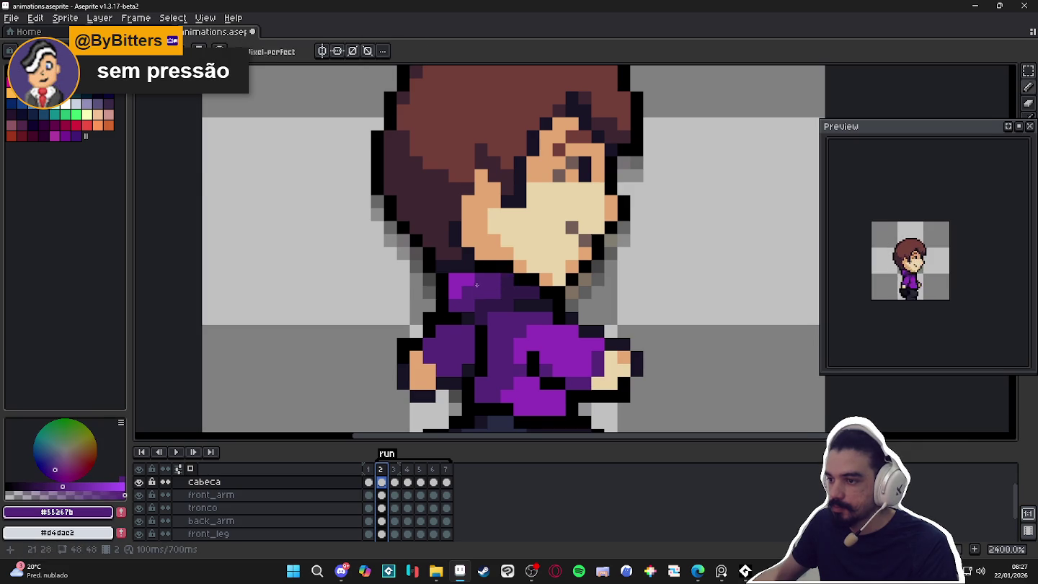
scroll(476, 286, "down", 1)
scroll(474, 286, "up", 1)
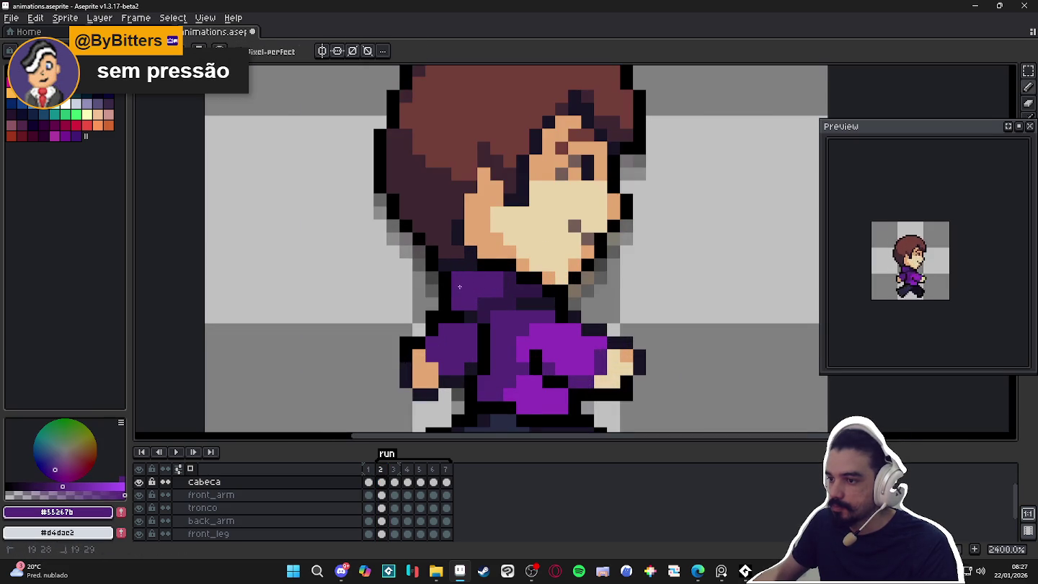
scroll(465, 291, "down", 5)
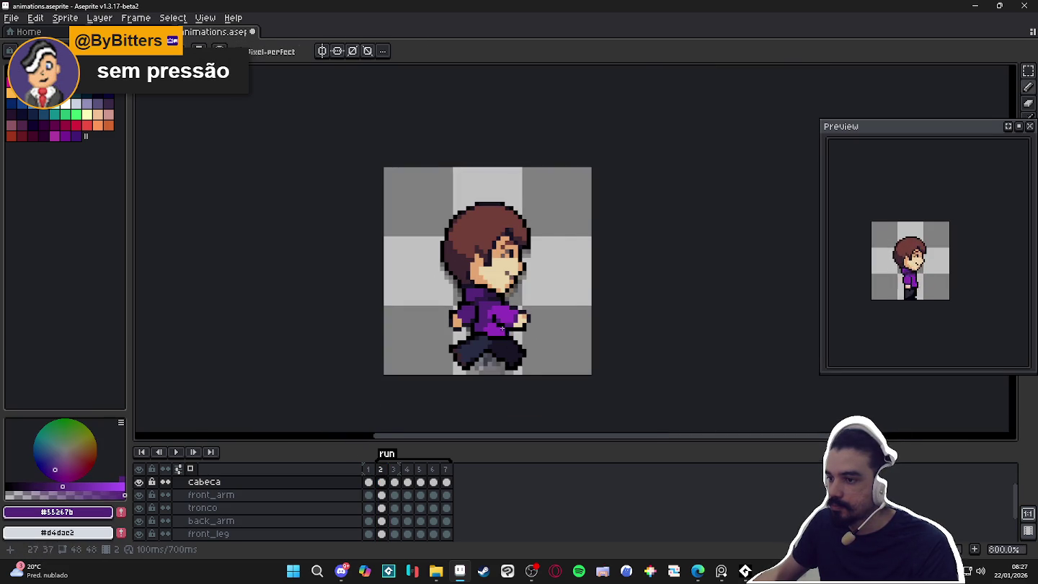
scroll(488, 302, "up", 2)
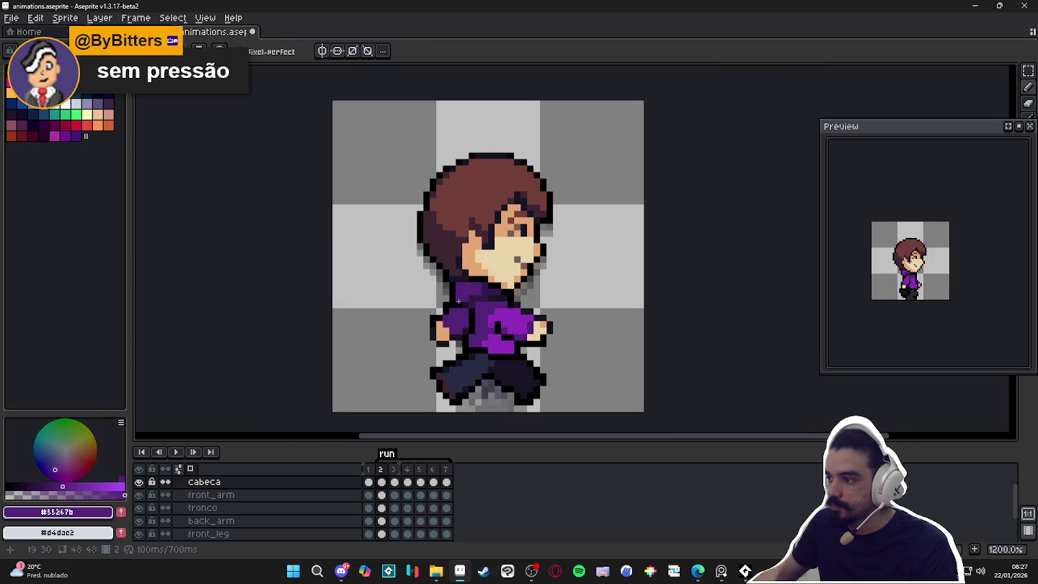
Step through the run frames and darken the bright purple shirt pixels.
key("Right")
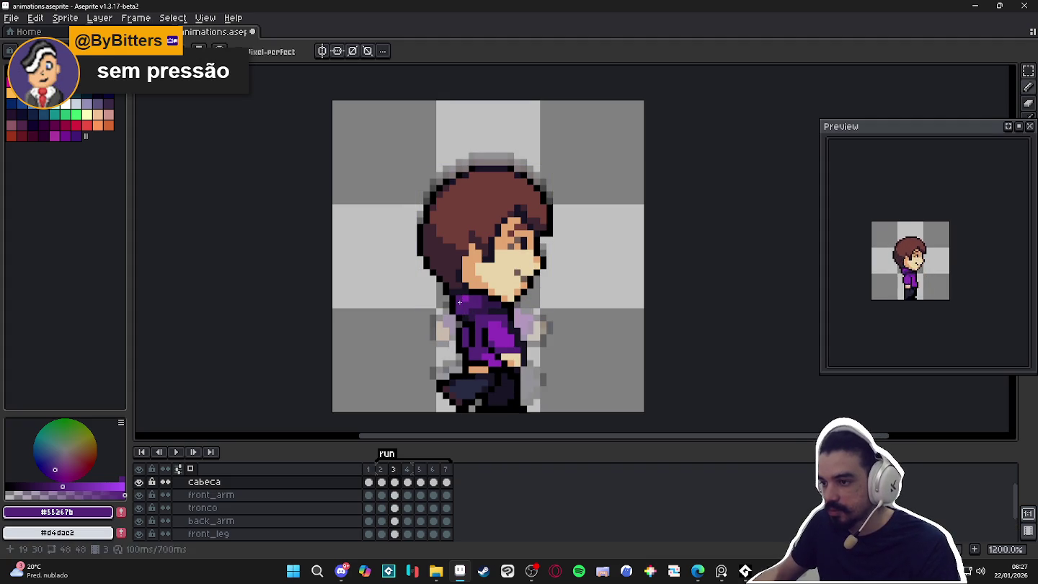
key("Right")
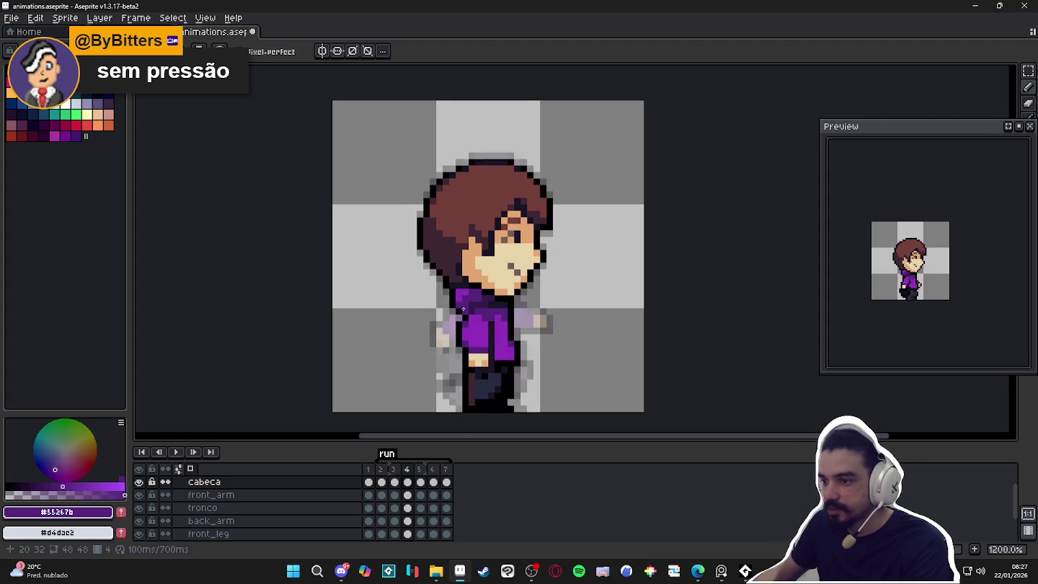
scroll(470, 290, "up", 3)
key("Right")
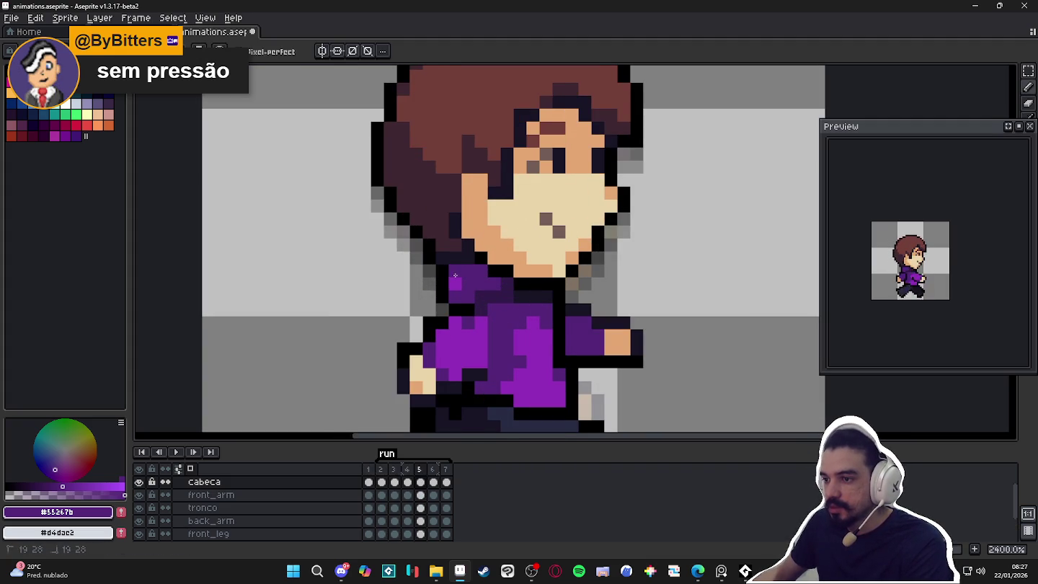
key("Right")
key("Right")
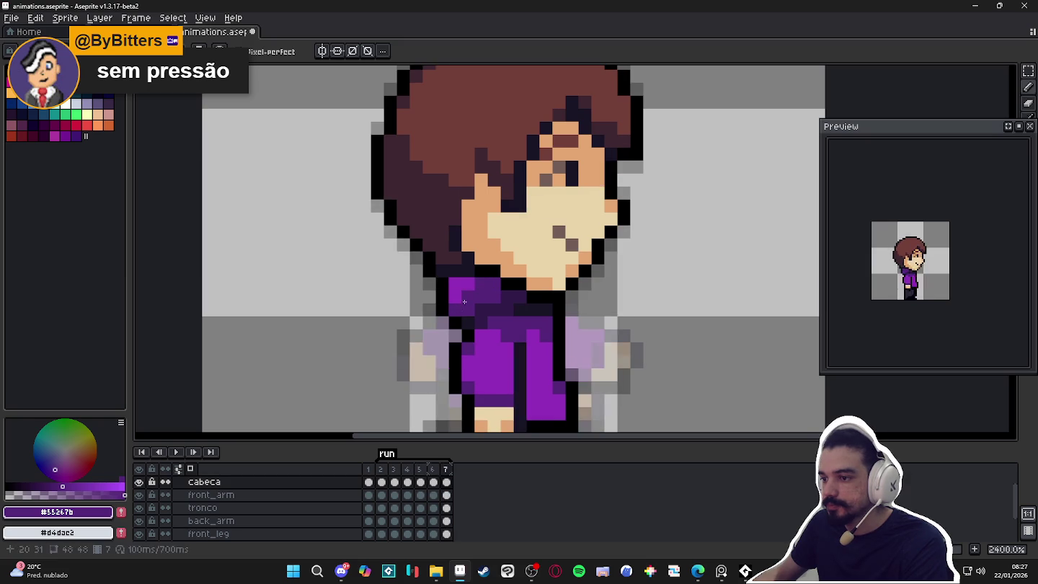
key("Right")
left_click_drag(462, 263, 461, 272)
key("Right")
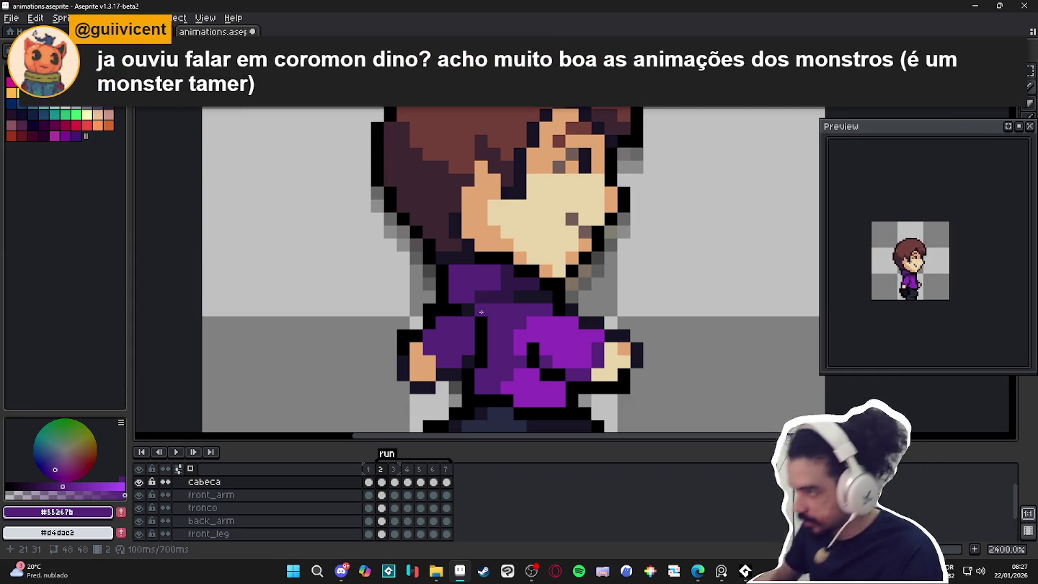
scroll(605, 326, "down", 3)
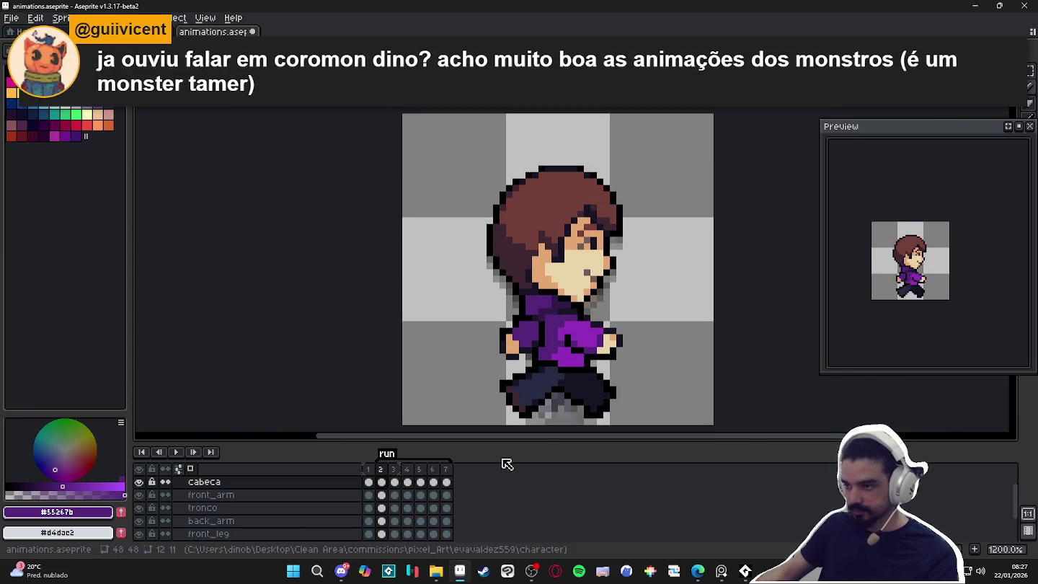
Save animations.aseprite and settle on frame 3 after checking frame 2's pose.
left_click(395, 480)
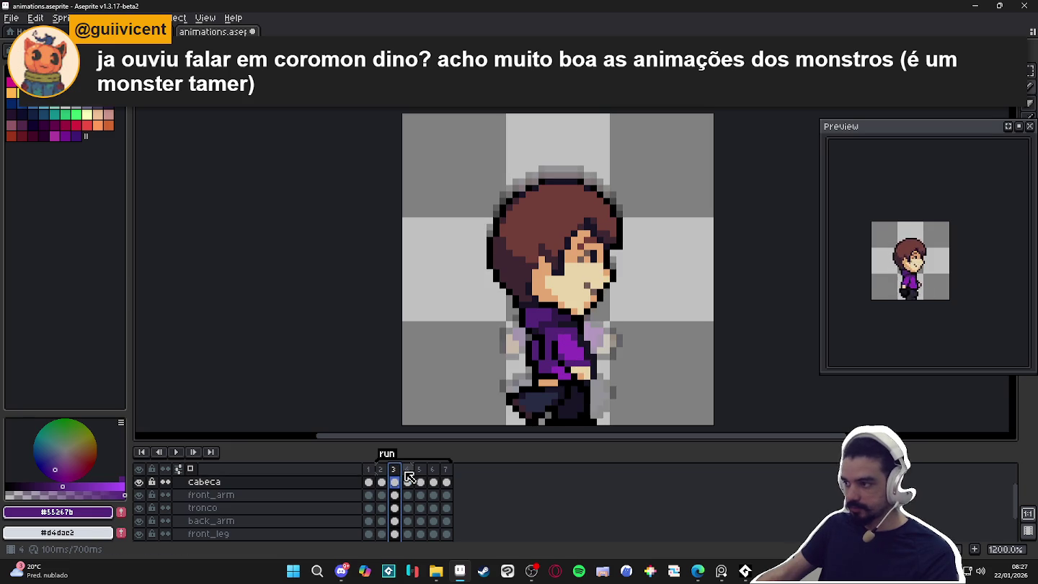
key("ctrl+s")
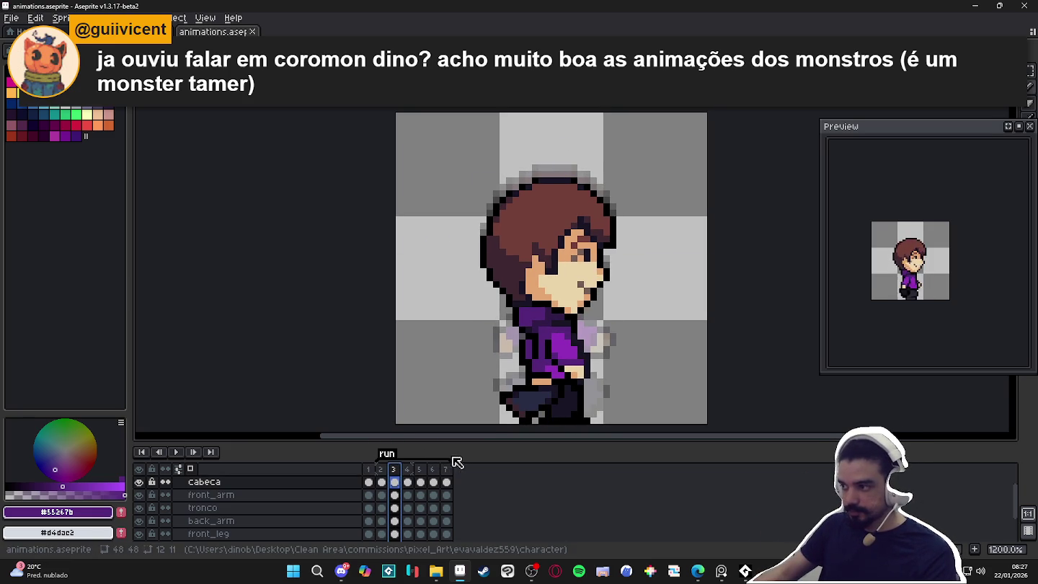
left_click(381, 470)
left_click(400, 472)
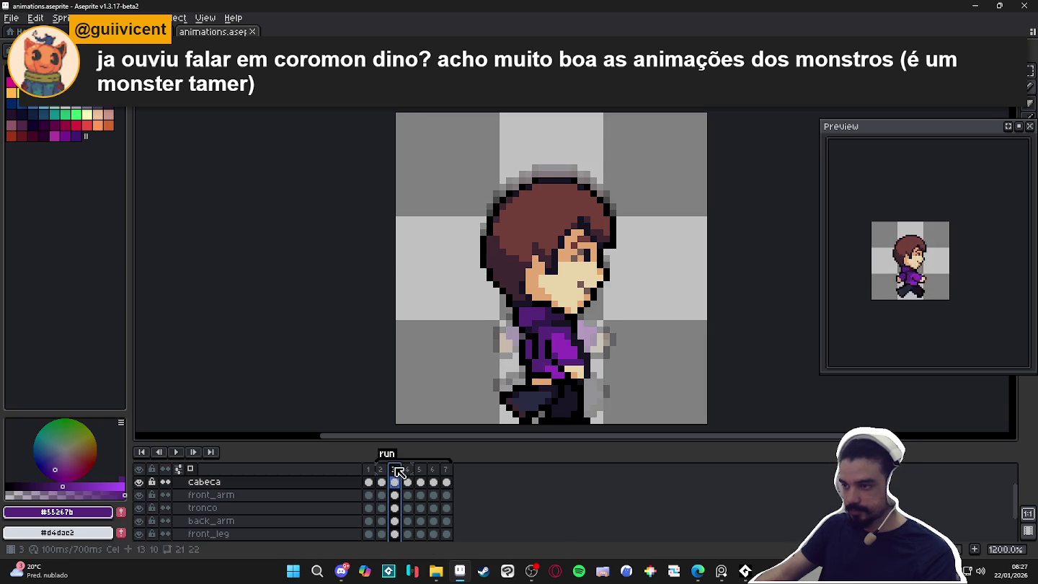
Select the front hair tuft on frame 3 and rotate it to 45°.
scroll(610, 249, "up", 3)
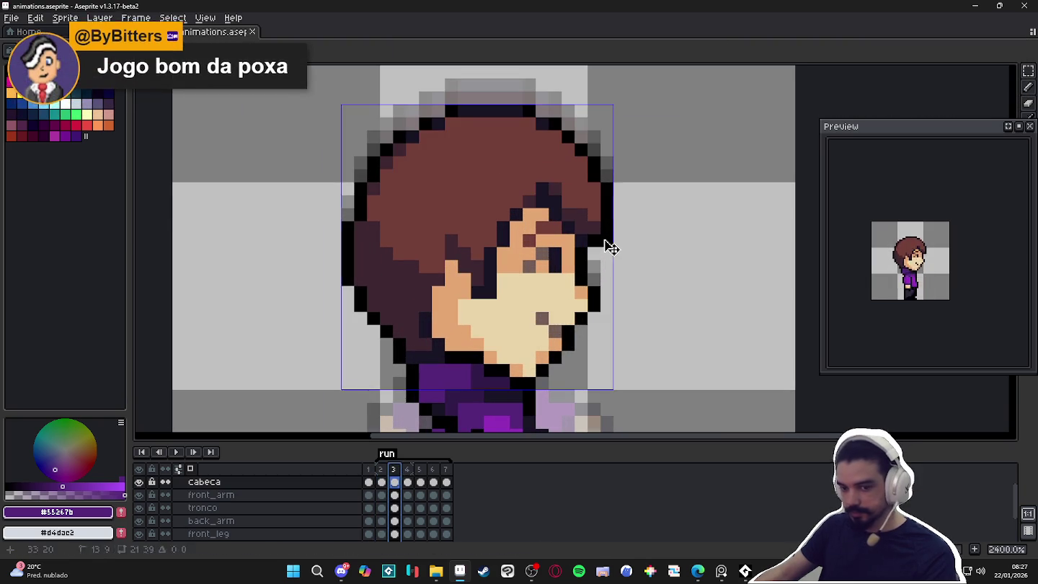
key("Escape")
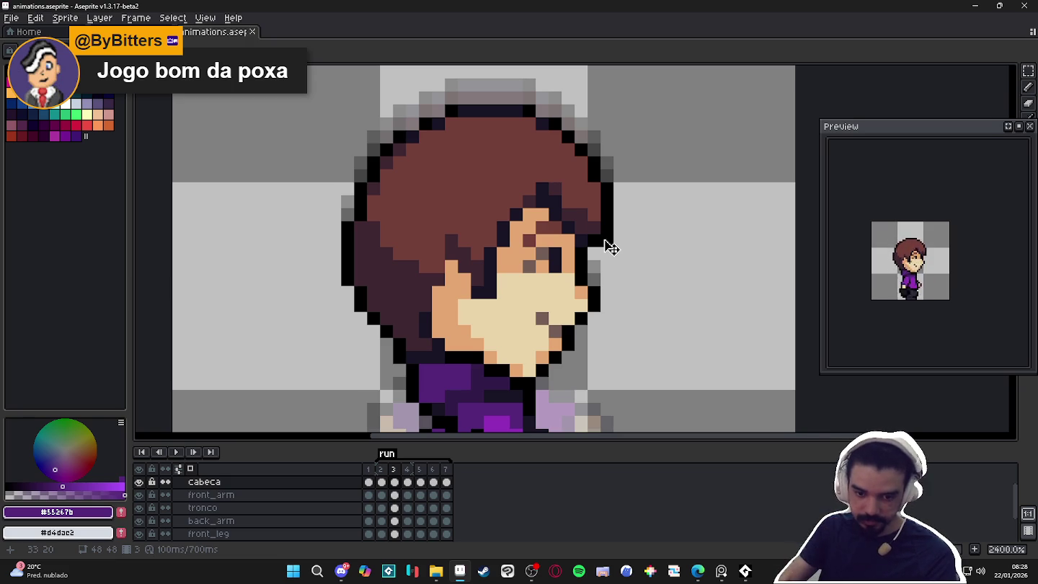
left_click(606, 241)
scroll(606, 242, "up", 1)
scroll(606, 241, "down", 1)
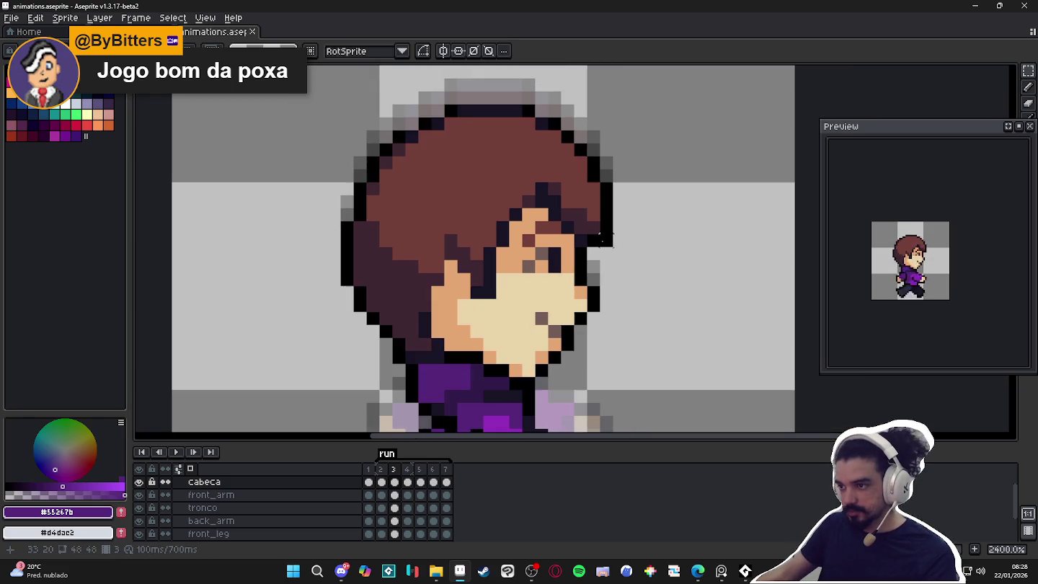
mouse_move(606, 241)
left_mouse_down()
mouse_move(574, 195)
mouse_move(609, 214)
left_mouse_up()
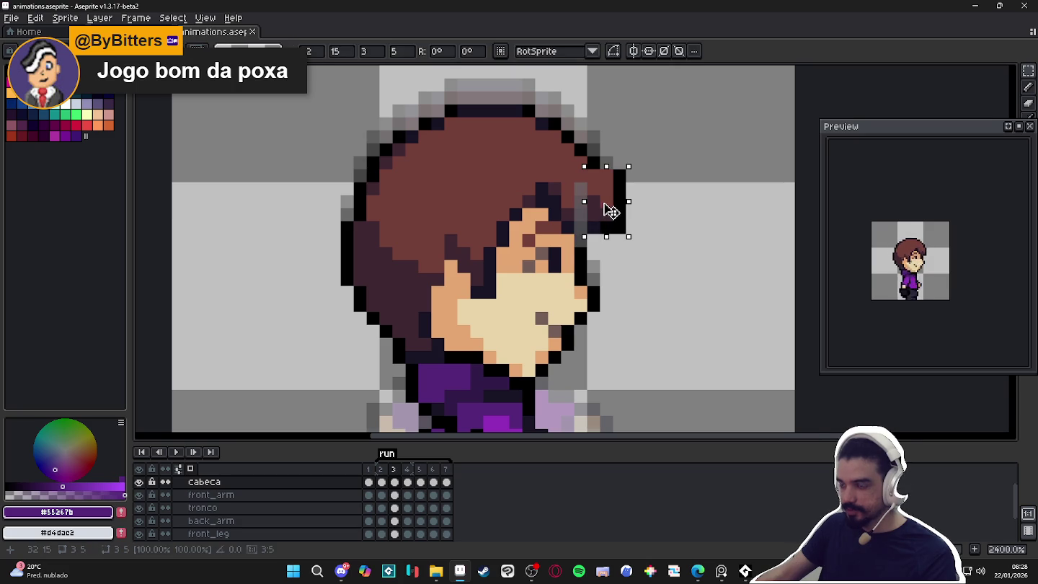
left_click_drag(641, 159, 615, 155)
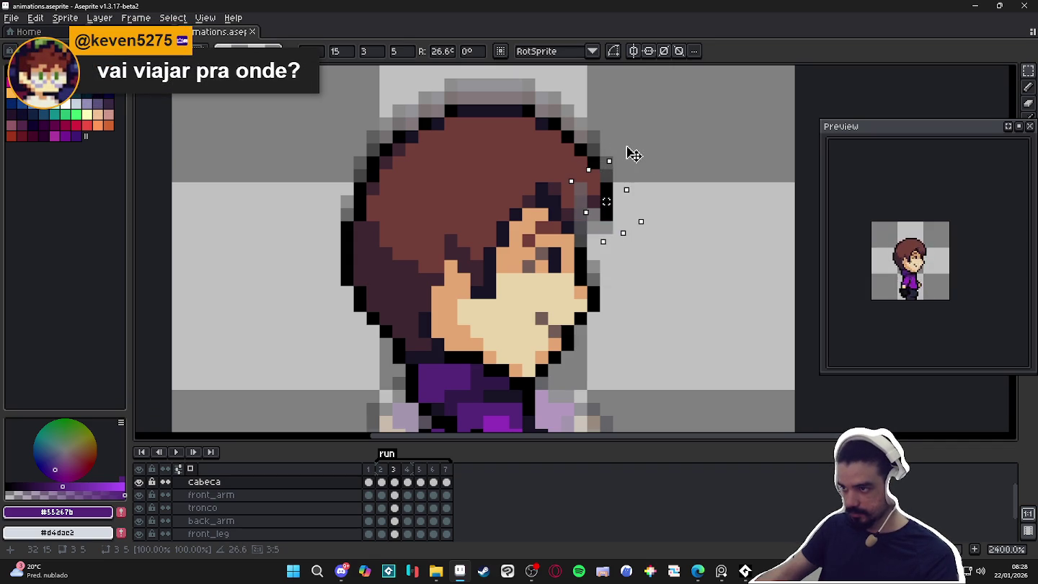
left_click_drag(609, 140, 597, 141)
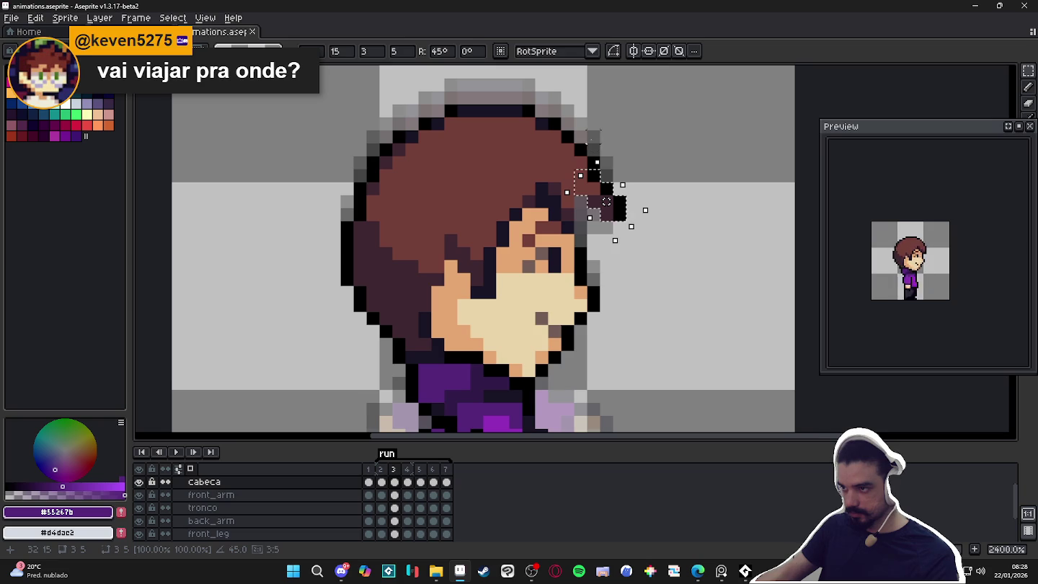
key("Return")
Fill the grey pixel beside the ear with dark brown #3c2731.
left_click(606, 227, "alt")
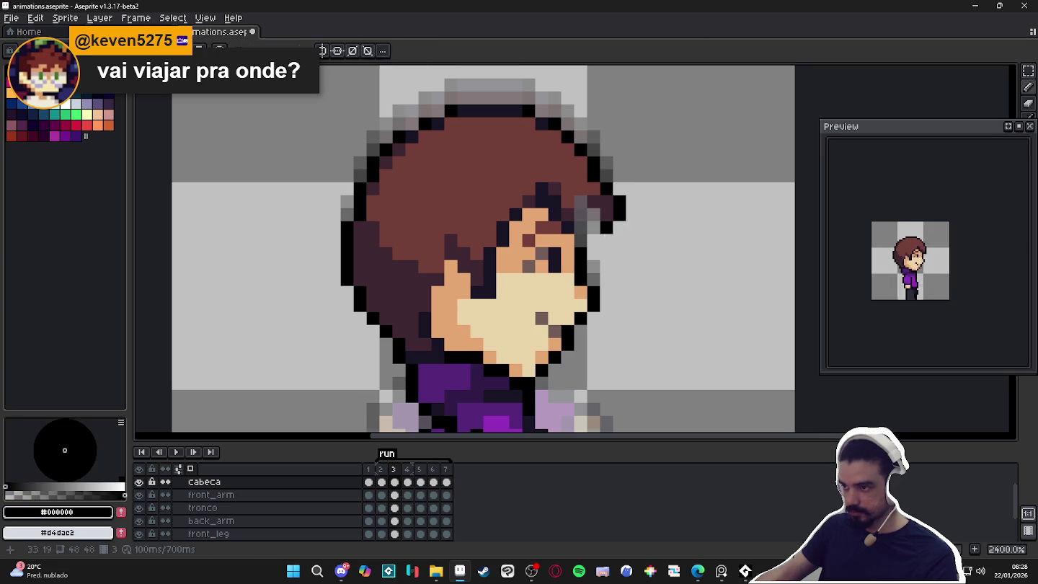
left_click(598, 211, "alt")
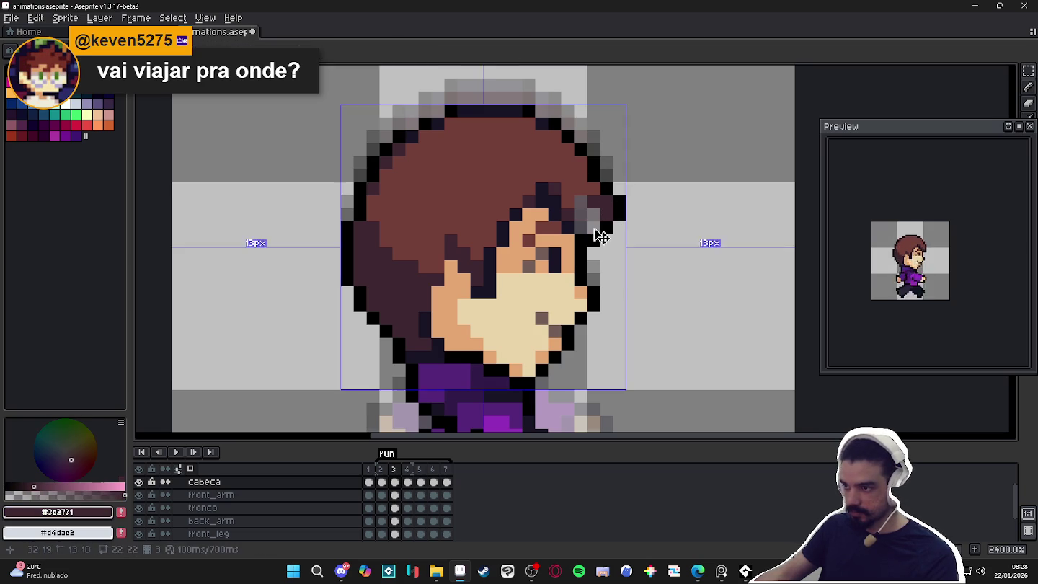
left_click_drag(599, 211, 593, 229)
key("ctrl+z")
left_click(581, 203)
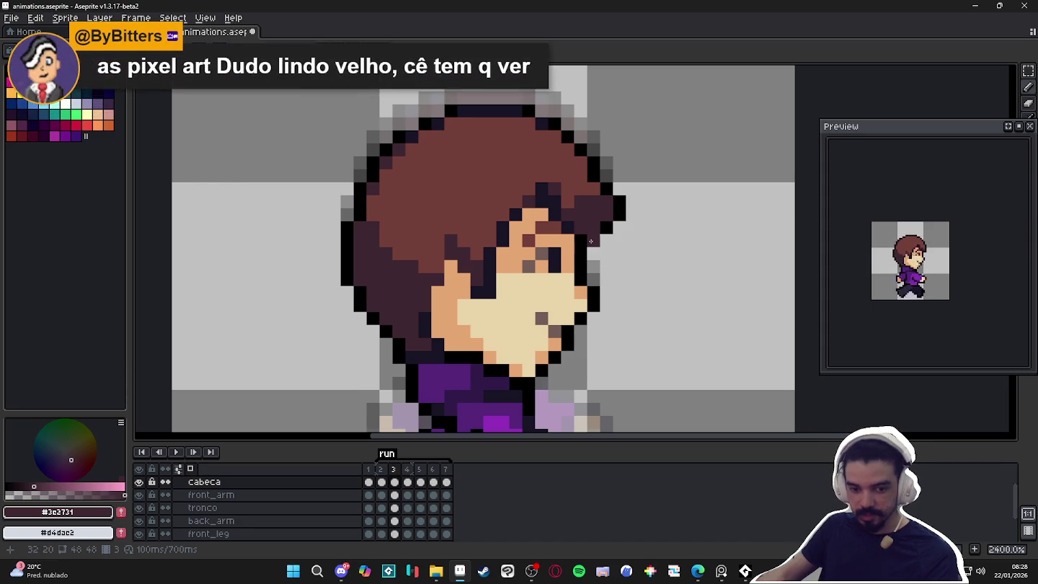
left_click(484, 571)
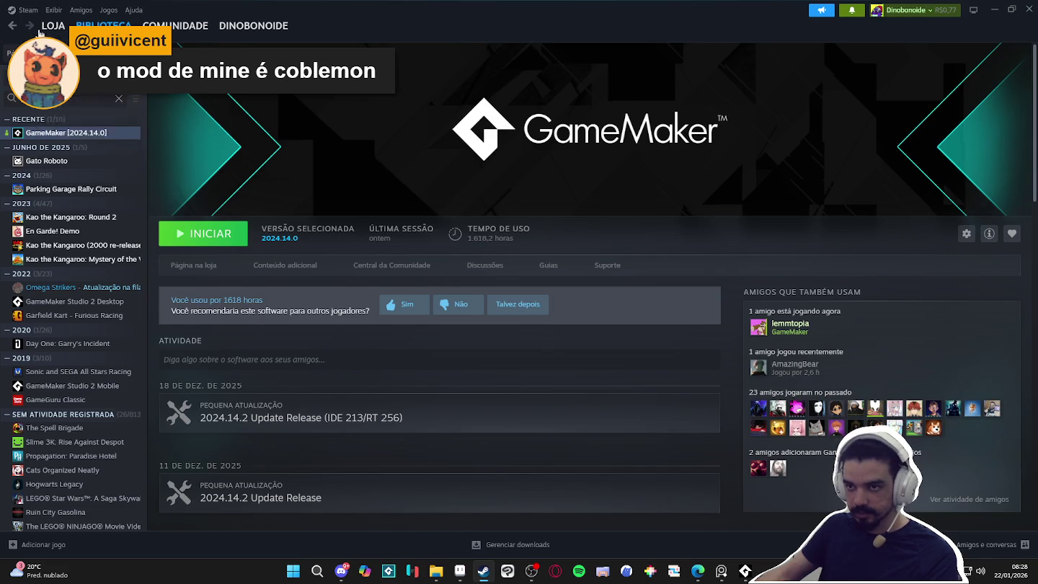
Search the Steam store for 'coromon', pause its store-page trailer, and minimise Steam.
left_click(53, 25)
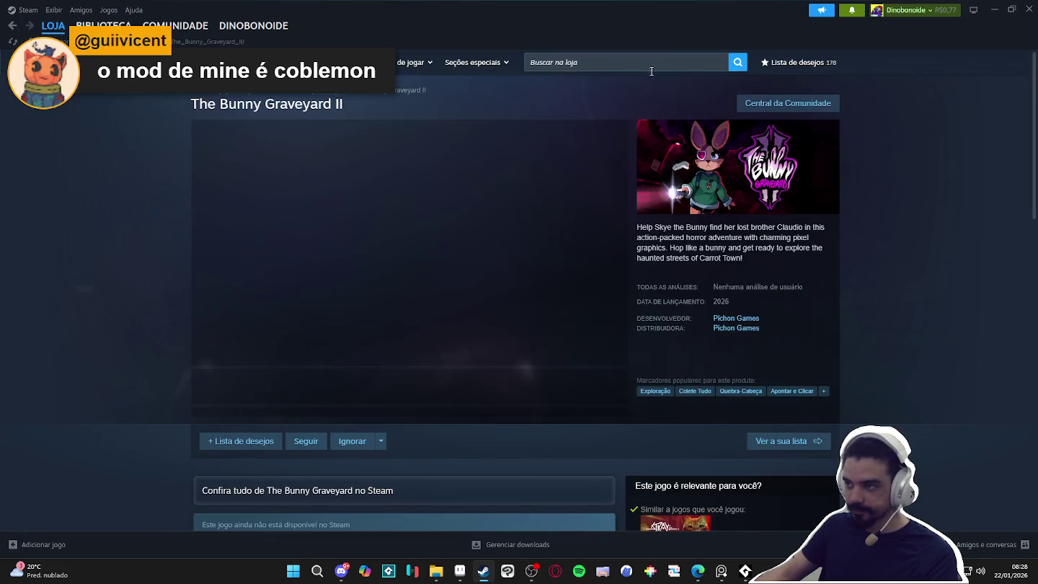
left_click(666, 57)
type("coromon")
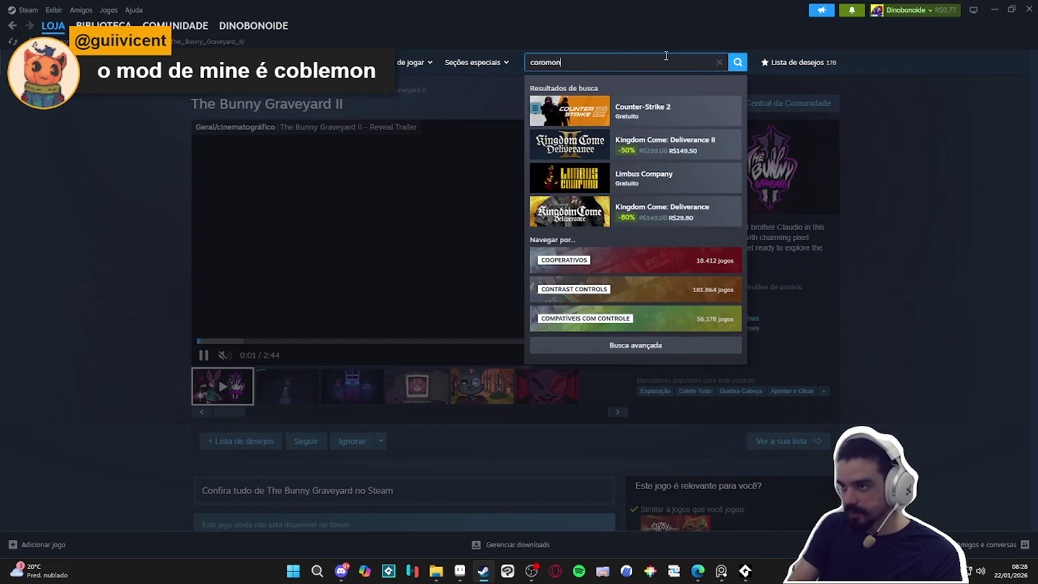
left_click(692, 112)
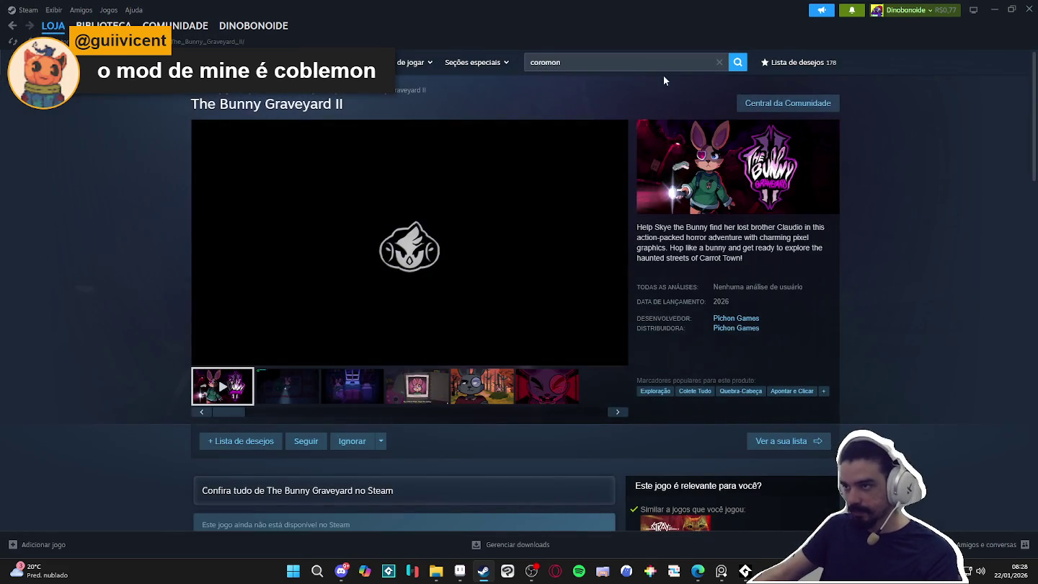
left_click(646, 65)
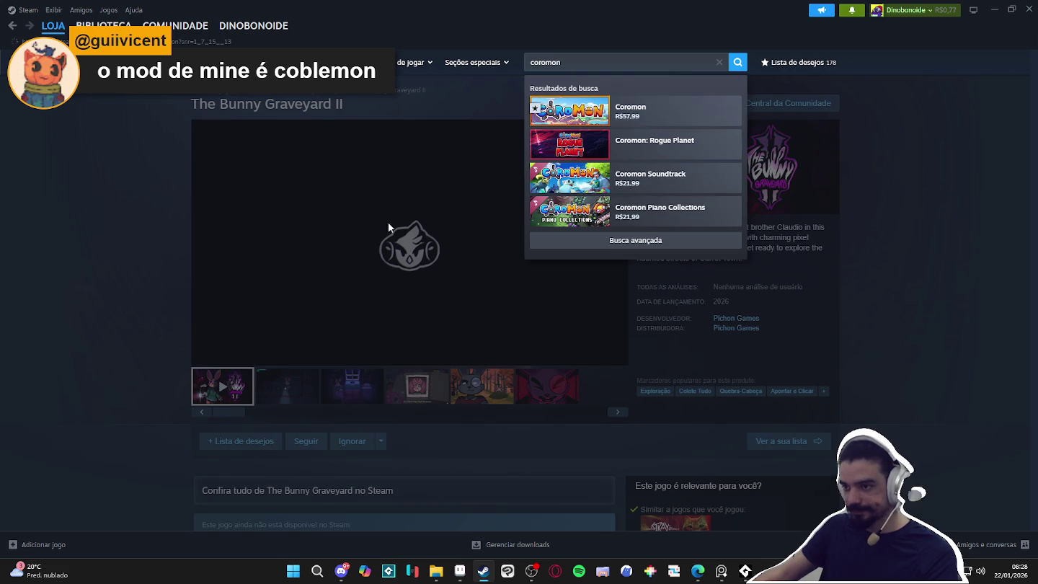
left_click(678, 113)
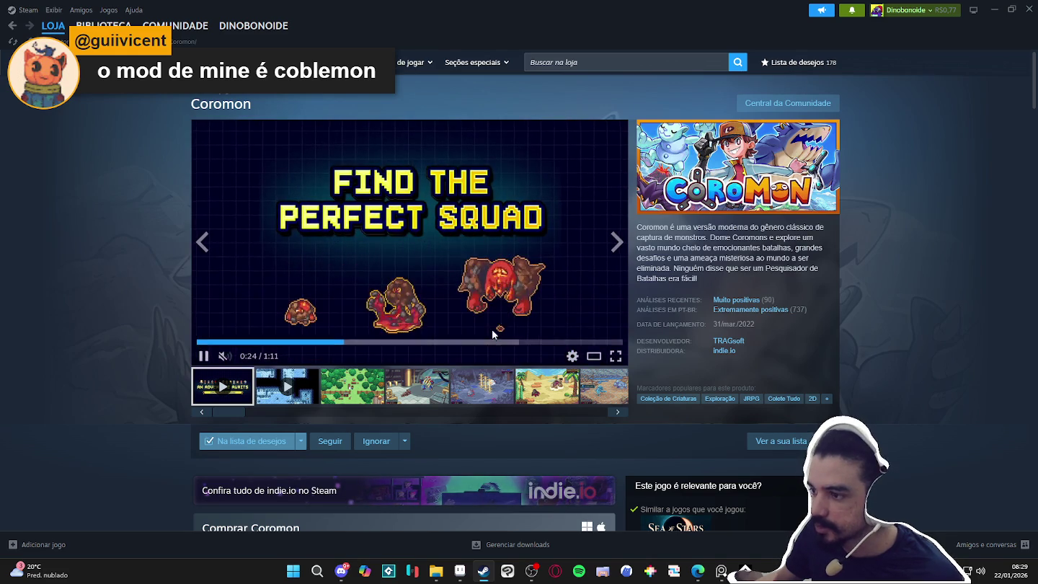
left_click(202, 355)
left_click(994, 7)
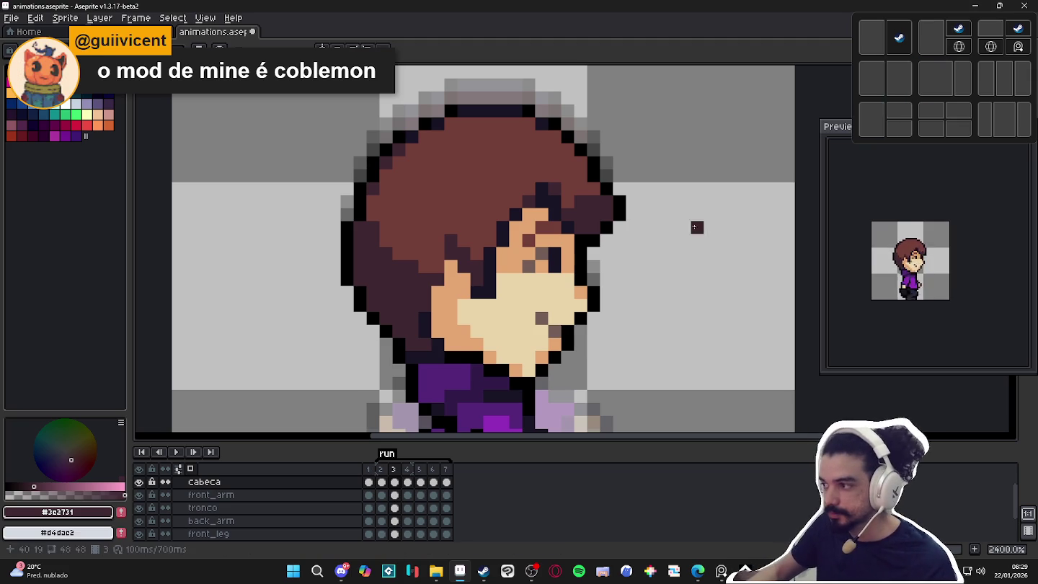
Move the 5x7 hair tuft on frame 3 up one pixel and drop the selection.
left_click(382, 473)
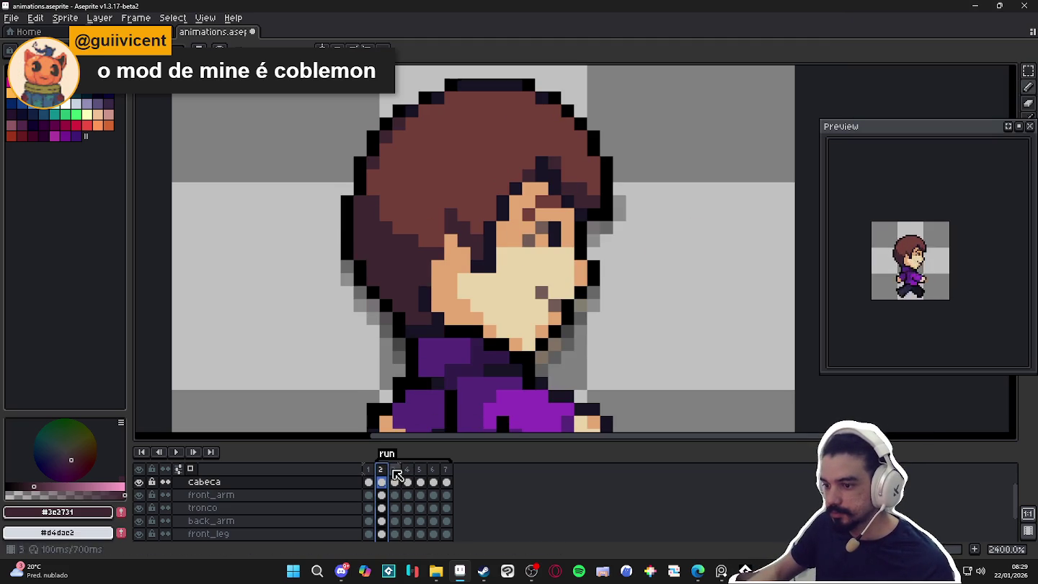
left_click(393, 469)
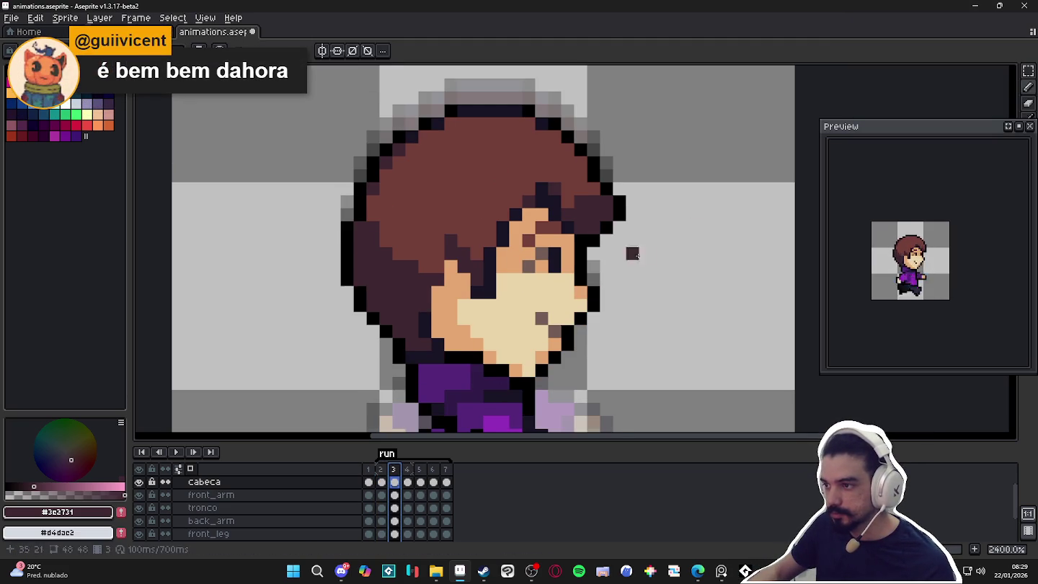
left_click(597, 249, "ctrl")
left_click_drag(595, 248, 648, 160)
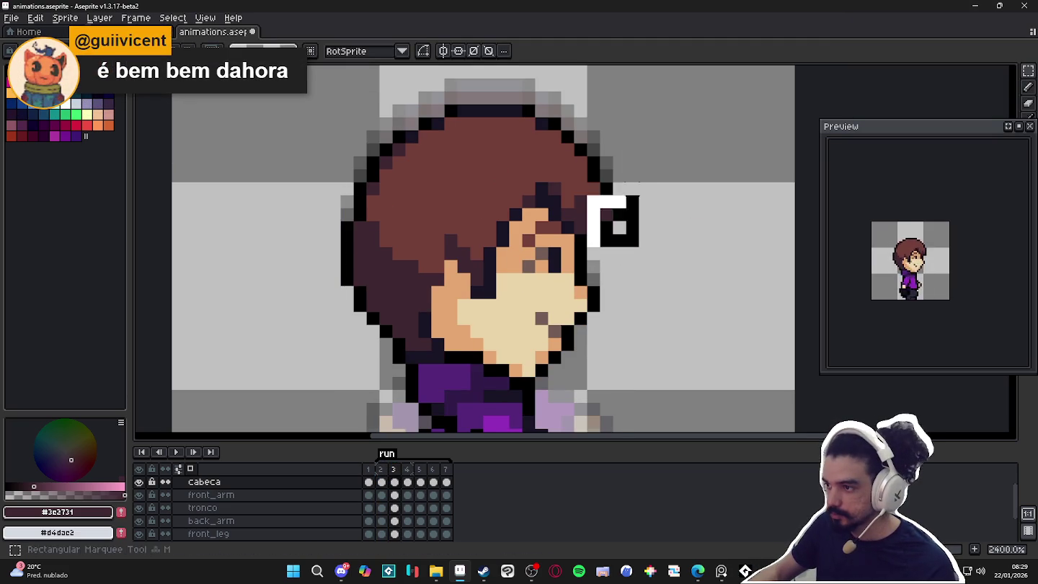
left_click_drag(620, 220, 618, 206)
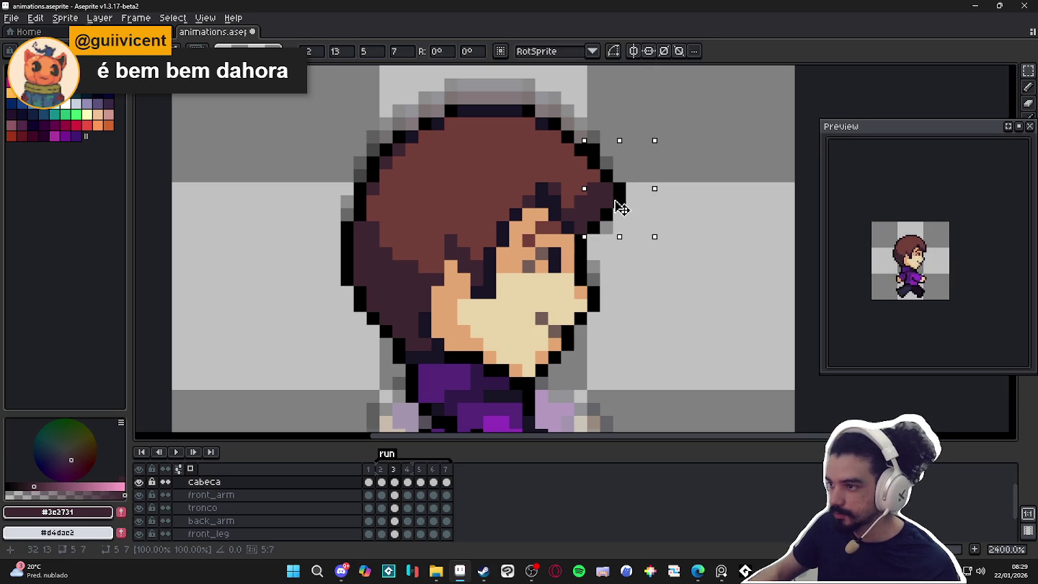
key("ctrl+d")
Sample outline black and hair brown #733e39 on frames 3 and 4, zoomed onto the head.
left_click(579, 230, "alt")
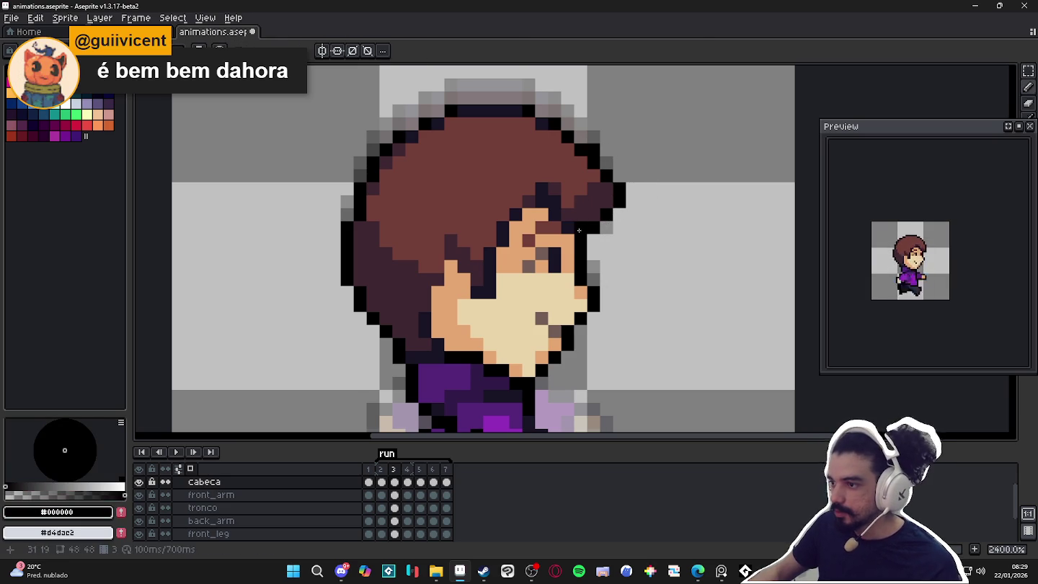
left_click(600, 175, "alt")
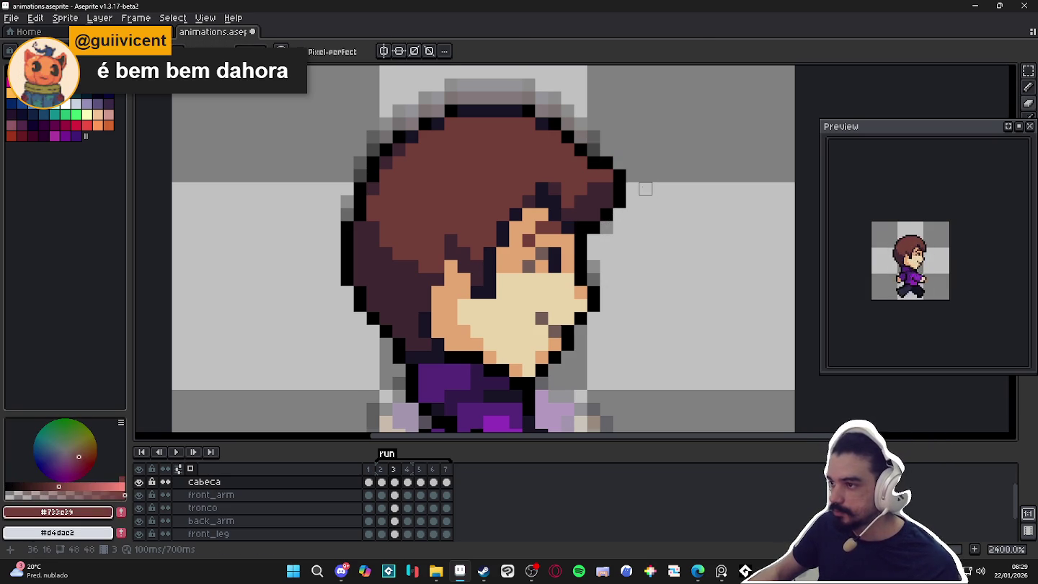
left_click(409, 471)
key("4")
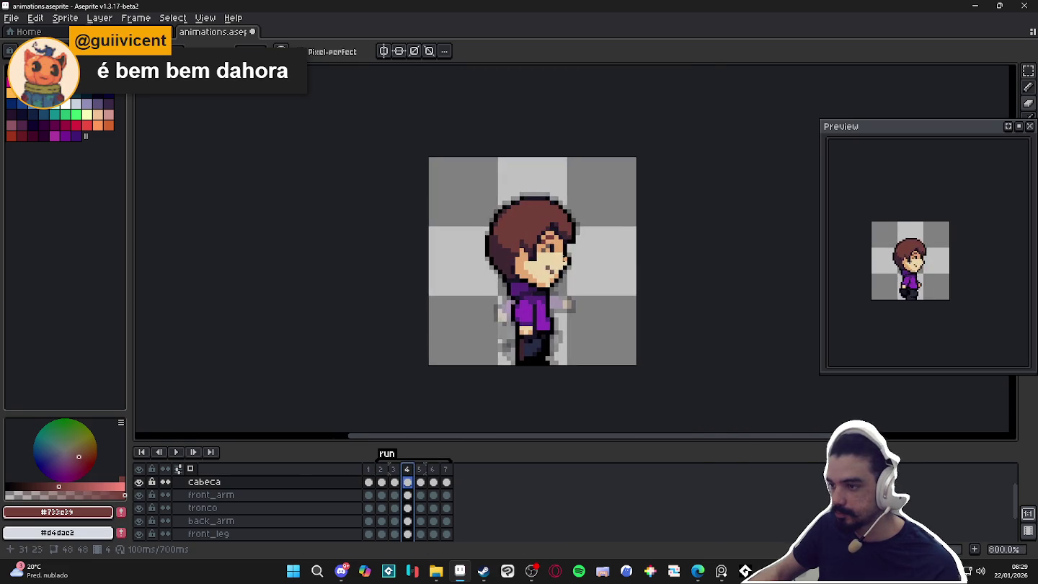
key("5")
left_click(573, 216, "alt")
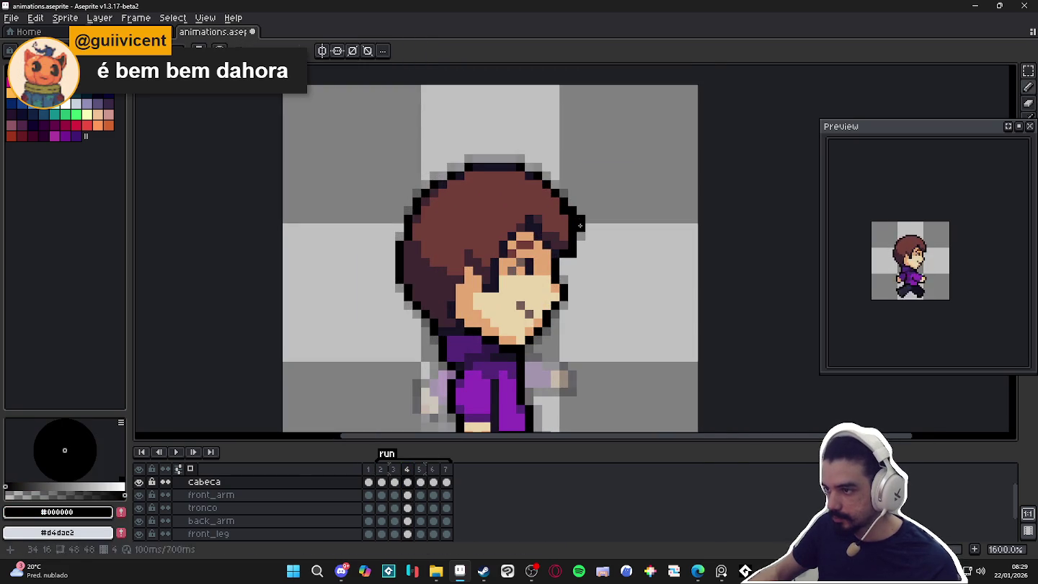
left_click(573, 230, "alt")
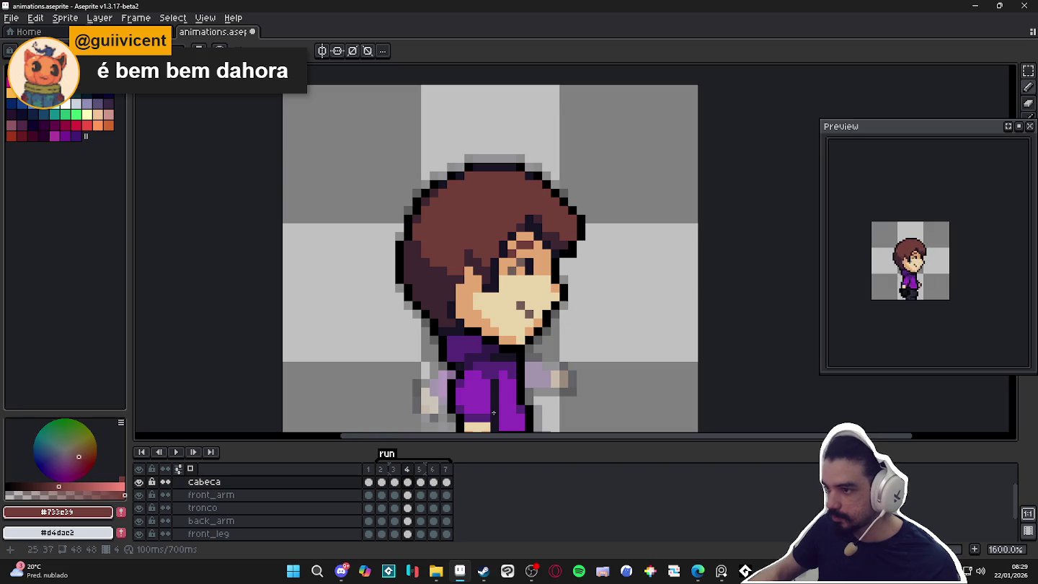
Erase hair pixels on frames 5 and 6, then return to frame 3.
left_click(420, 482)
left_click(572, 193, "alt")
key("e")
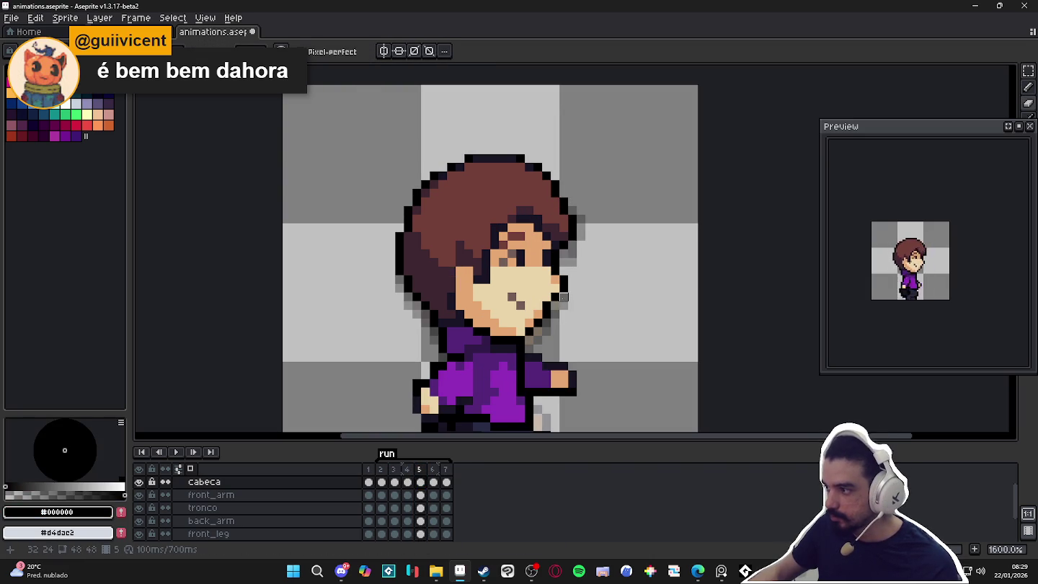
key("Right")
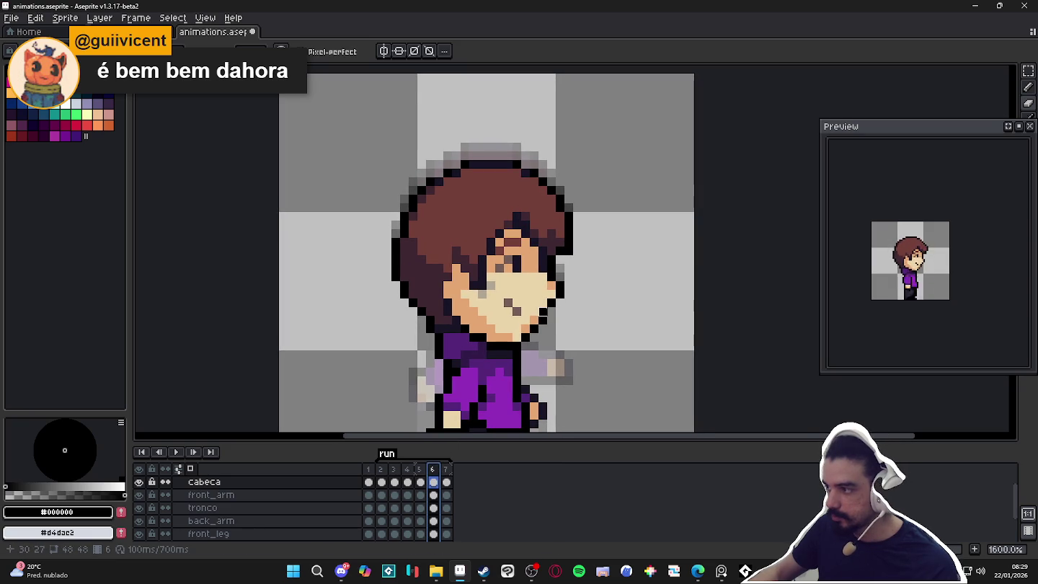
left_click(381, 469)
left_click(402, 471)
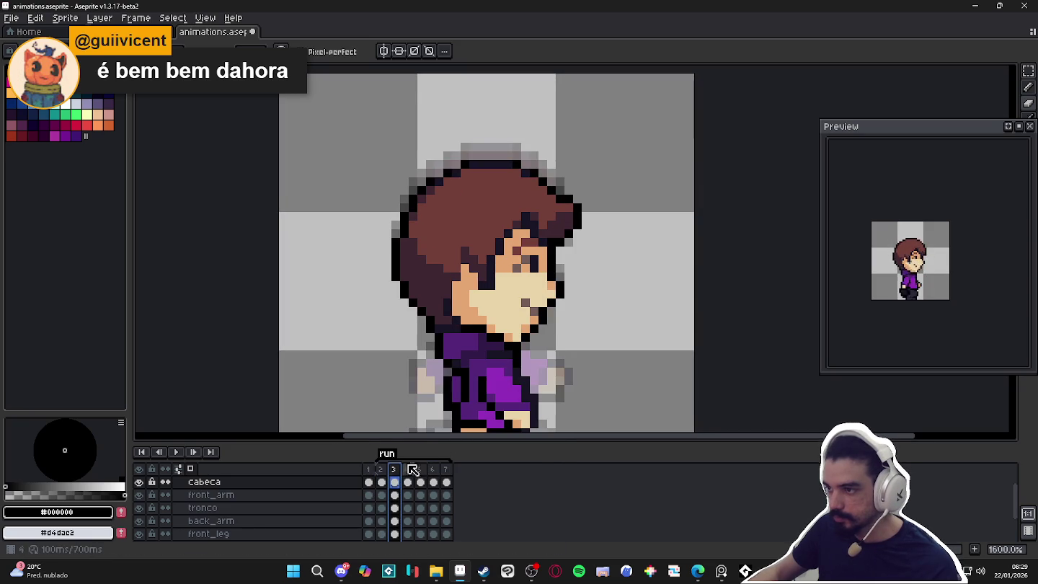
Sample skin tone #e4a672 on frame 3 and compare it with frames 4 and 6.
scroll(559, 231, "up", 2)
left_click(520, 238, "alt")
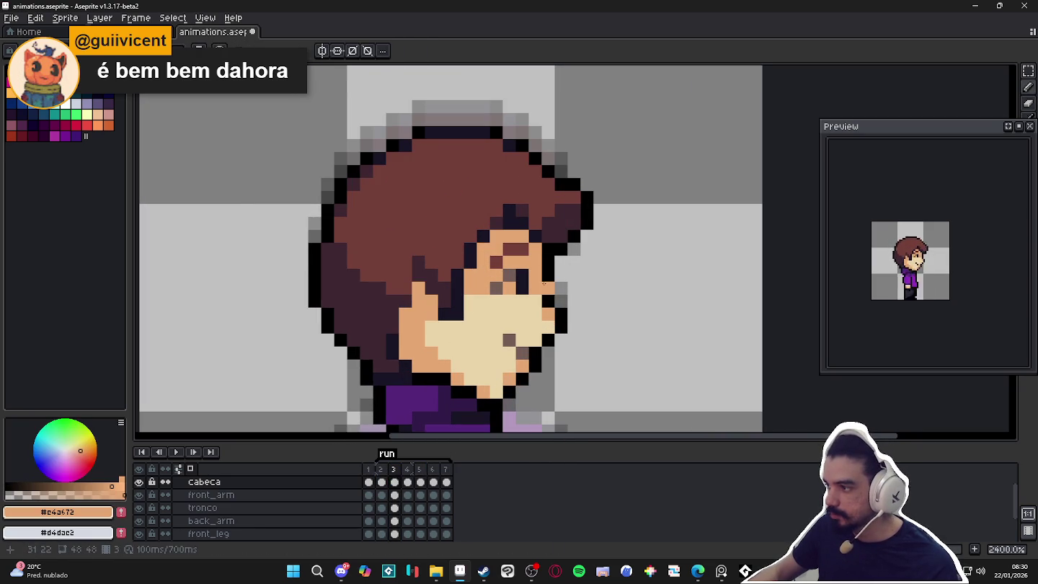
key("period")
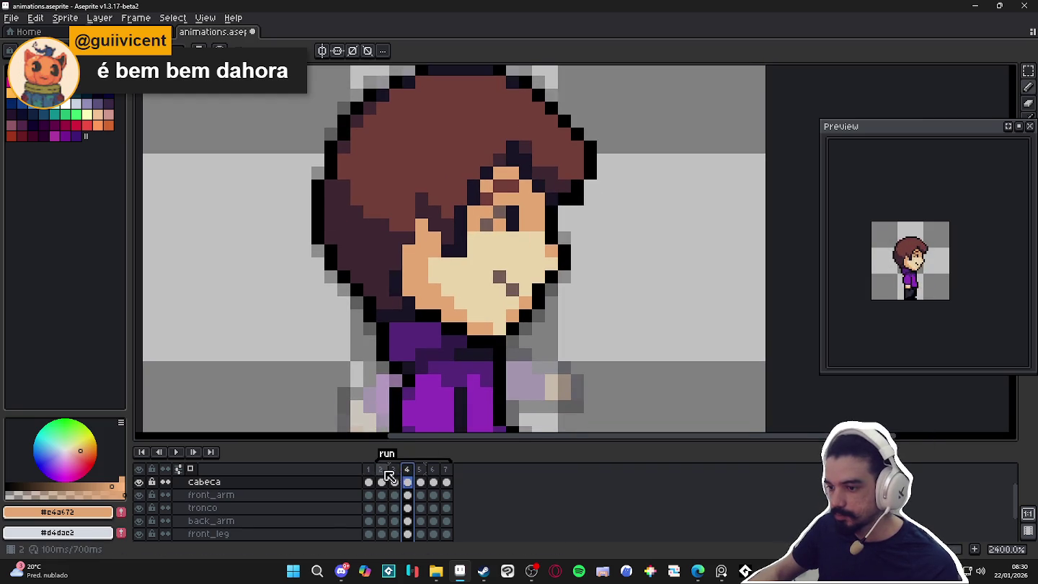
key("comma")
scroll(497, 354, "down", 1)
key("period")
key("period")
key("period")
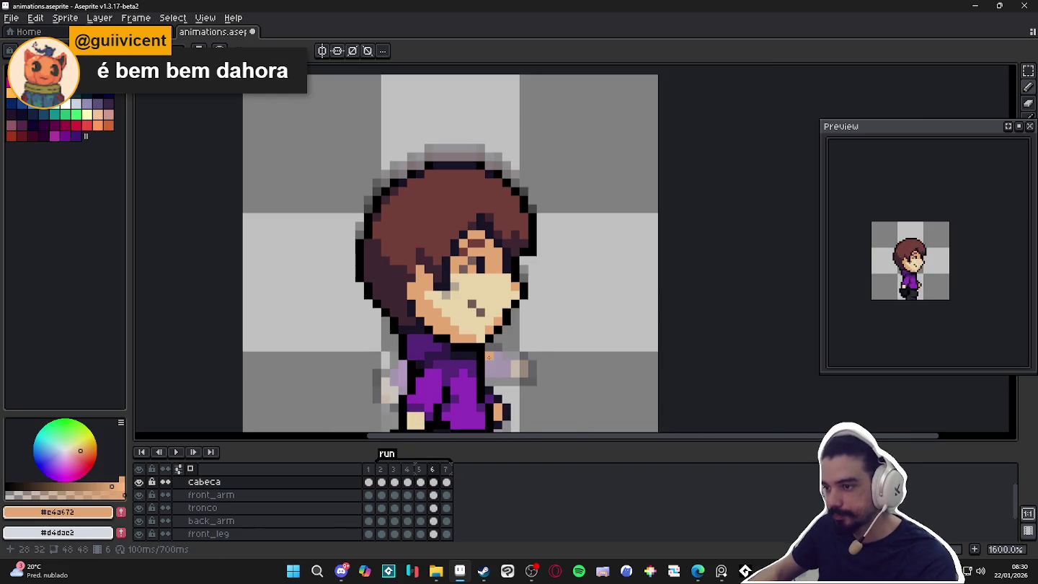
Pick the pale face tone #ead4aa, save animations.aseprite, and return to frame 3.
scroll(464, 312, "up", 1)
scroll(464, 311, "up", 1)
left_click(464, 311, "alt")
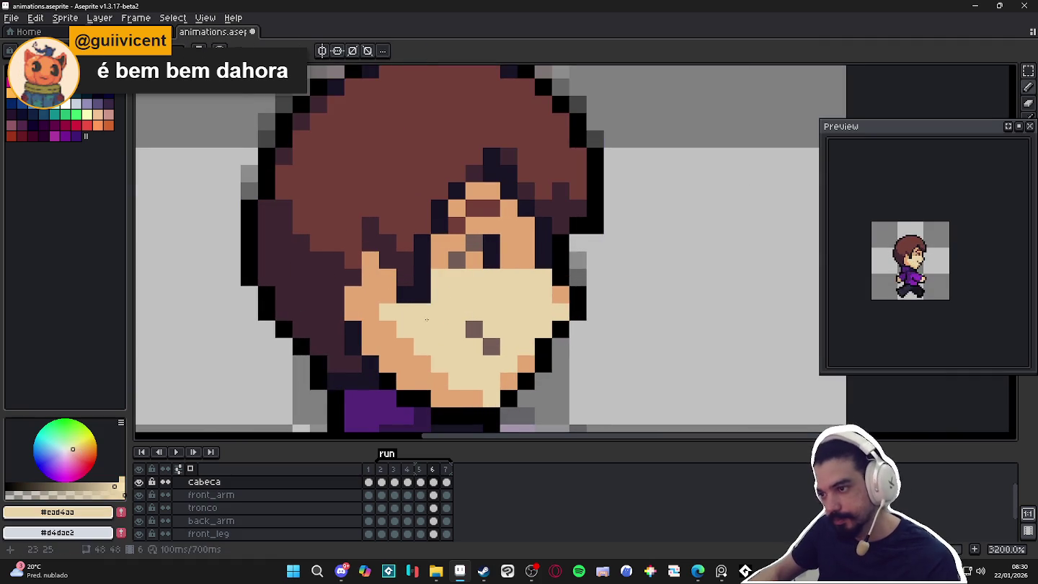
scroll(444, 324, "down", 1)
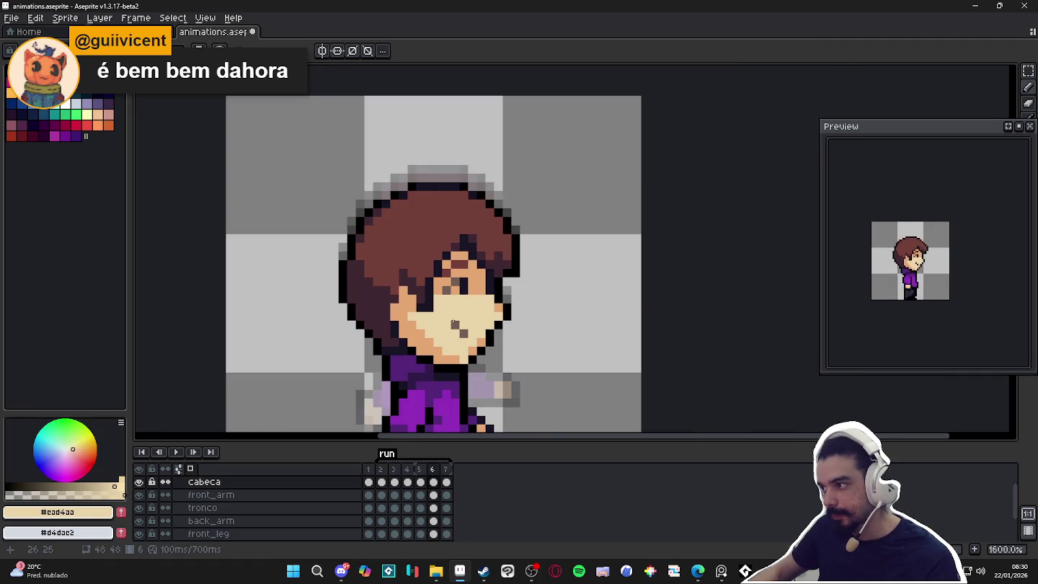
key("ctrl+s")
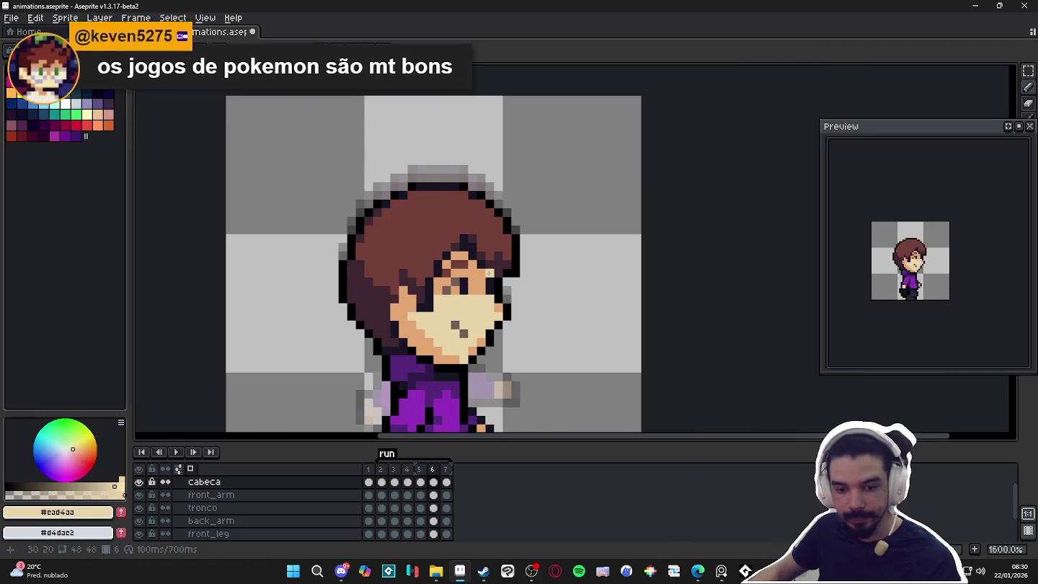
scroll(519, 271, "down", 1)
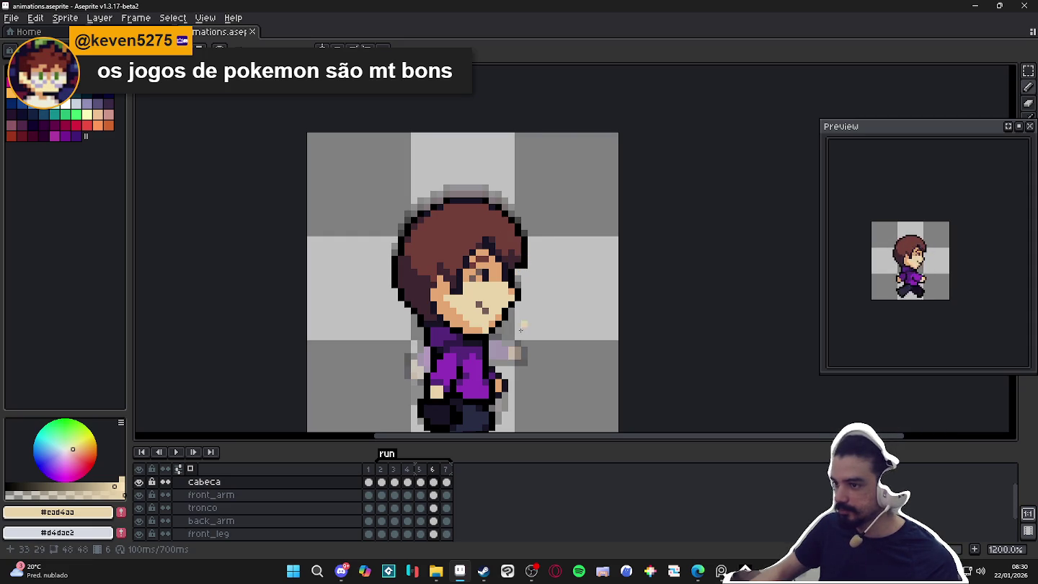
left_click(381, 470)
Sample dark hair brown #3e2731 and hair brown #733e39 across frames 3–6.
left_click(395, 470)
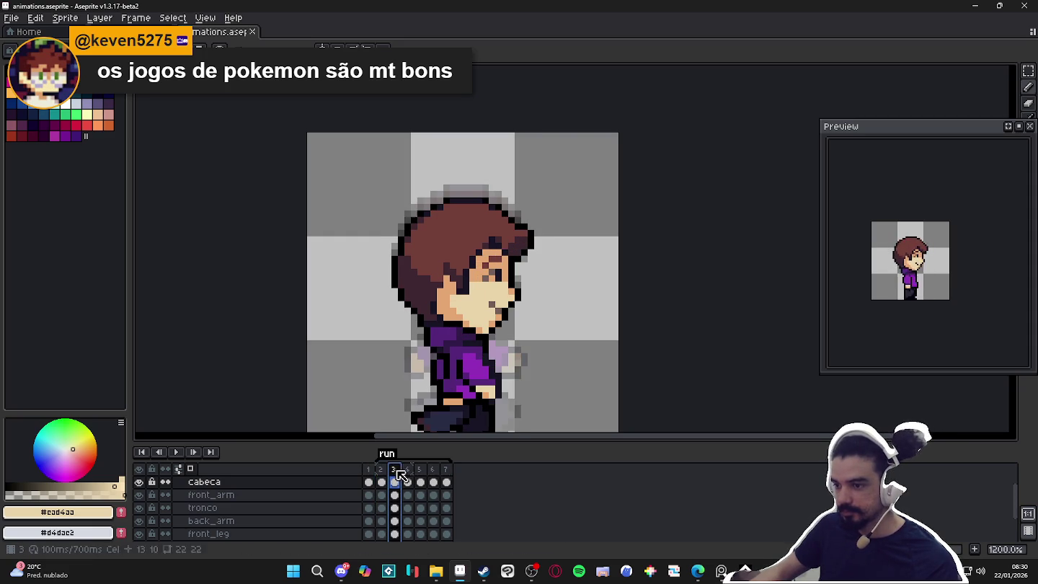
scroll(526, 238, "up", 1)
left_click(516, 247, "alt")
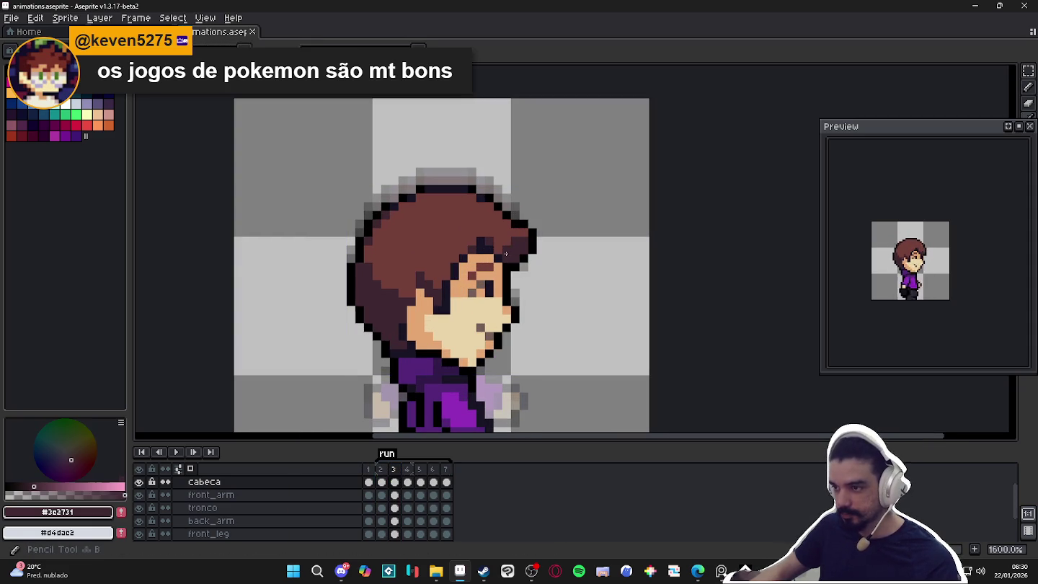
key("Right")
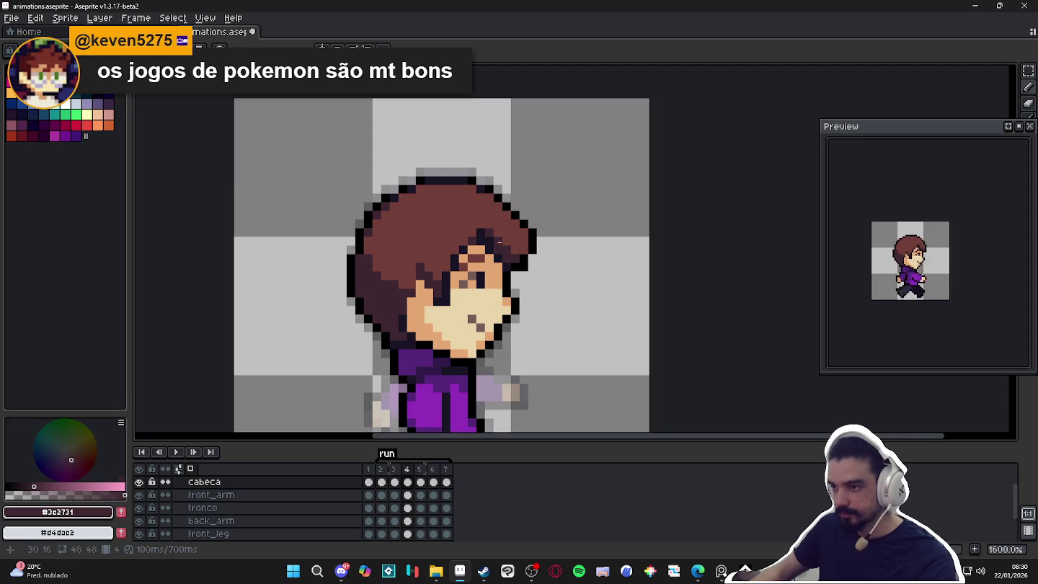
key("Right")
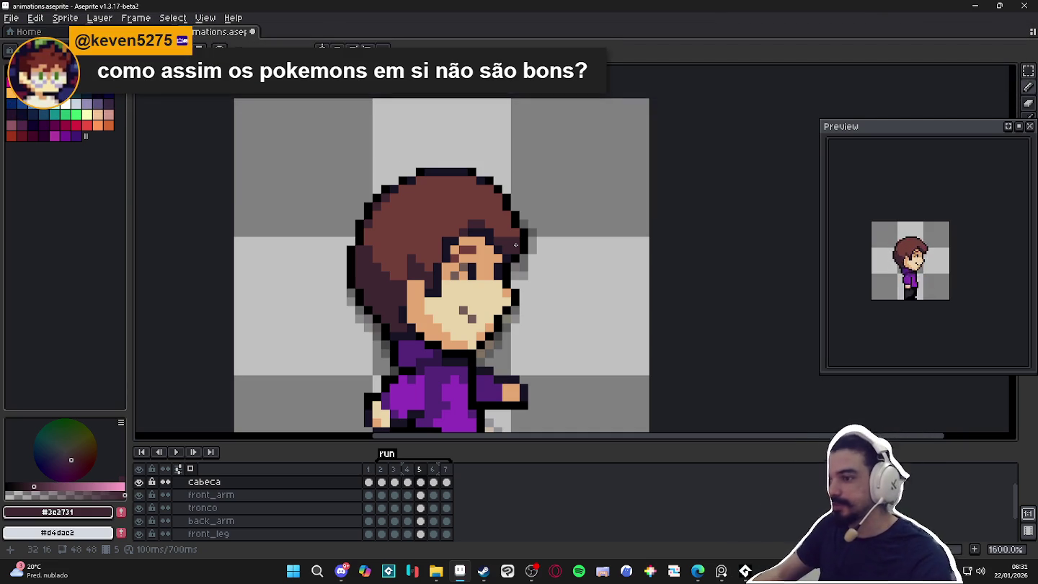
key("Right")
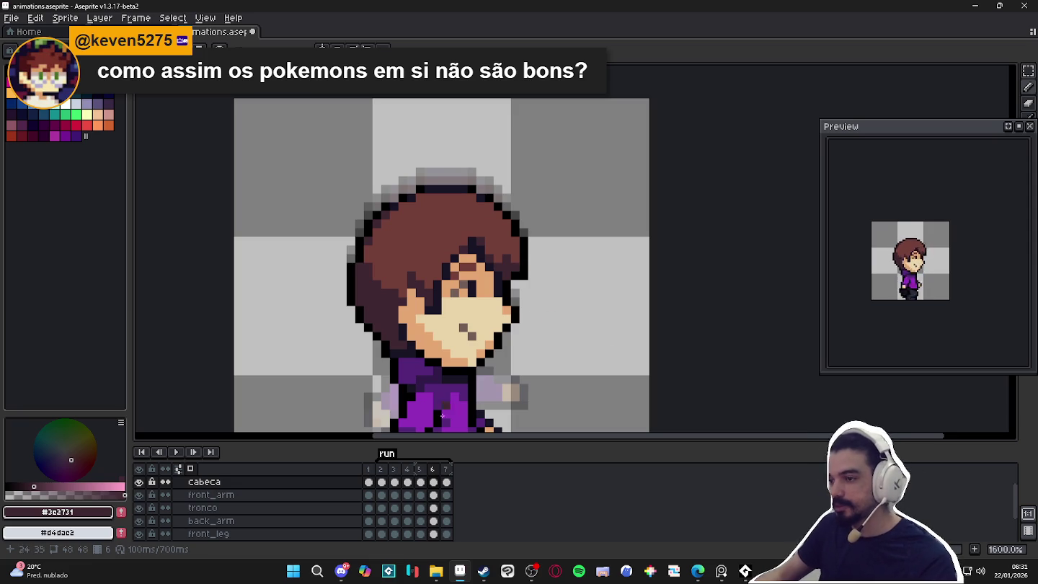
left_click(419, 470)
left_click(439, 469)
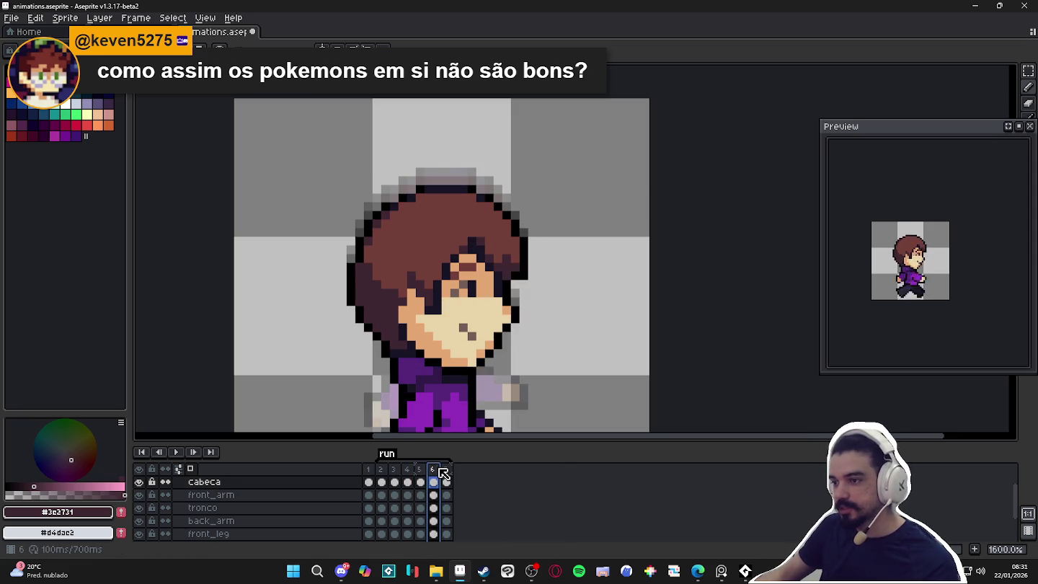
left_click(505, 254, "alt")
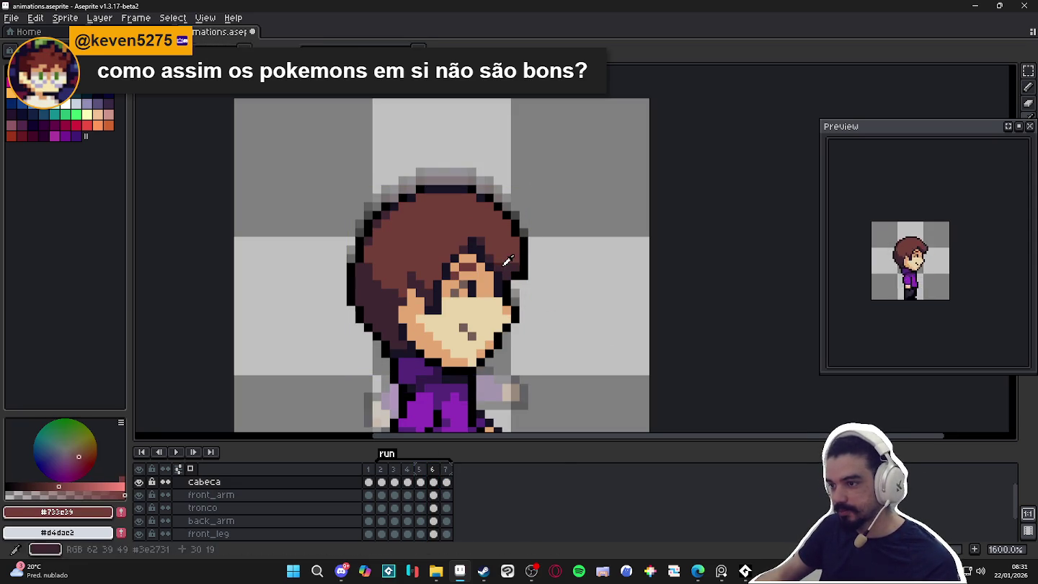
left_click(495, 260, "alt")
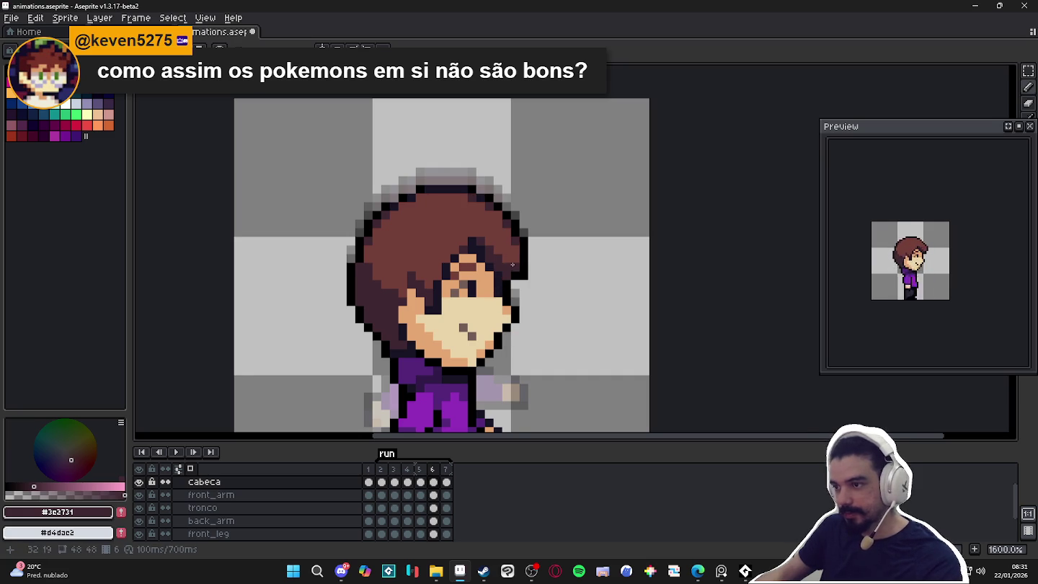
Cycle through frames 7, 1, 2 and 3, comparing frame 2's pose with frame 3.
key("Right")
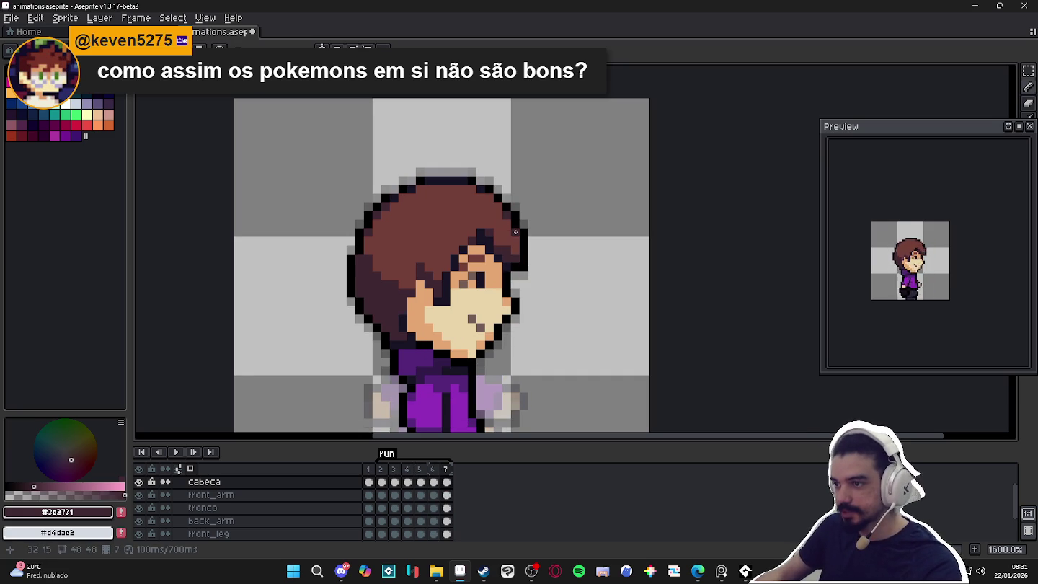
key("Right")
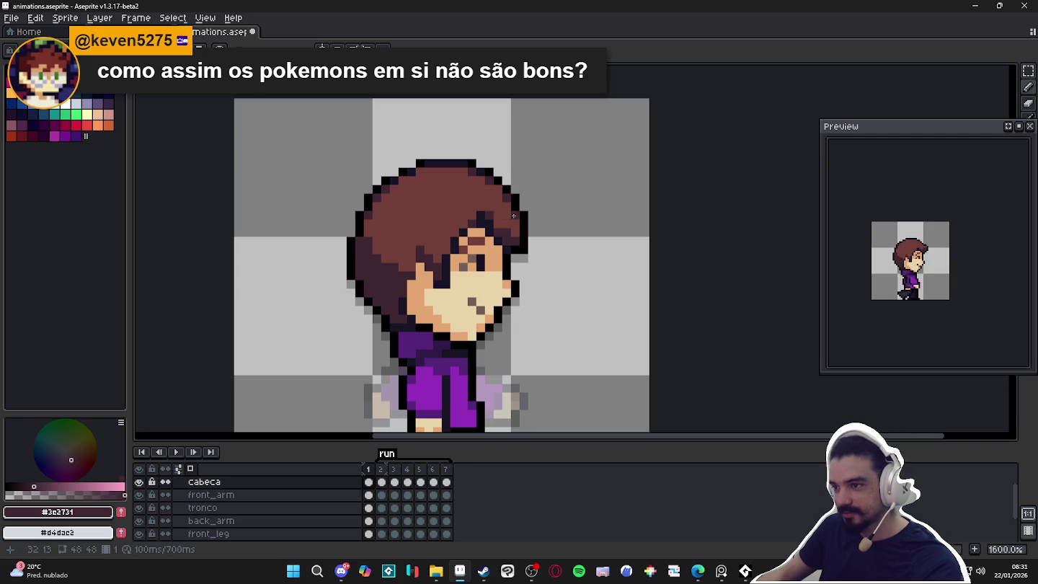
key("Right")
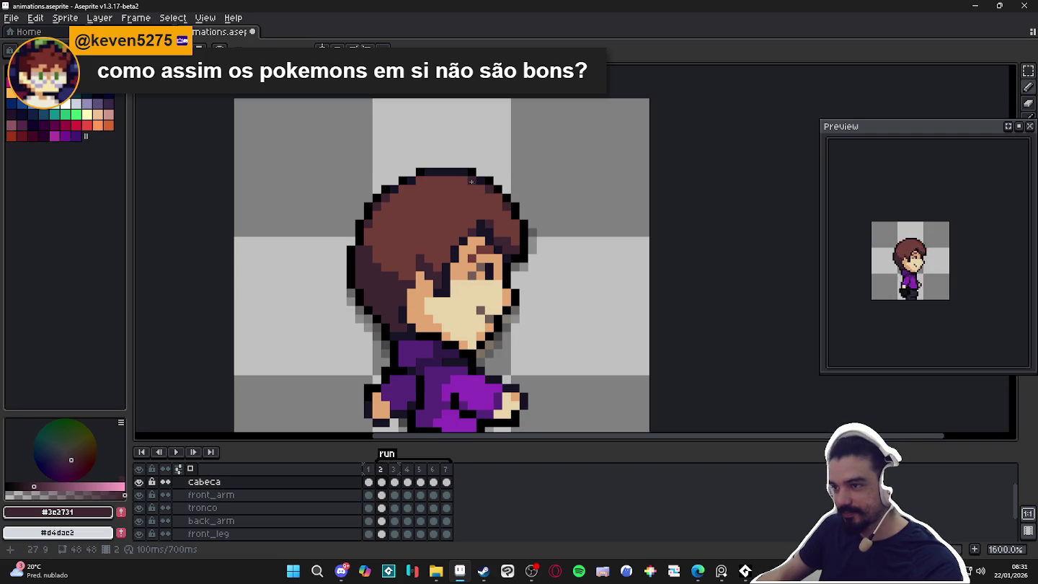
key("Right")
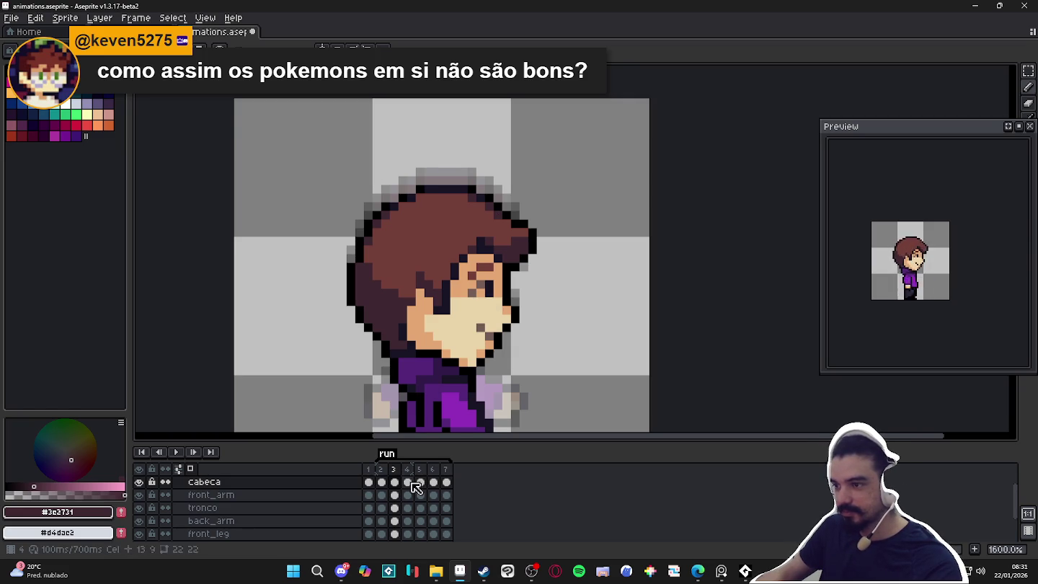
left_click(380, 470)
left_click(394, 471)
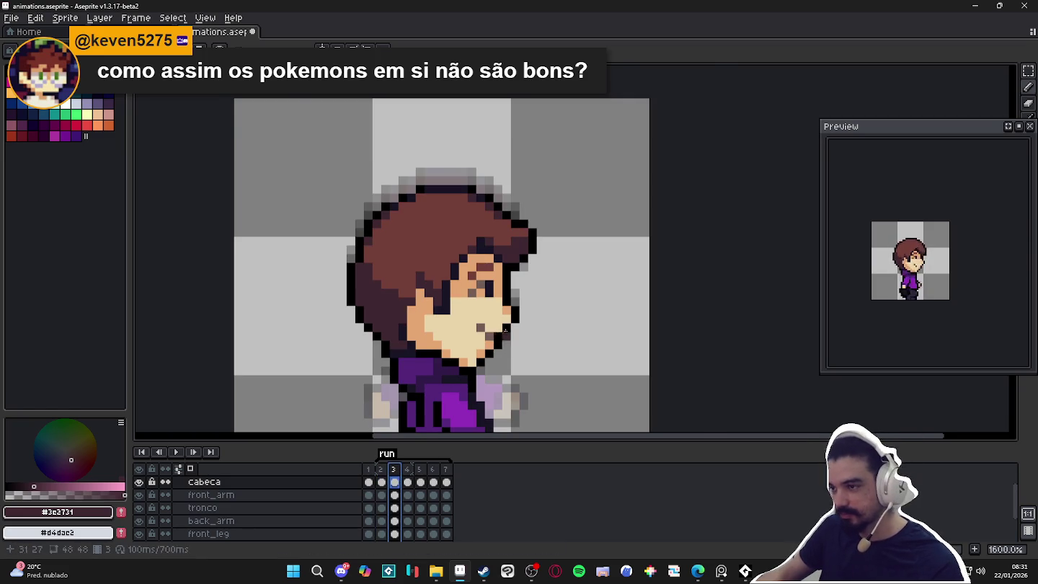
scroll(514, 306, "up", 2)
Erase a stray outline pixel on frame 3 and fix the head outline on frame 4.
key("e")
left_click(516, 248)
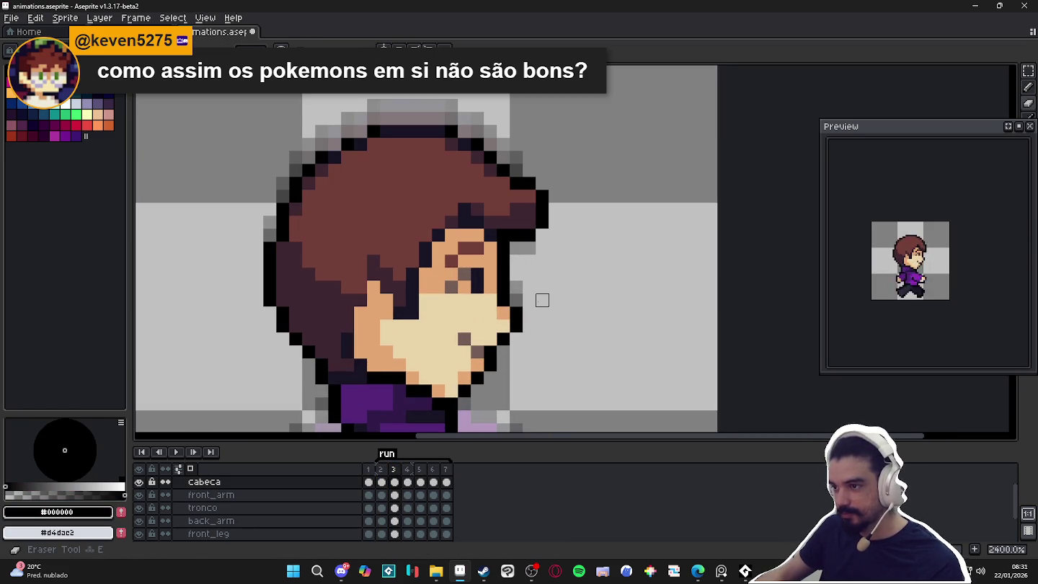
left_click(406, 470)
key("b")
left_click(502, 235)
right_click(529, 247)
left_click(516, 270)
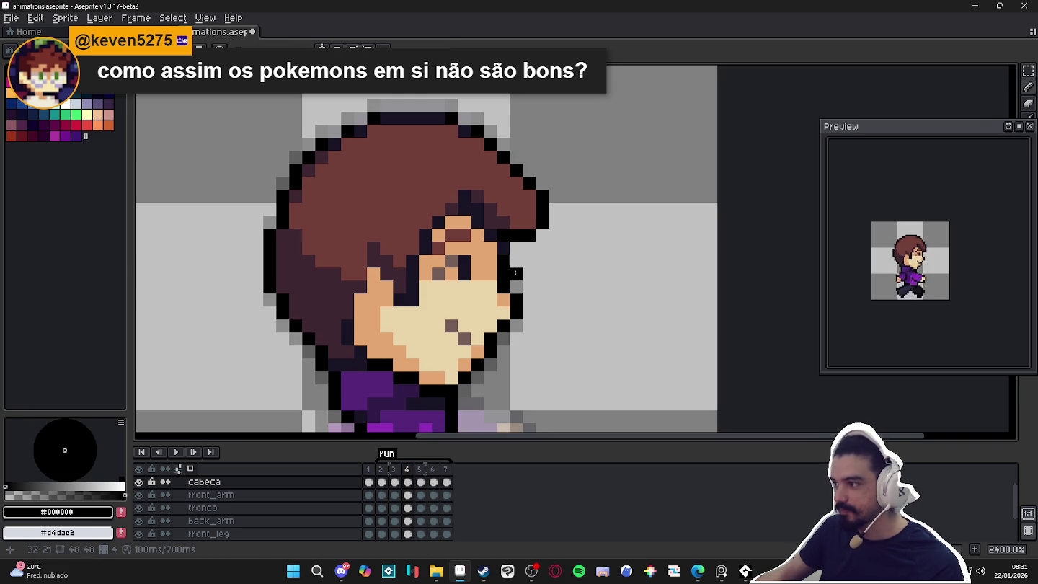
Paint dark hair #3e2731 pixels along the front tuft's edge on frame 3.
left_click(385, 469)
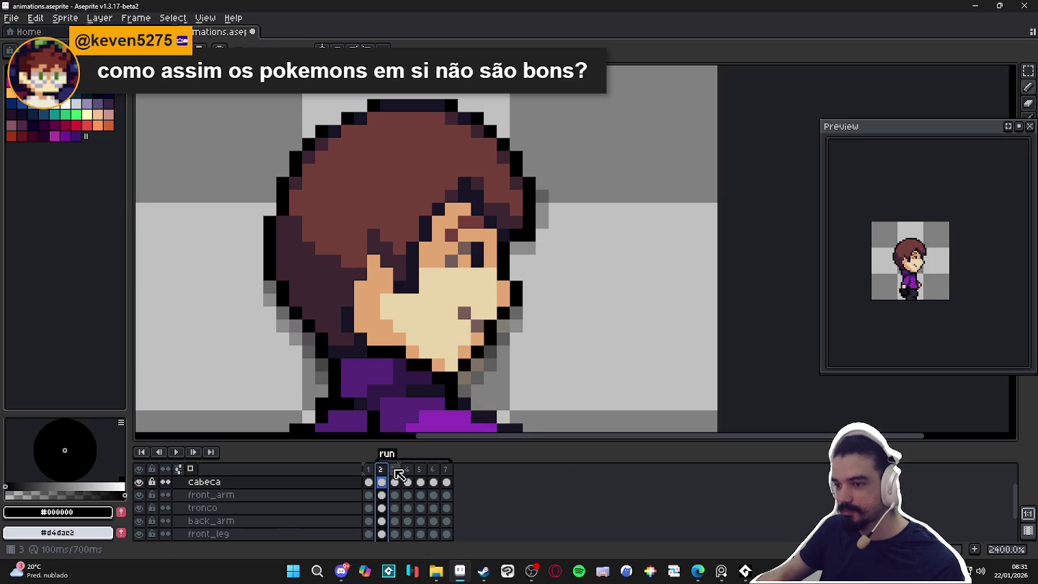
left_click(394, 470)
left_click(532, 213, "alt")
left_click(490, 210, "alt")
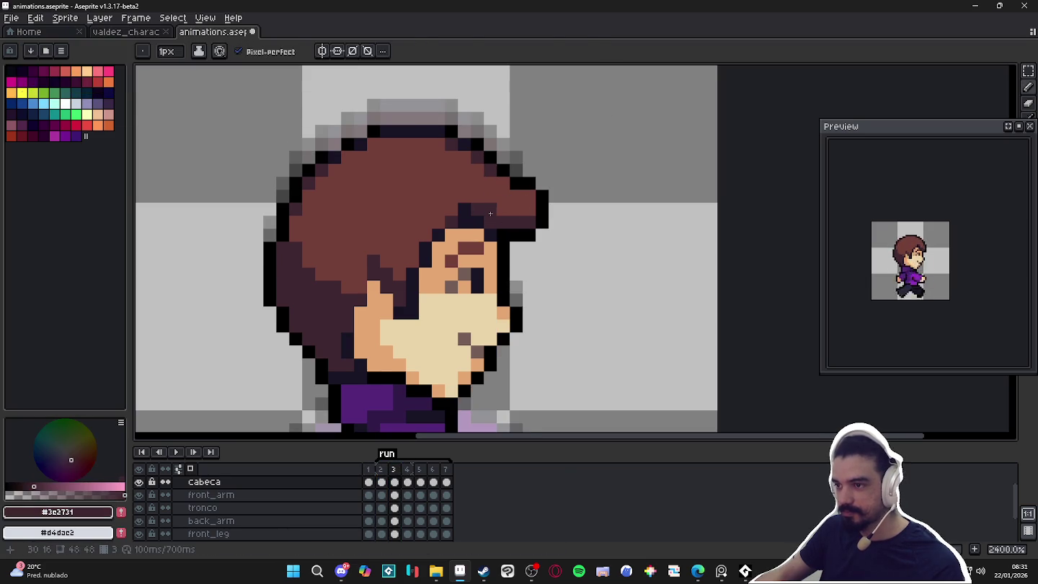
left_click_drag(476, 223, 476, 230)
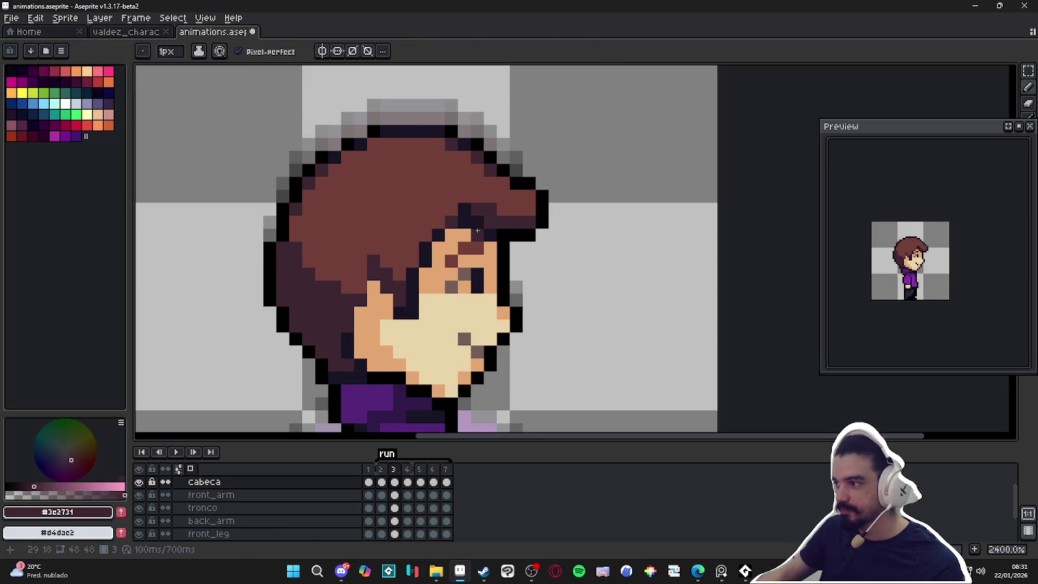
left_click(536, 187, "alt")
scroll(536, 188, "down", 5)
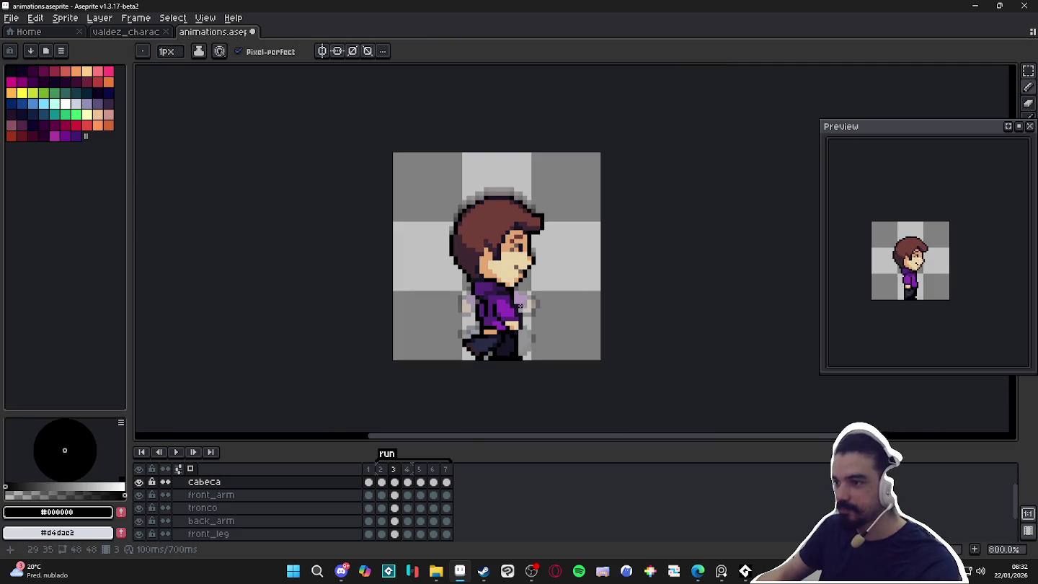
Zoom out and step through run frames 3 to 7 to review each pose.
scroll(519, 357, "down", 1)
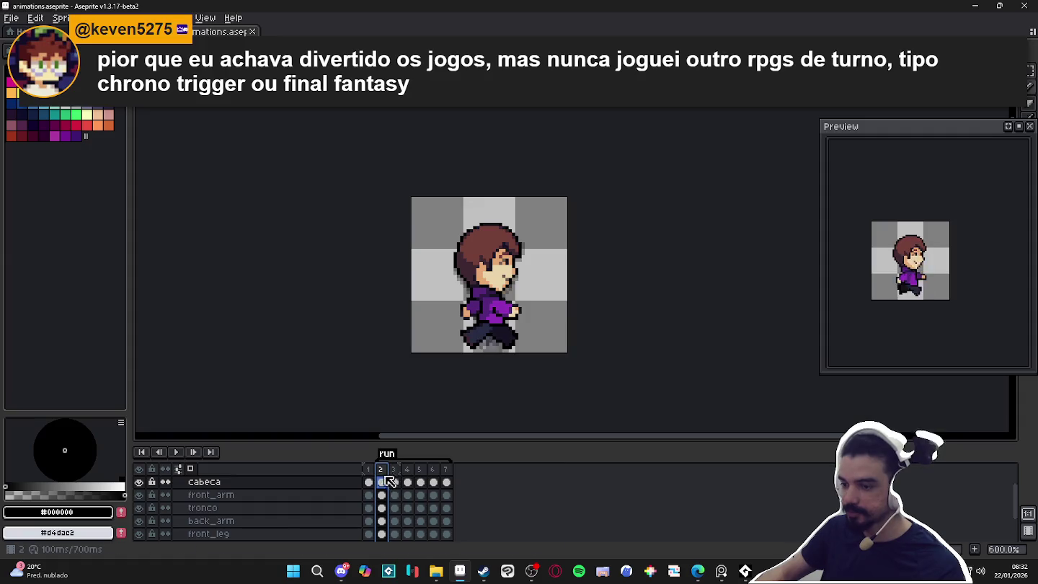
left_click(393, 468)
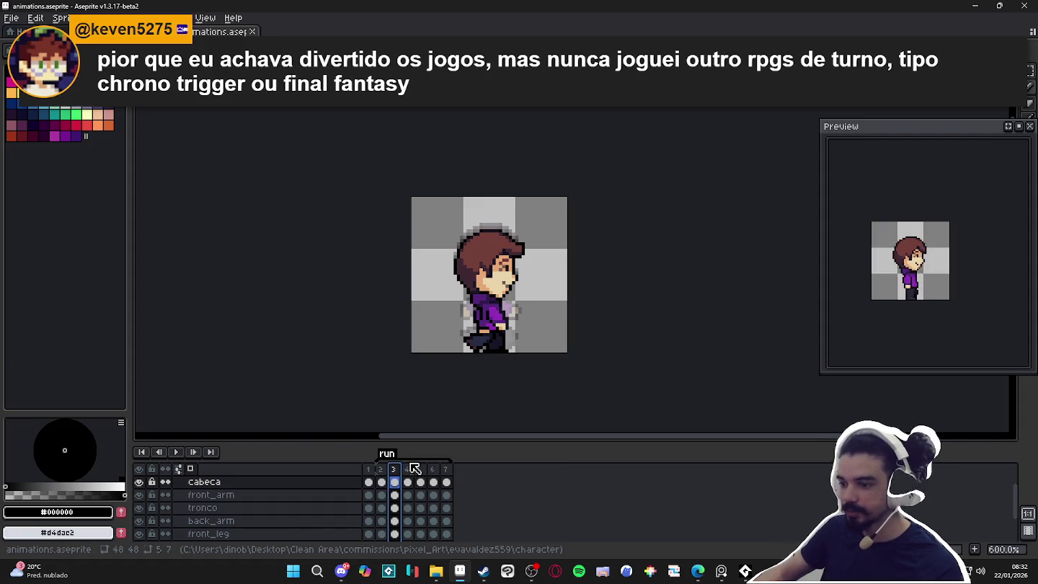
left_click(408, 481)
left_click(421, 481)
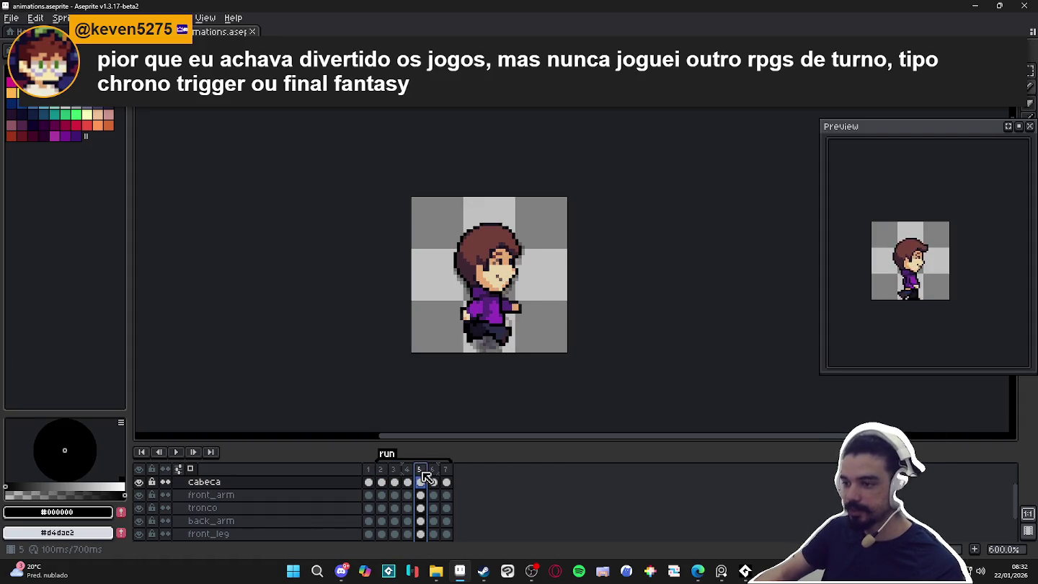
left_click(434, 481)
left_click(446, 469)
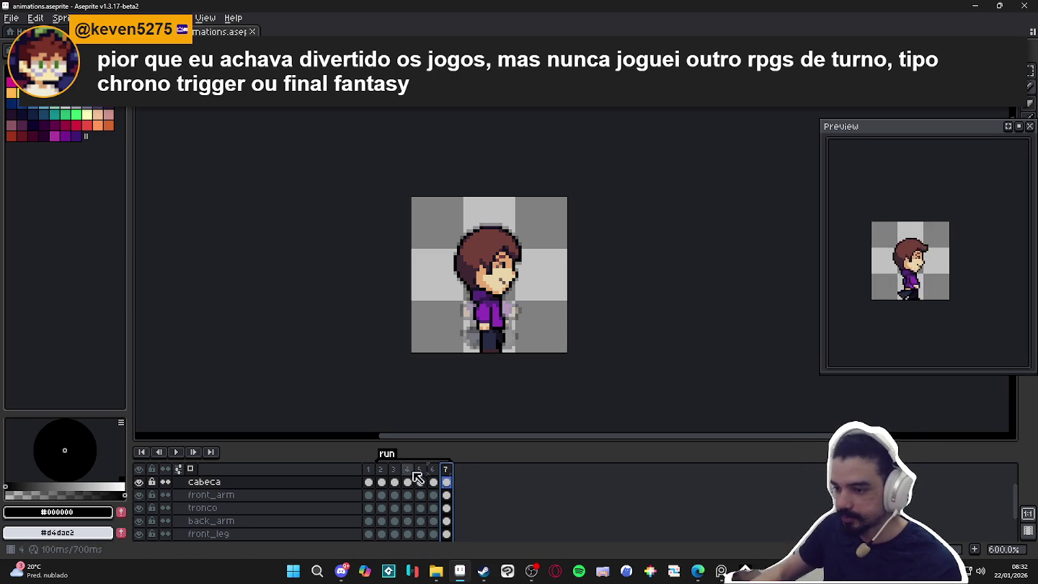
Go back through frames 2, 3 and 4 and stop on frame 5.
left_click(381, 482)
left_click(399, 473)
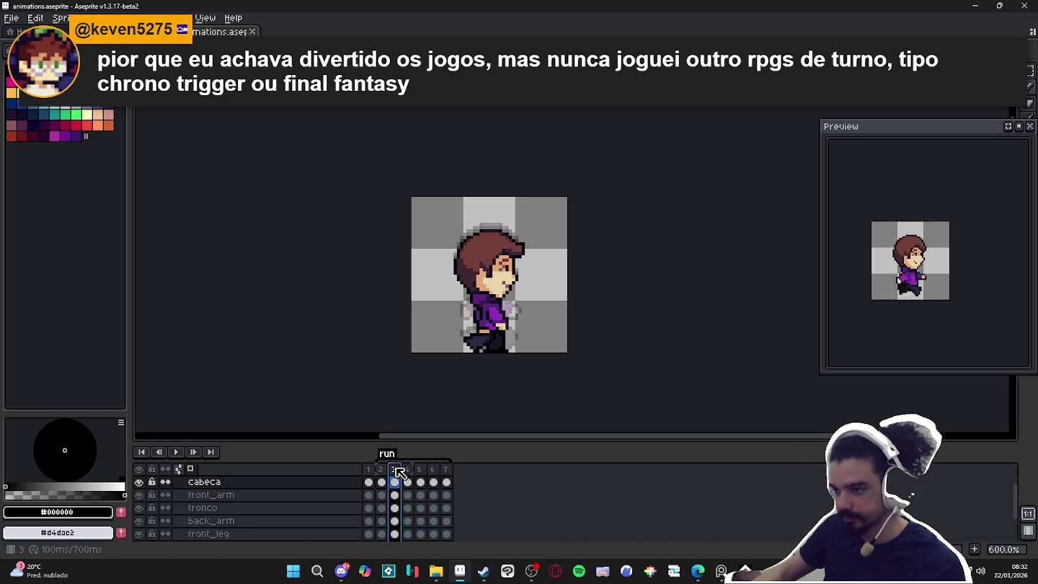
left_click(408, 473)
left_click(420, 472)
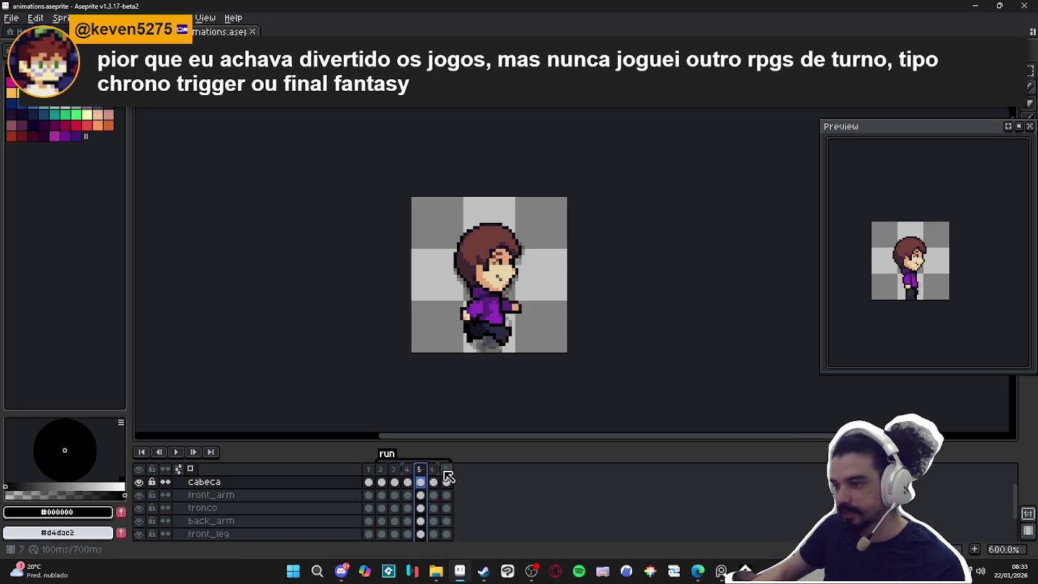
scroll(495, 312, "up", 6)
left_click(495, 312, "ctrl")
left_click(502, 296, "alt")
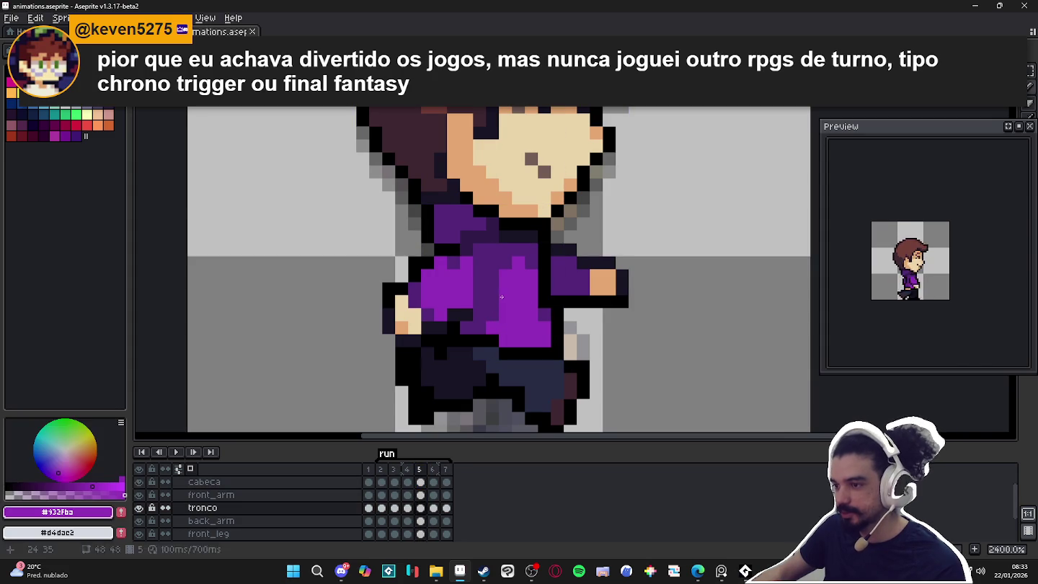
scroll(481, 336, "down", 5)
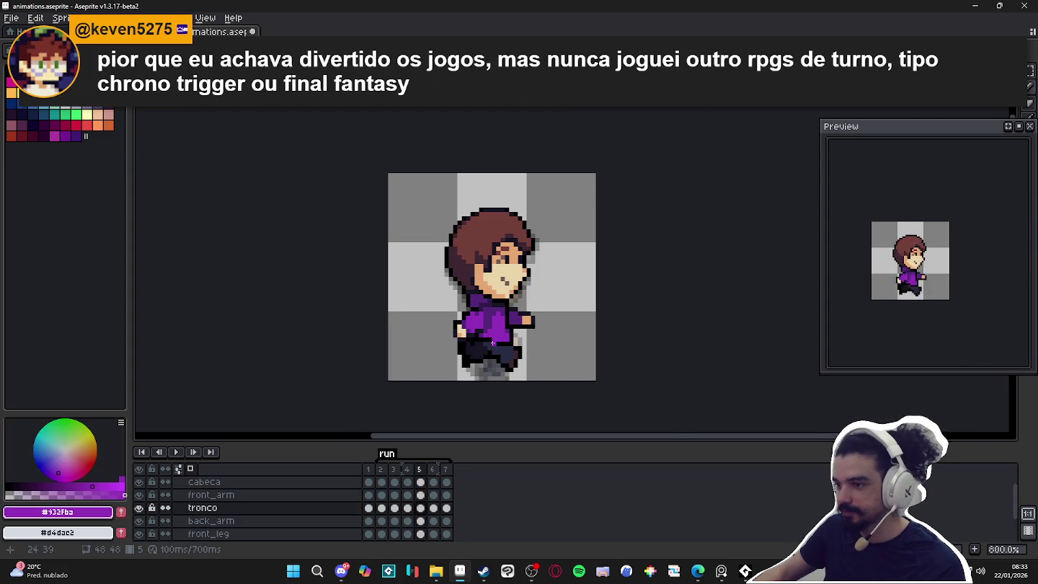
scroll(467, 308, "up", 5)
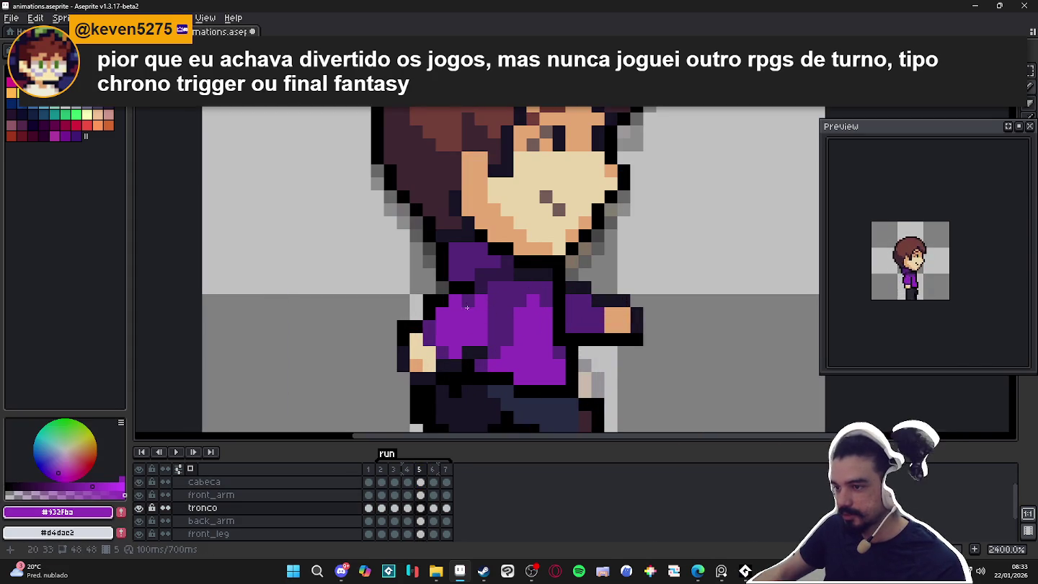
left_click(471, 309, "ctrl")
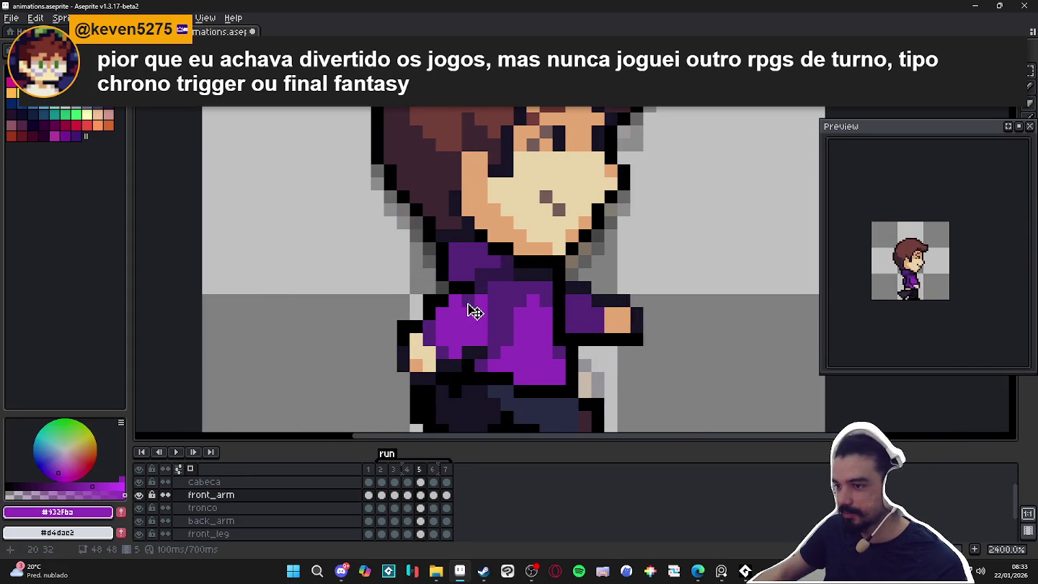
left_click(462, 296, "alt")
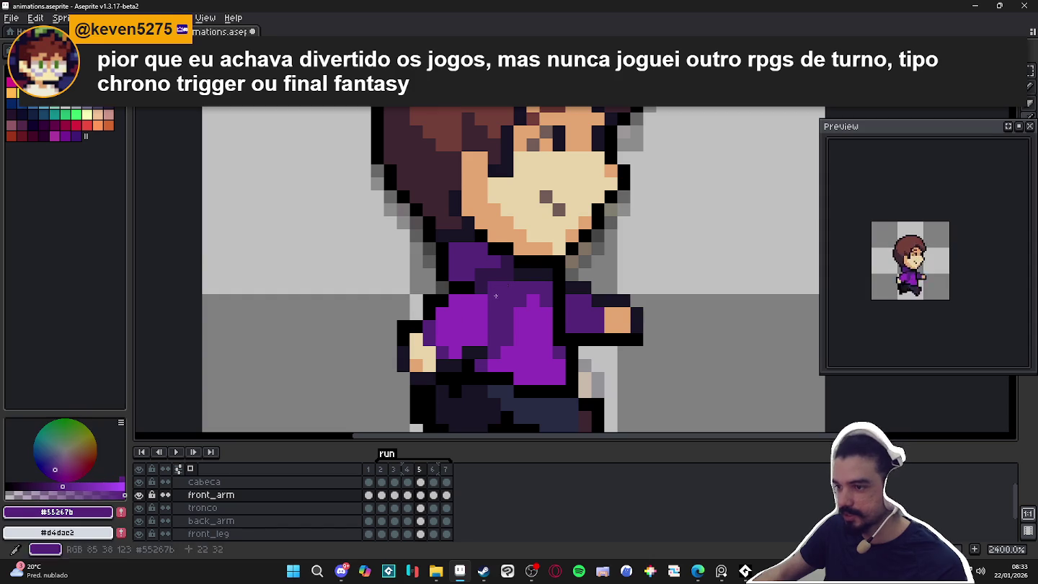
scroll(458, 298, "down", 5)
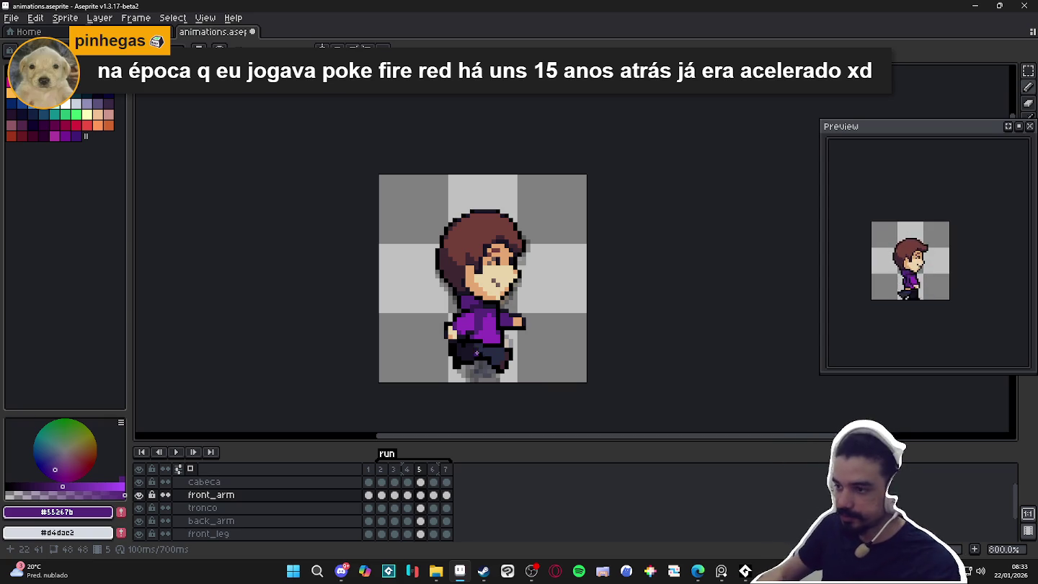
Step through run frames 2 to 4, settling on frame 4's pose.
left_click(380, 470)
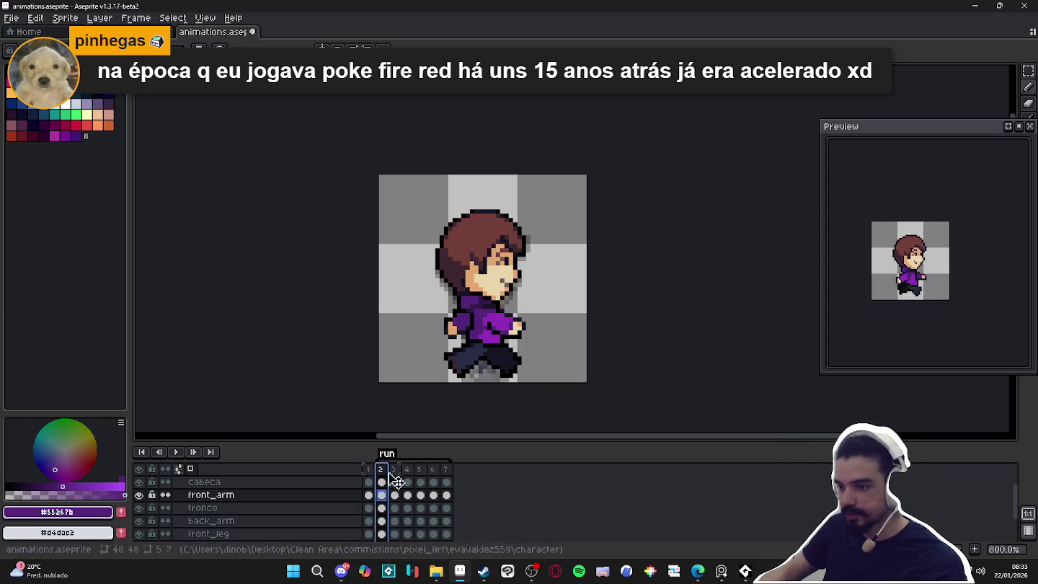
left_click(393, 470)
left_click(406, 470)
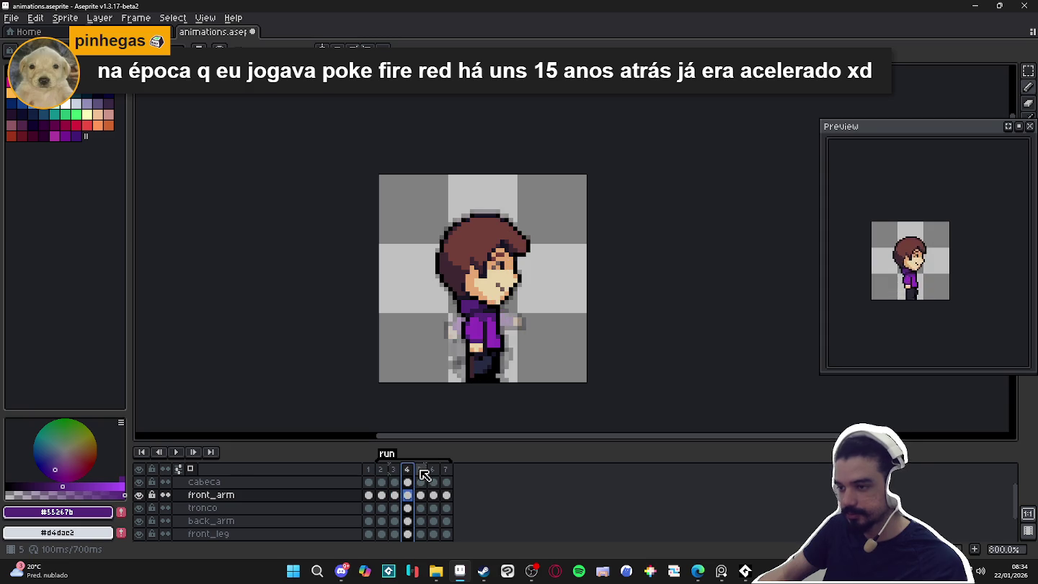
left_click(418, 469)
left_click(406, 469)
Try a dark hair pixel (#3c2731) at the tuft tip, undo it, and zoom back out.
scroll(562, 236, "up", 3)
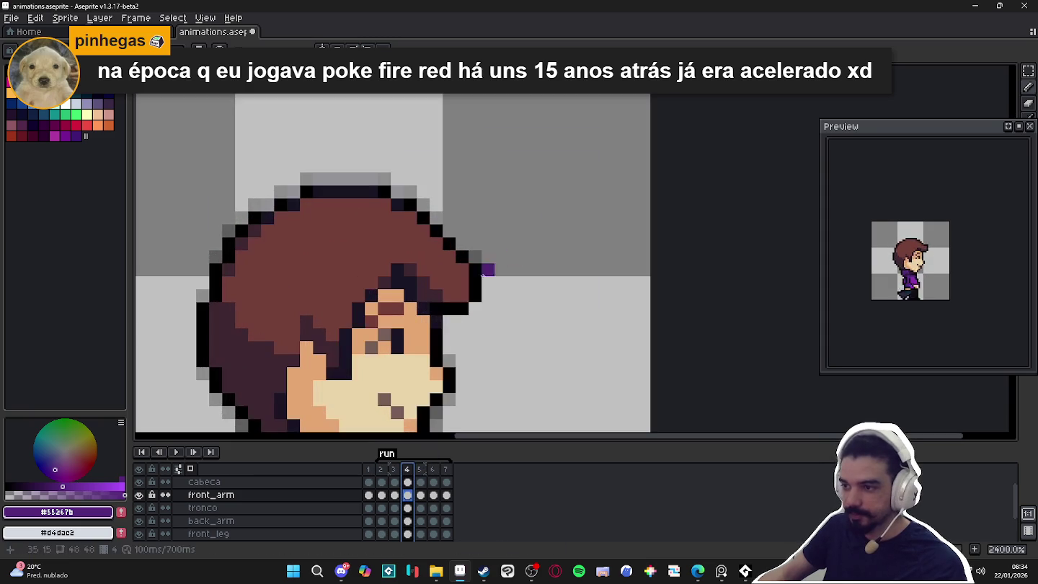
left_click(439, 300, "ctrl")
left_click(436, 289, "alt")
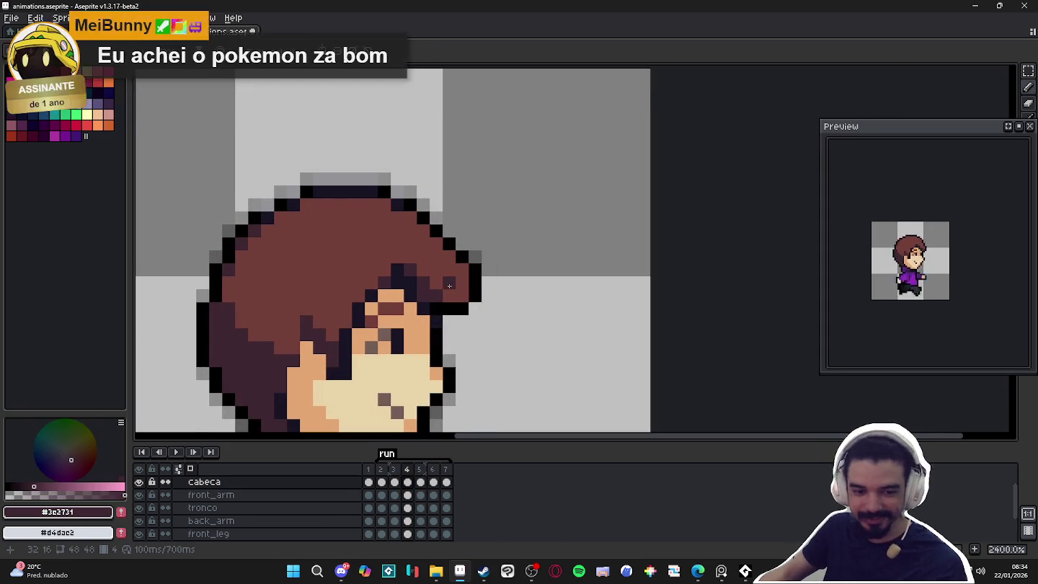
left_click(473, 291)
key("ctrl+z")
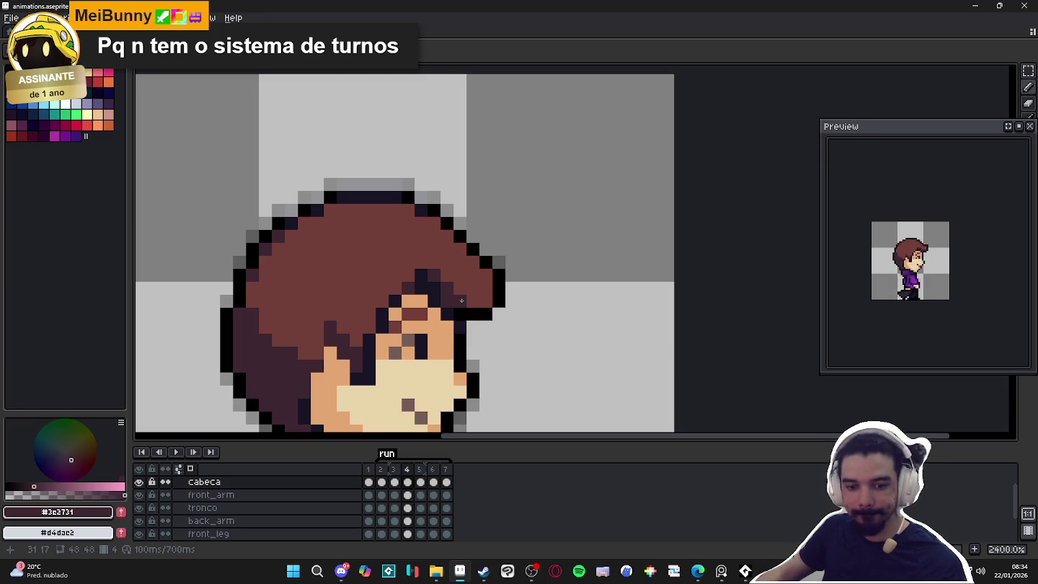
scroll(461, 301, "down", 5)
scroll(332, 202, "down", 1)
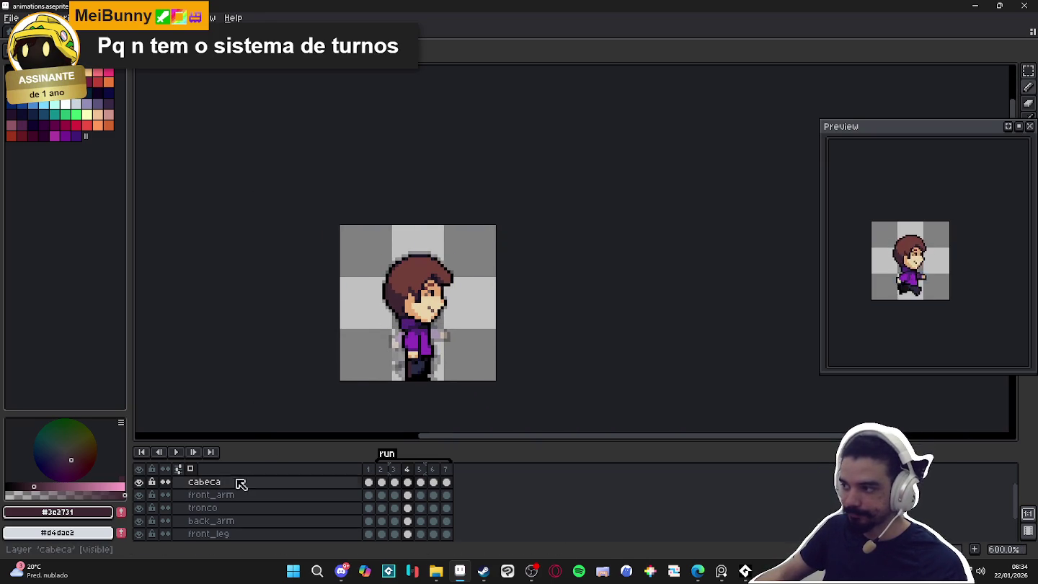
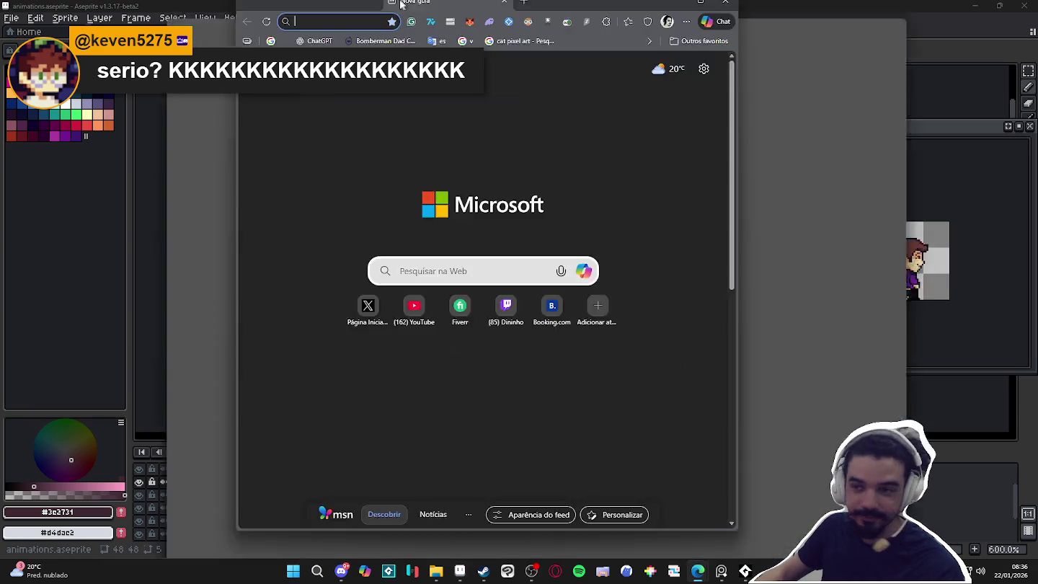
Open a new Edge tab and start a search for 'chrono trigger play online'.
double_click(400, 6)
type("chrono trigger play onlin")
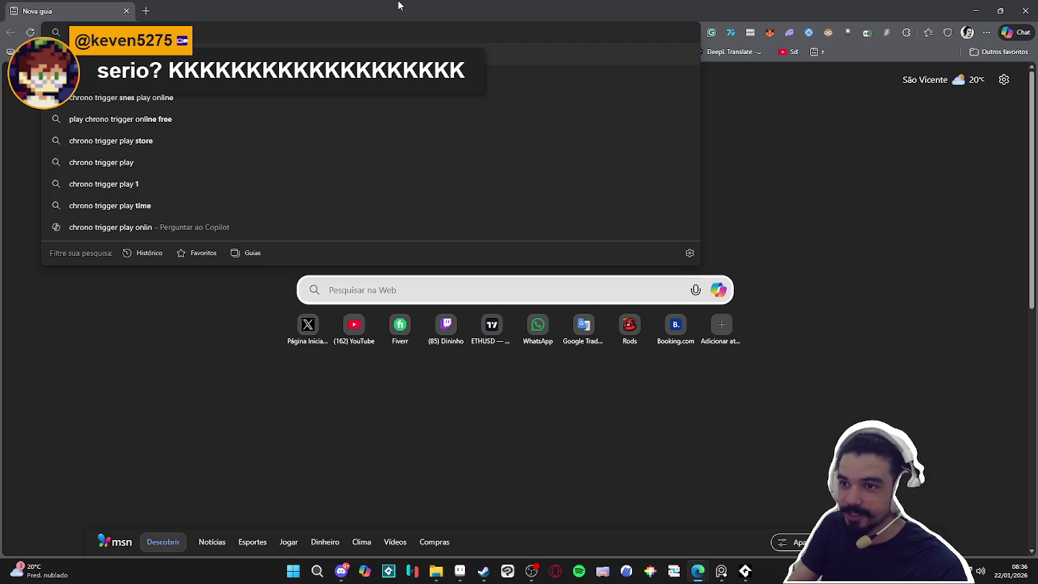
type("e")
Start Chrono Trigger in the RetroGames.cz emulator, toggling full screen on and off.
key("Return")
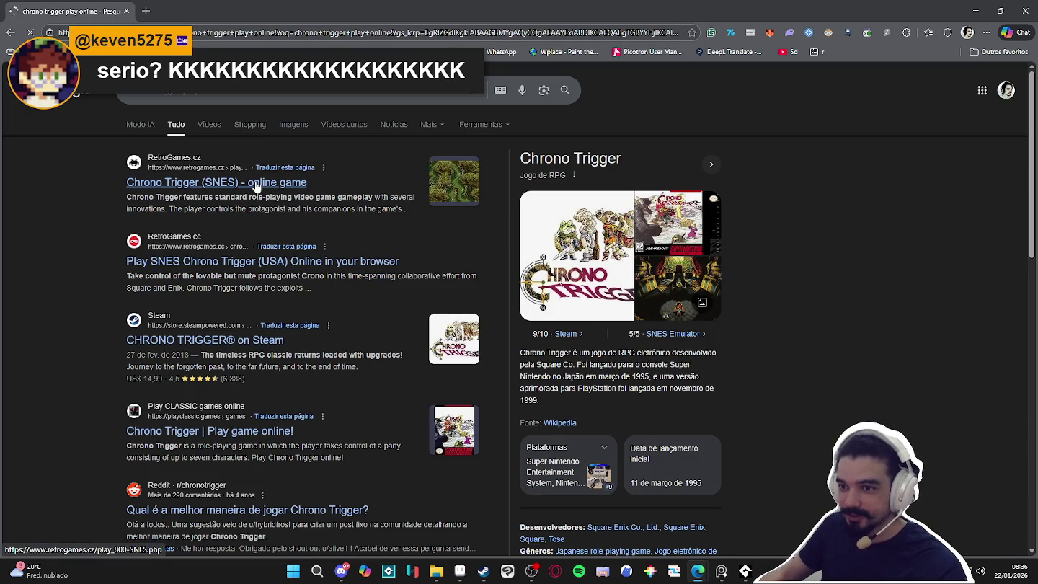
left_click(253, 185)
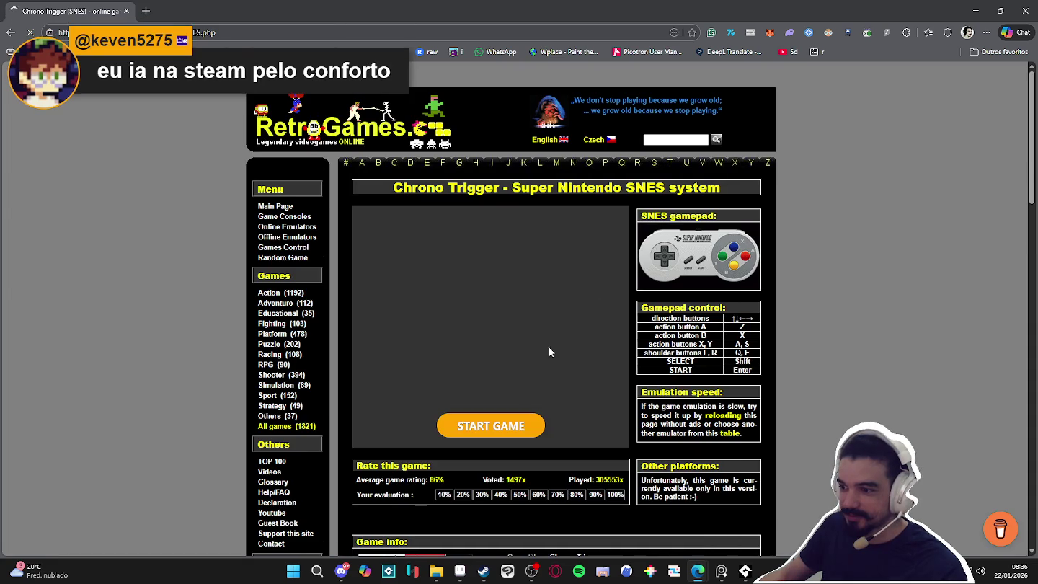
left_click(519, 420)
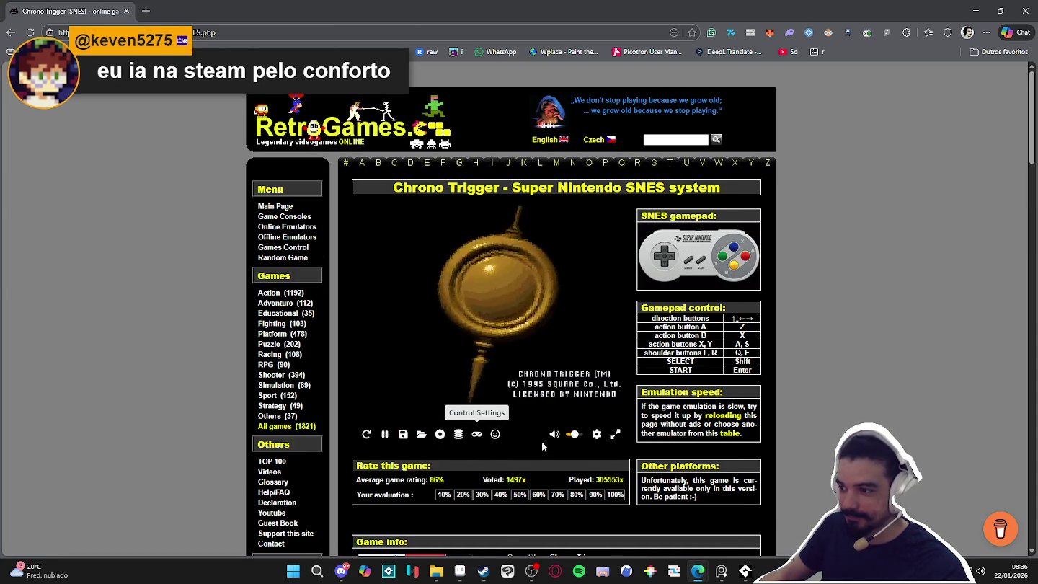
left_click(615, 434)
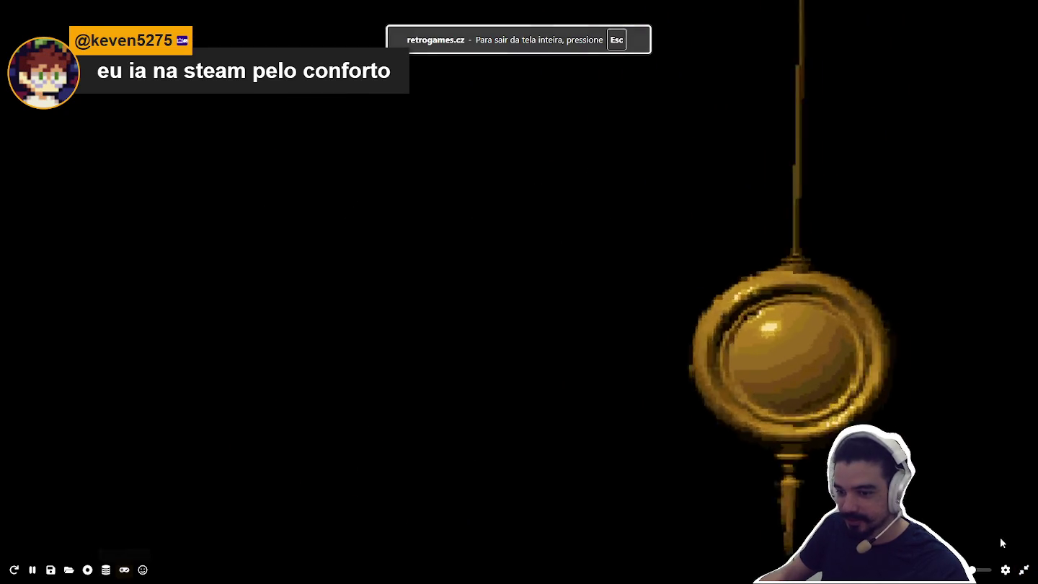
left_click(1024, 570)
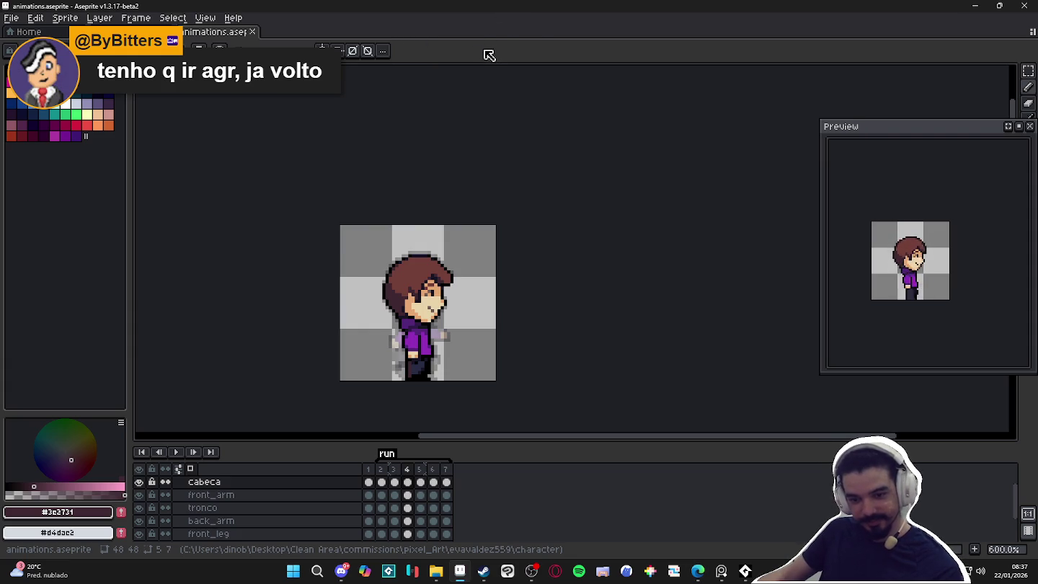
Save animations.aseprite with Ctrl+S, then briefly open and close the Start menu.
key("ctrl+s")
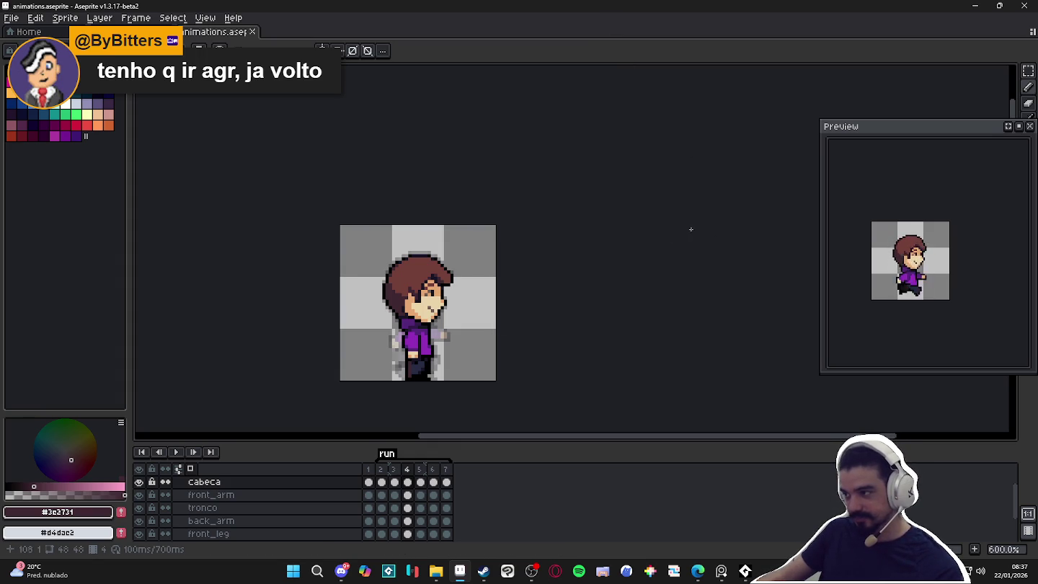
left_click(292, 571)
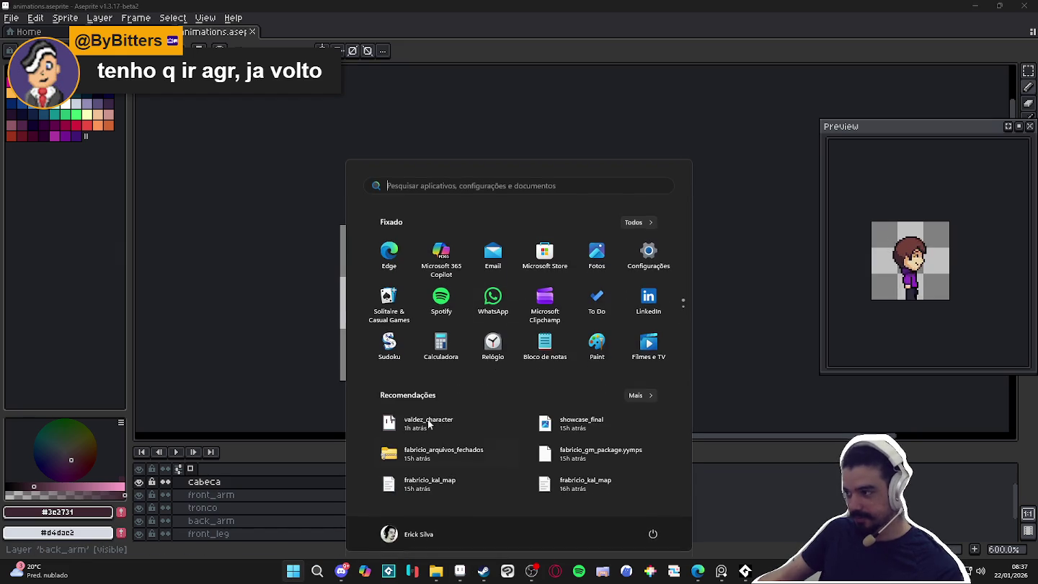
left_click(795, 497)
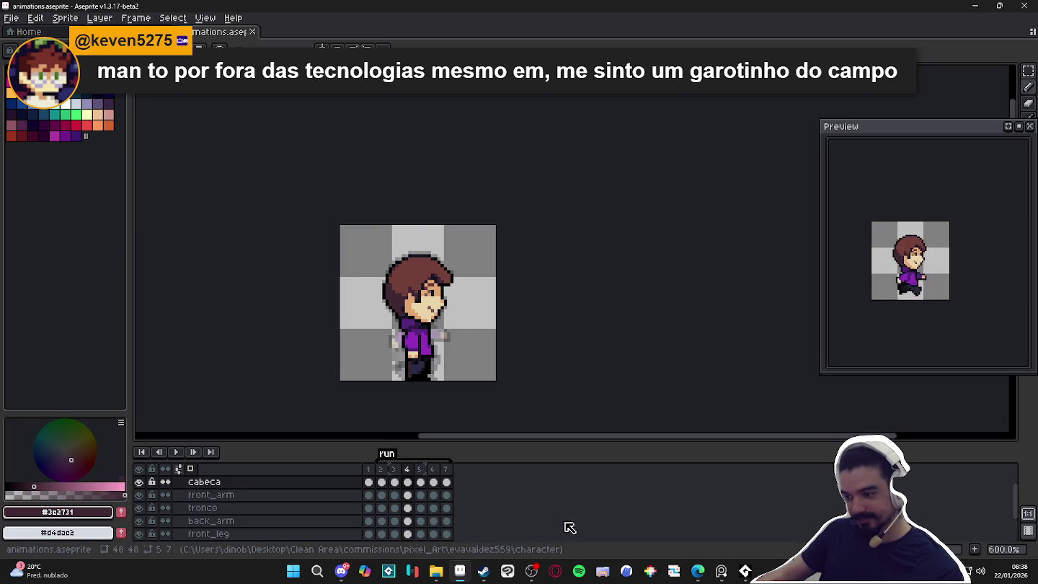
Launch GameMaker from the Steam library, then switch to File Explorer while it loads.
left_click(483, 571)
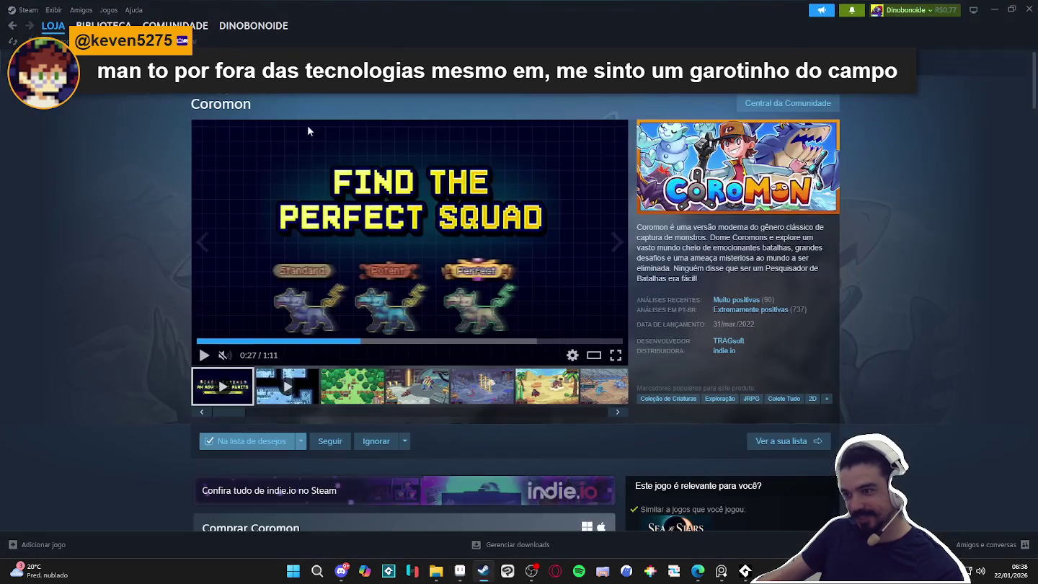
left_click(104, 25)
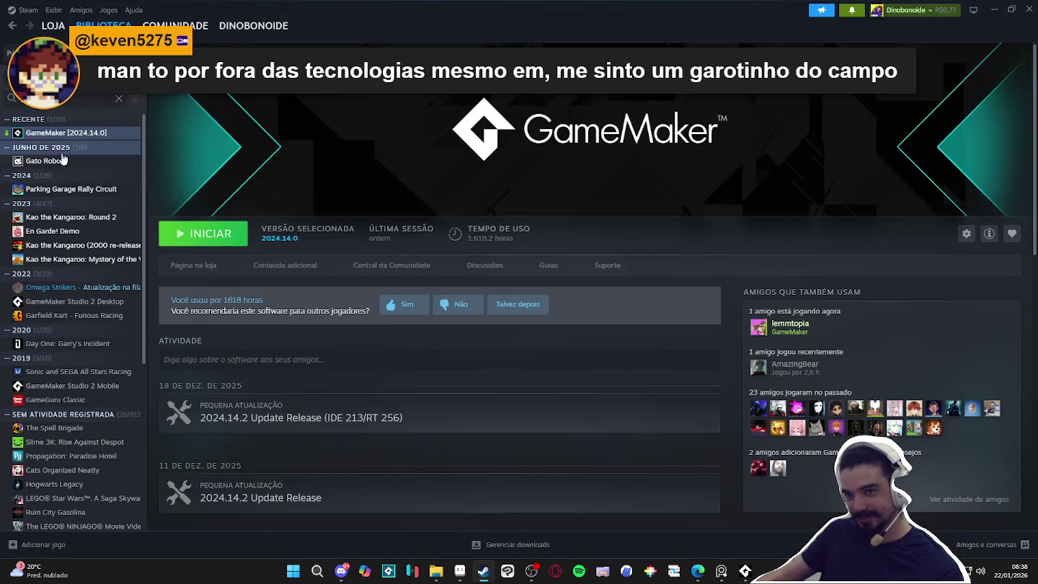
left_click(186, 244)
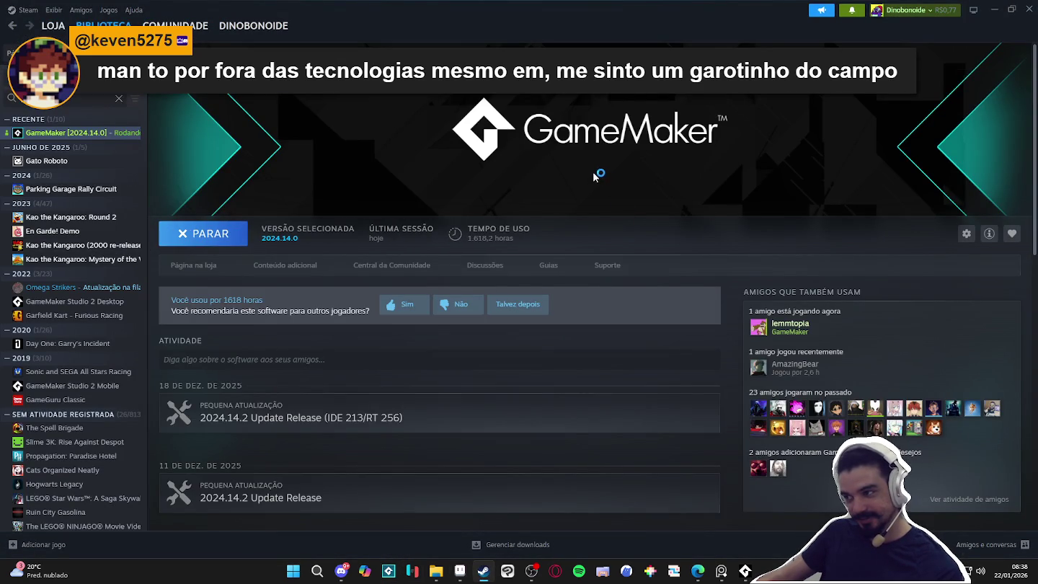
left_click(436, 573)
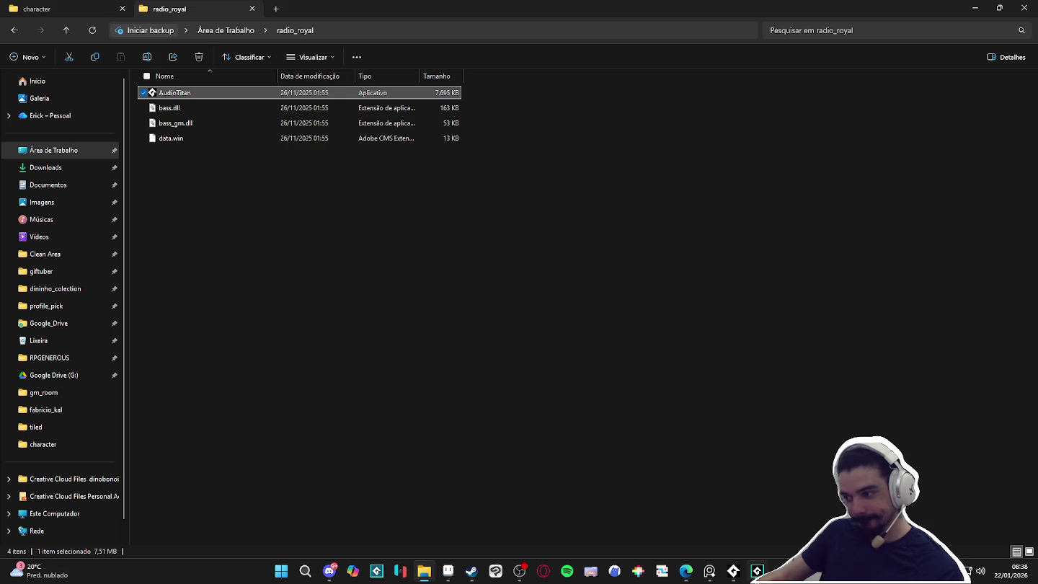
Bring the loaded GameMaker window forward to its Welcome start page.
left_click(757, 571)
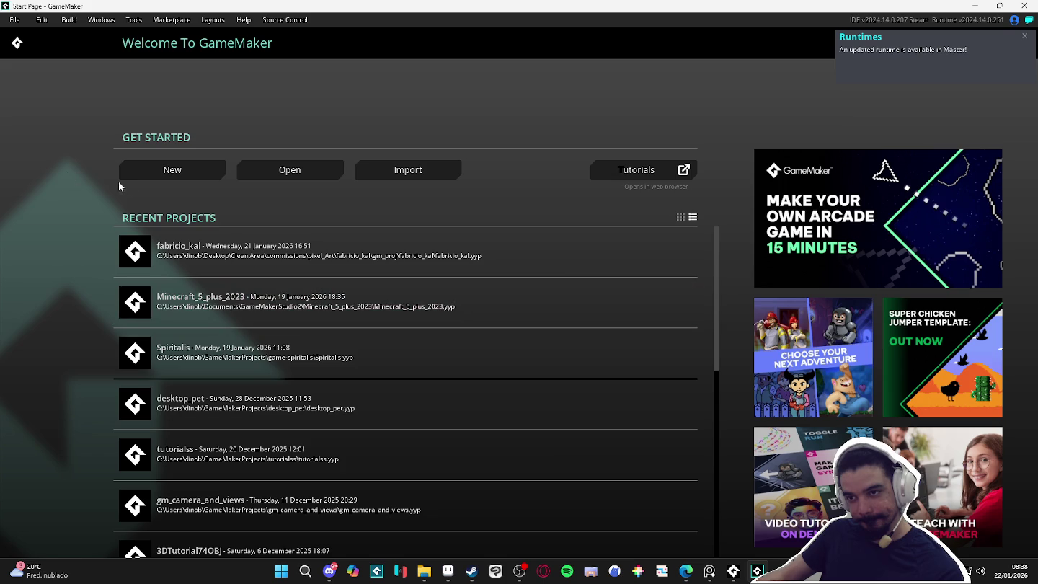
left_click(176, 171)
left_click(665, 512)
scroll(374, 330, "down", 4)
scroll(359, 317, "up", 1)
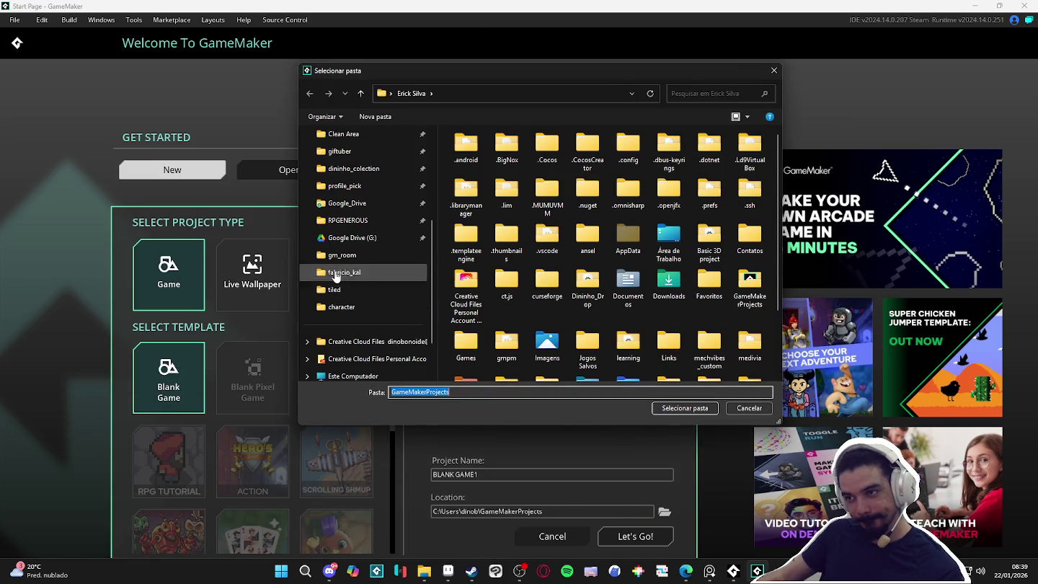
left_click(356, 309)
left_click(503, 93)
left_click(373, 119)
type("gm_project")
key("Return")
key("Return")
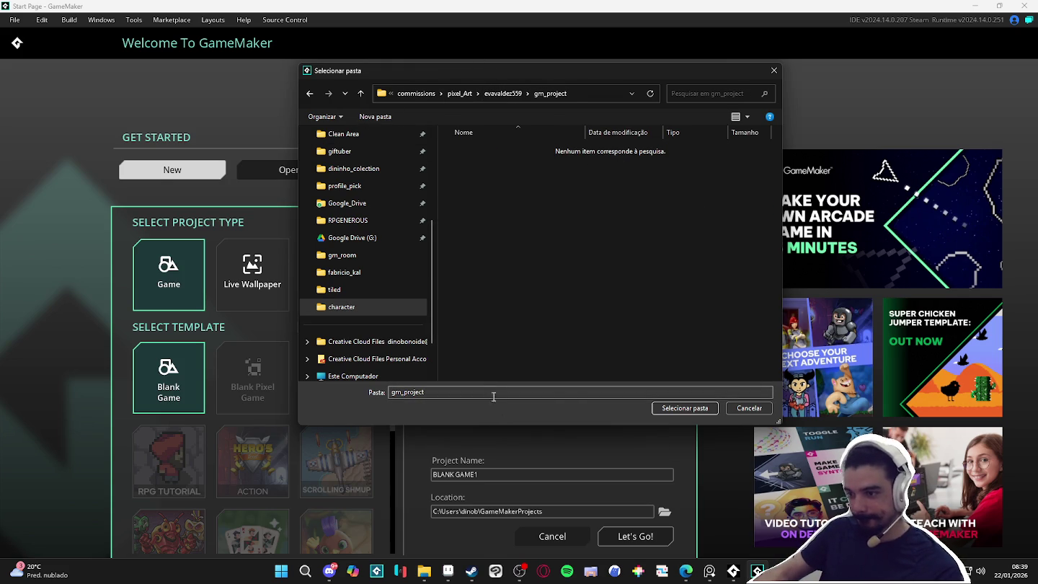
Use gm_project as the location, name the project valdez_mockup and create it.
type("\\")
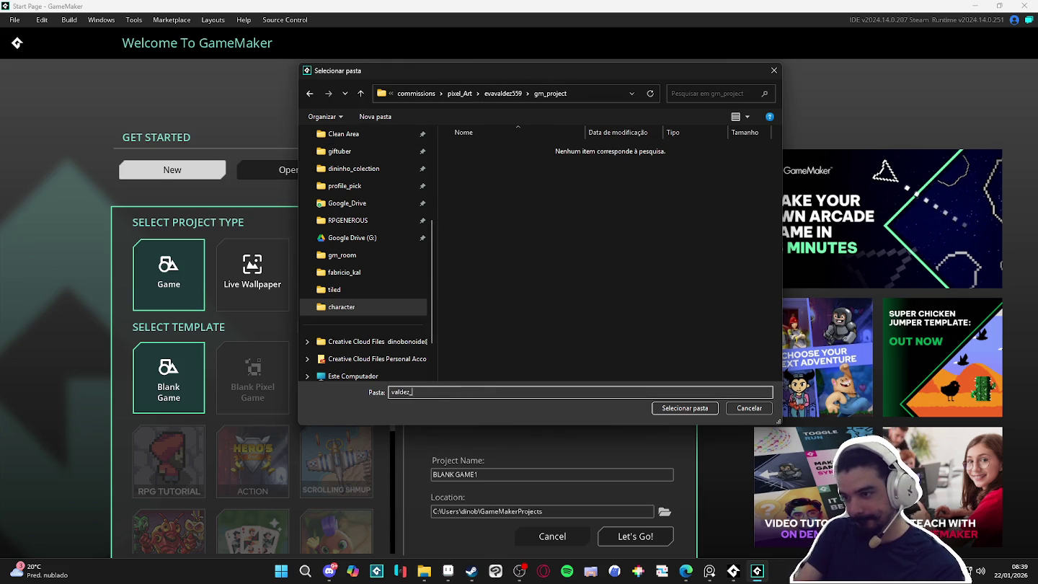
type("ct")
key("Return")
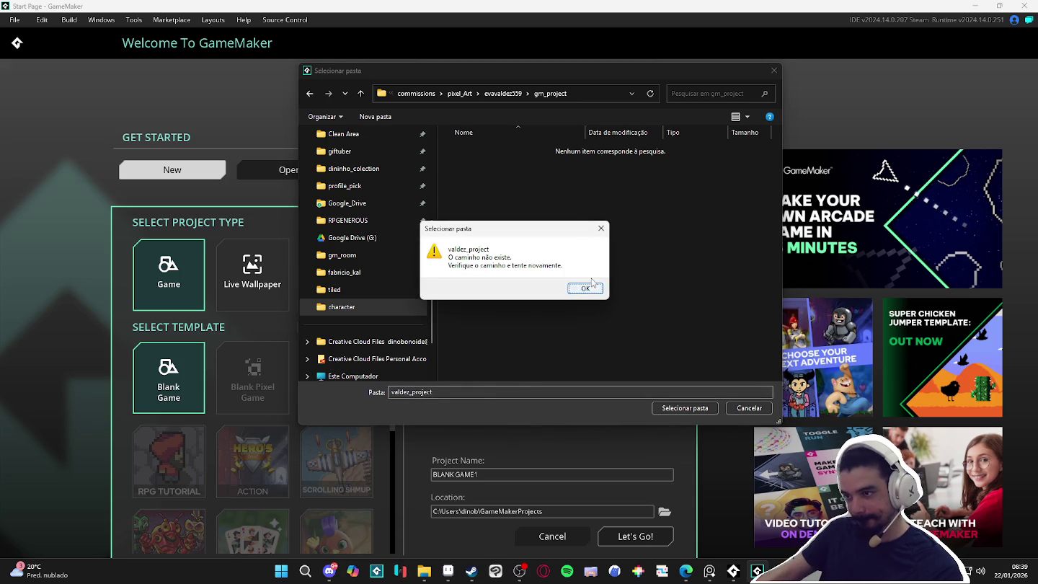
left_click(586, 287)
key("BackSpace")
left_click(685, 408)
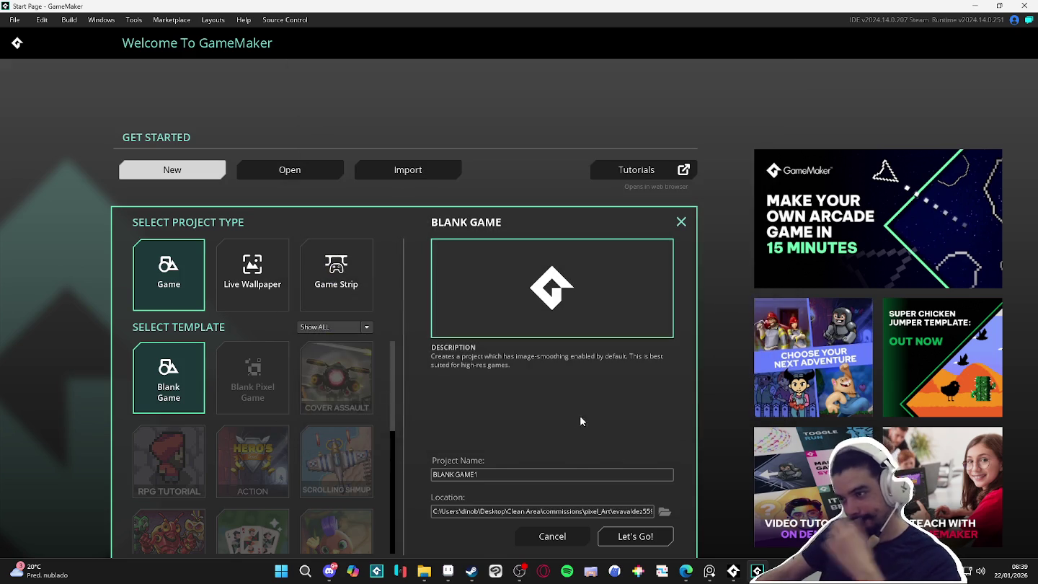
left_click(537, 478)
type("valdez_mockup")
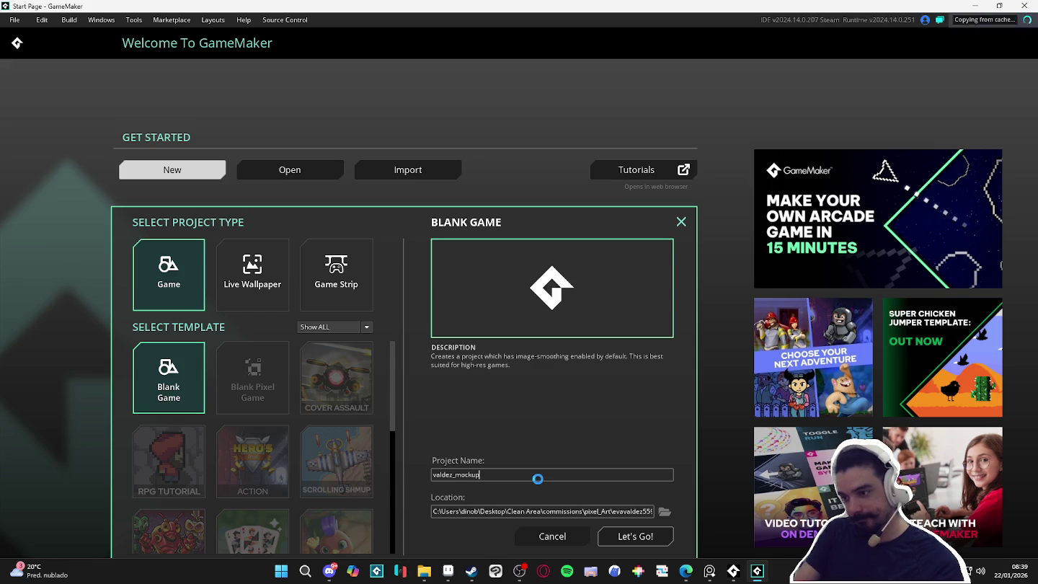
key("Return")
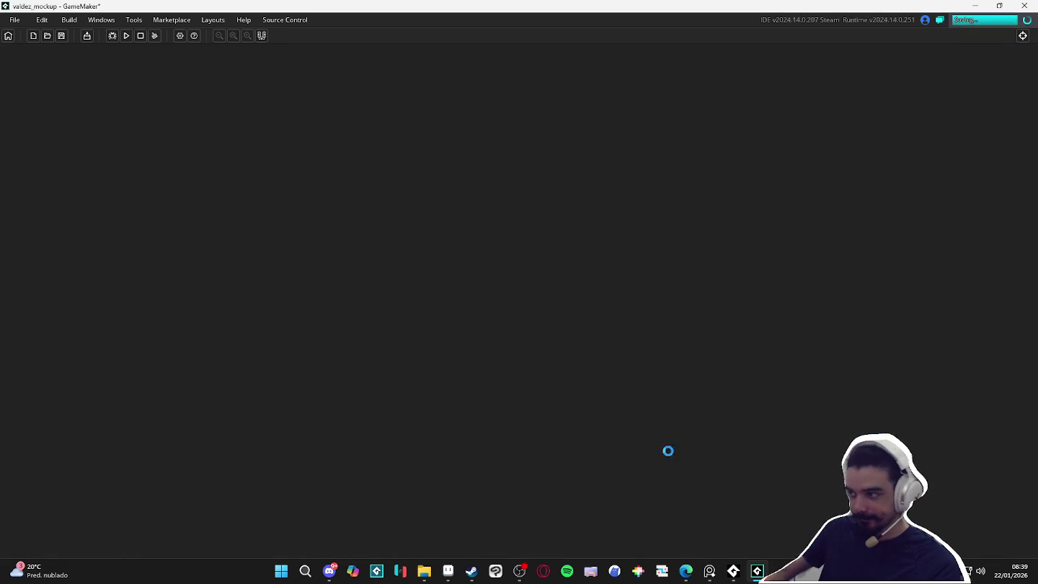
Check the character art folder, switch to Aseprite, and close the showcase_final GIF viewer.
left_click(424, 571)
left_click(36, 8)
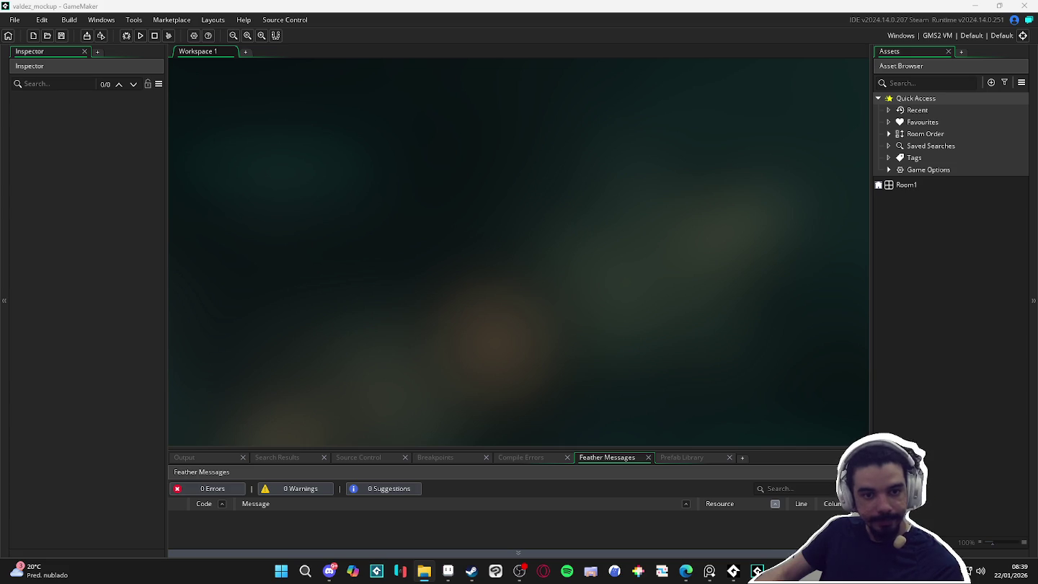
key("alt+Tab")
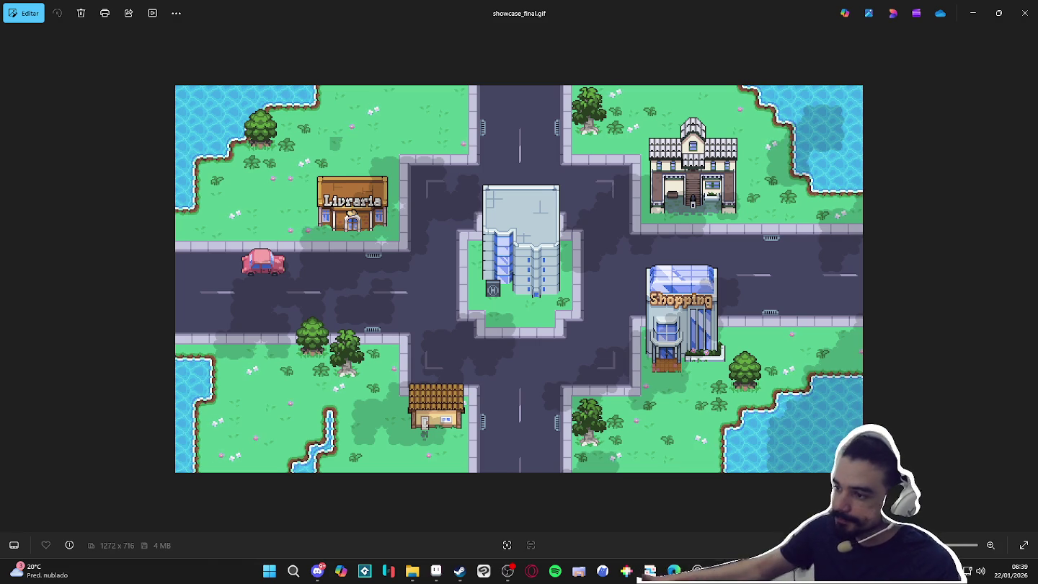
left_click(1025, 13)
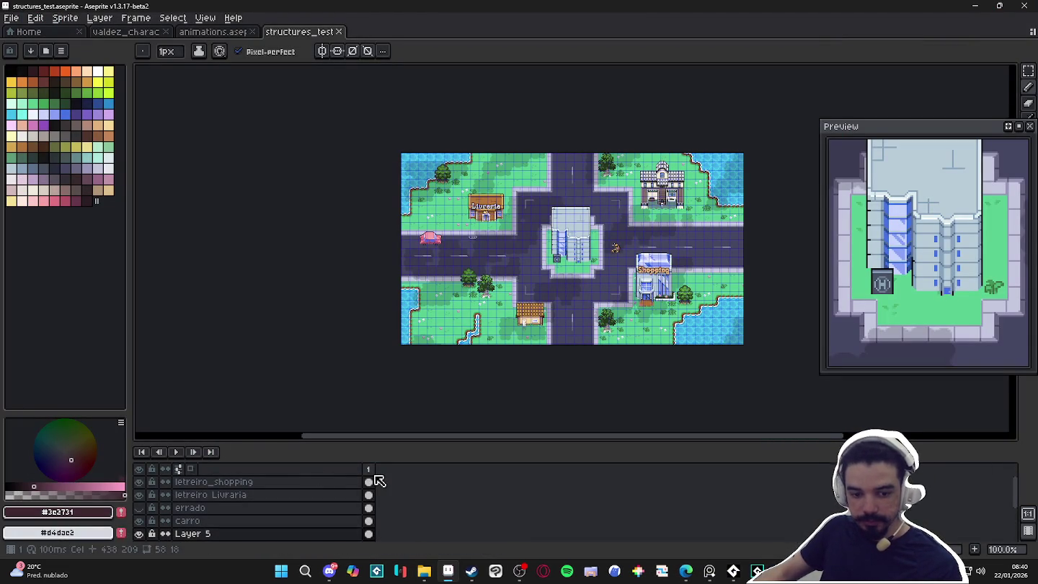
Close structures_test.aseprite and place an enlarged run-animation preview beside the canvas.
left_click(425, 572)
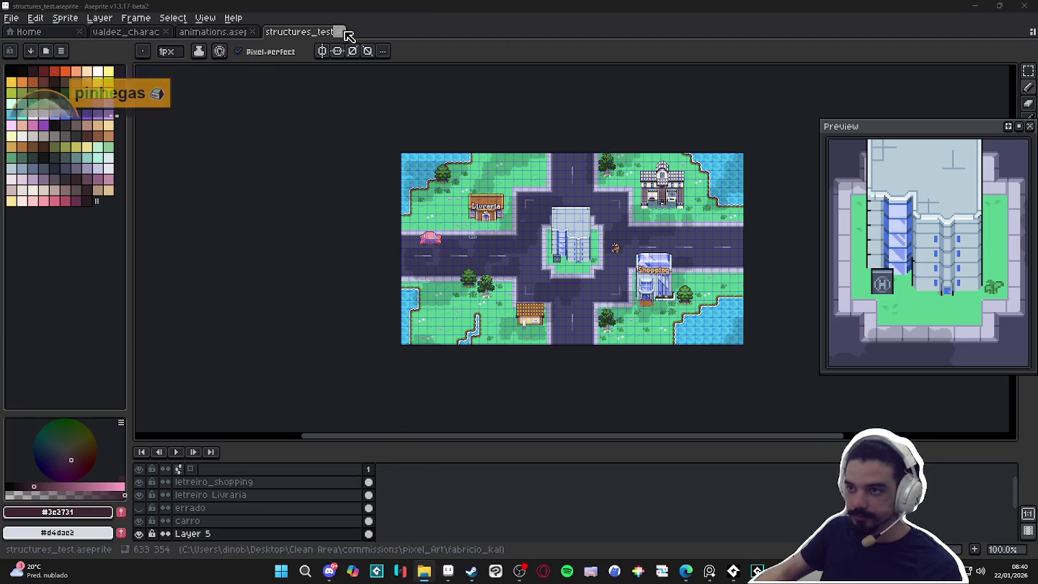
left_click(340, 32)
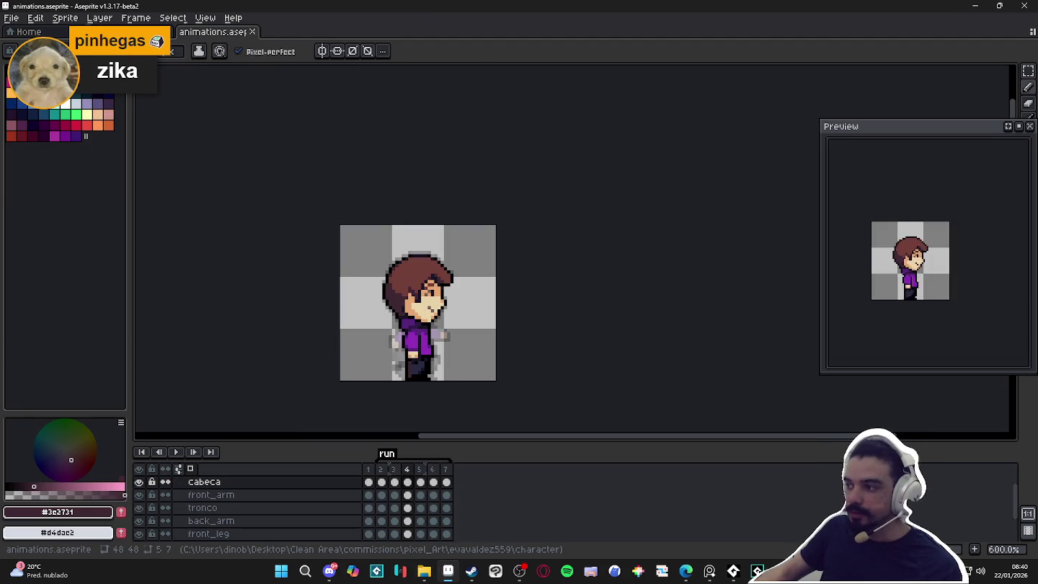
left_click_drag(899, 129, 735, 95)
scroll(721, 180, "up", 1)
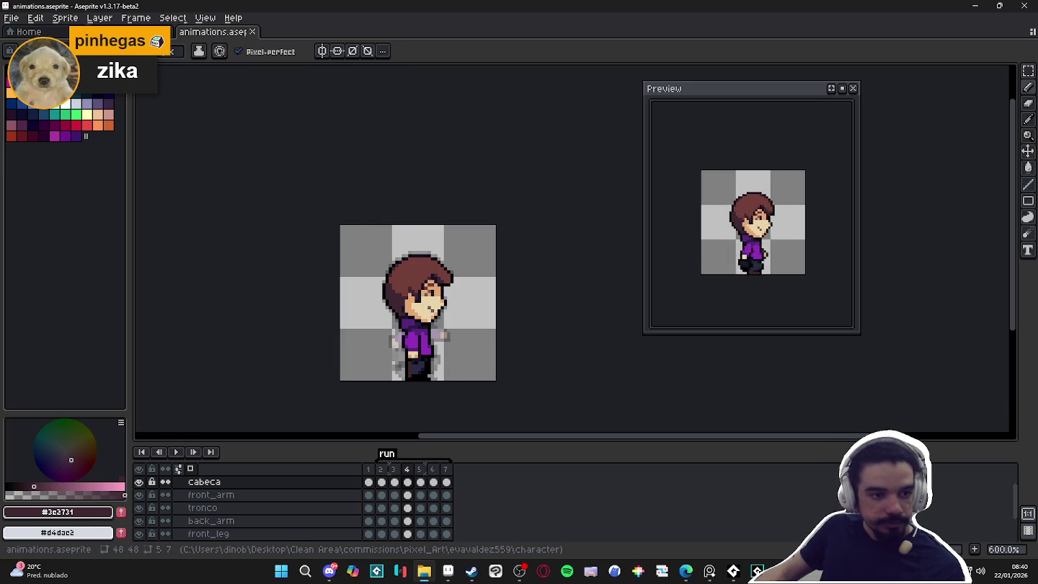
Back in GameMaker, view Room1's settings and add a new tile set asset.
left_click(736, 572)
right_click(916, 232)
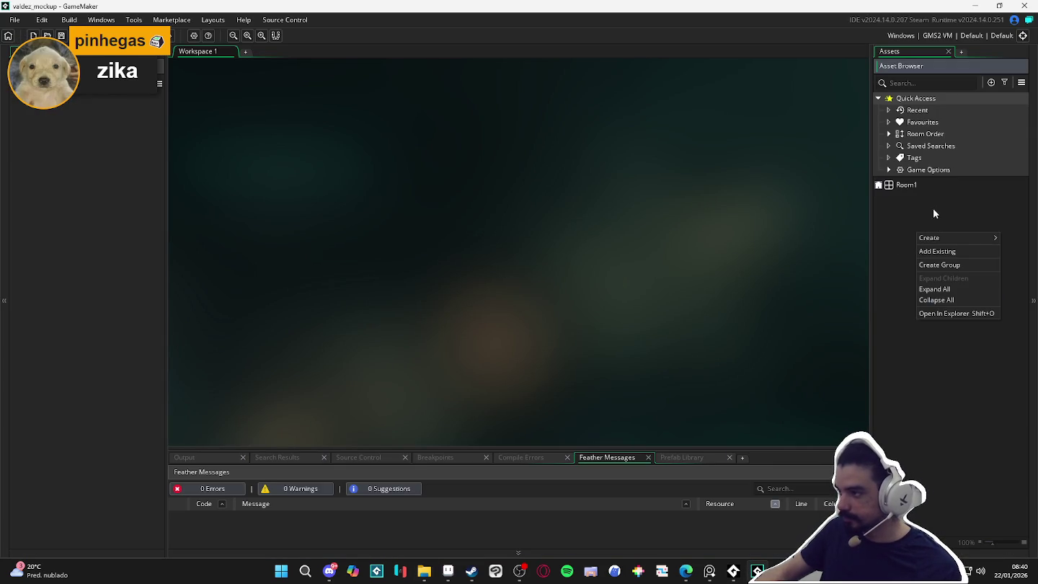
left_click(919, 186)
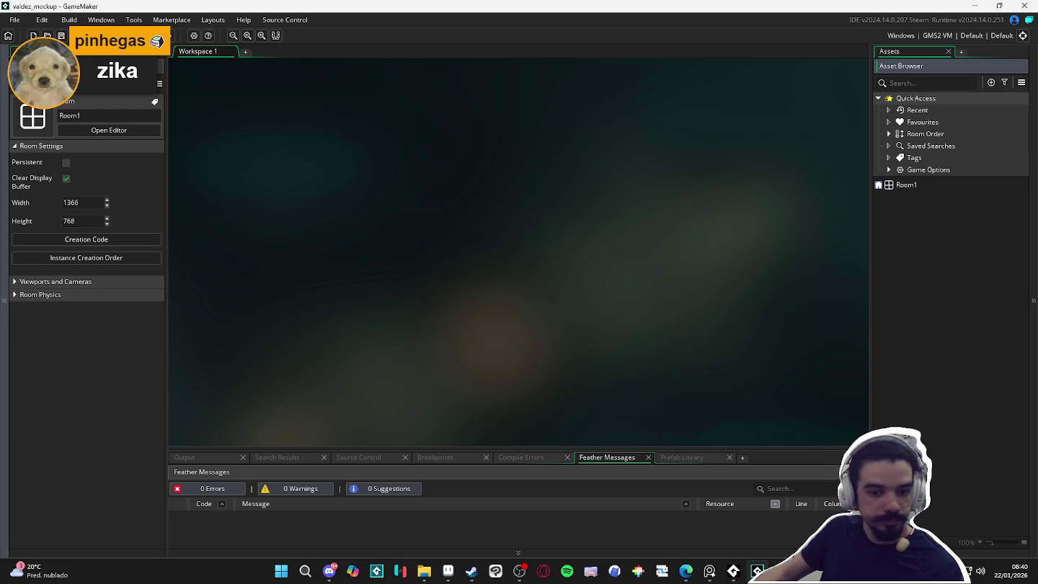
right_click(927, 248)
mouse_move(966, 250)
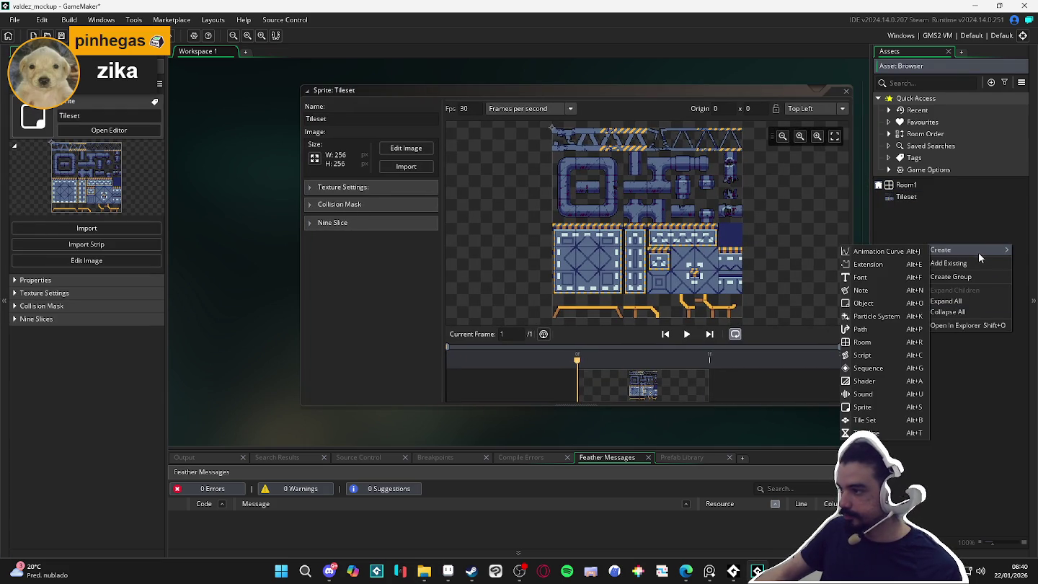
left_click(898, 419)
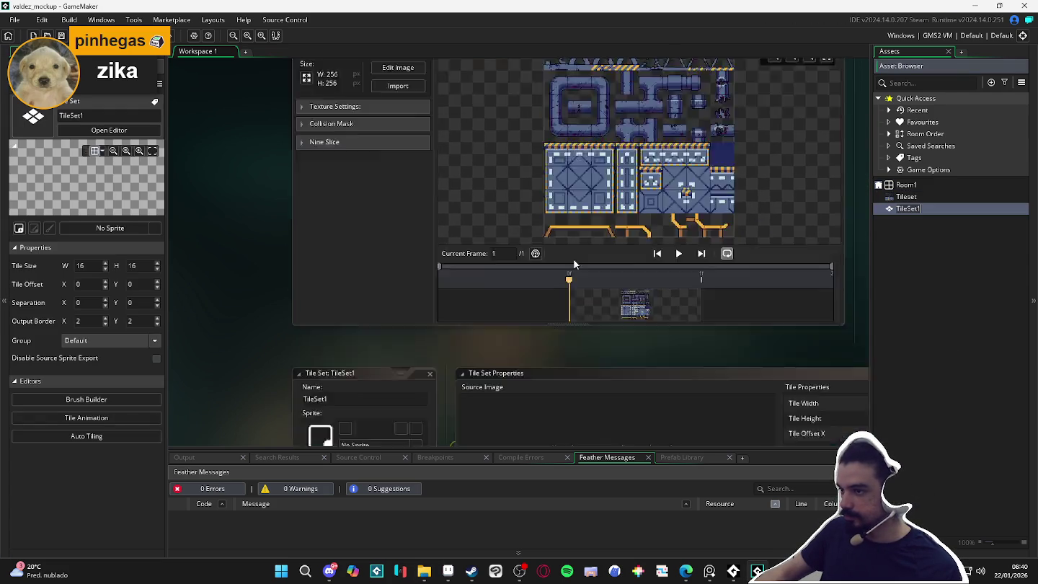
Give TileSet1 32×32 tiles from the Tileset sprite, then open Room1.
left_click(826, 165)
type("32")
key("Tab")
type("32")
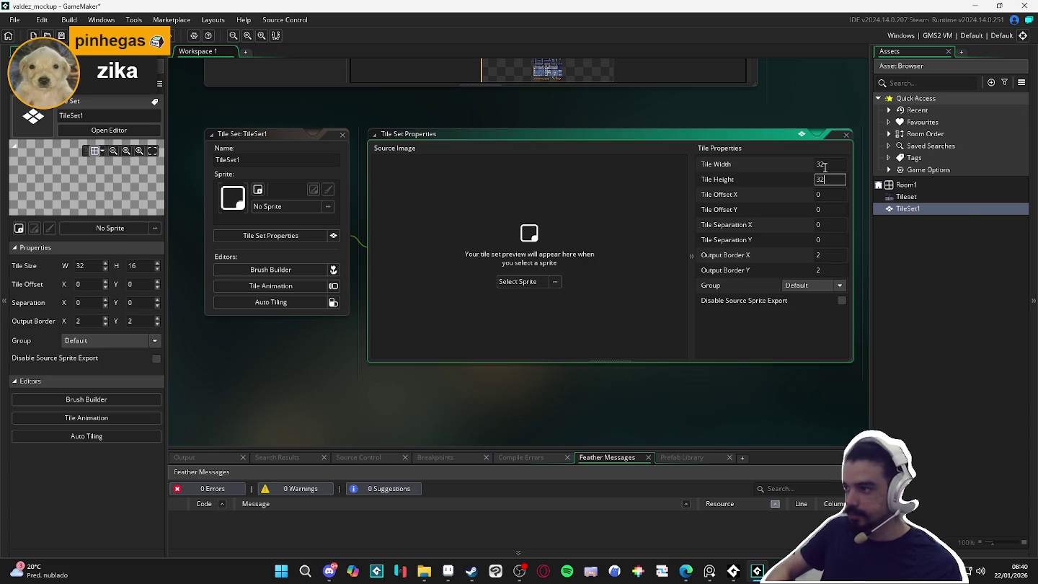
left_click_drag(950, 195, 531, 299)
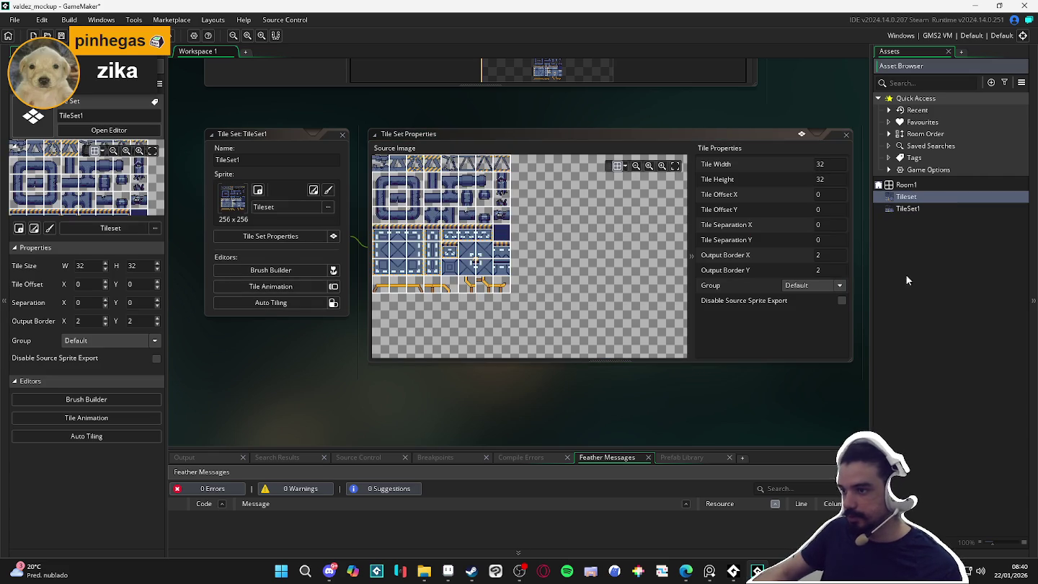
double_click(906, 184)
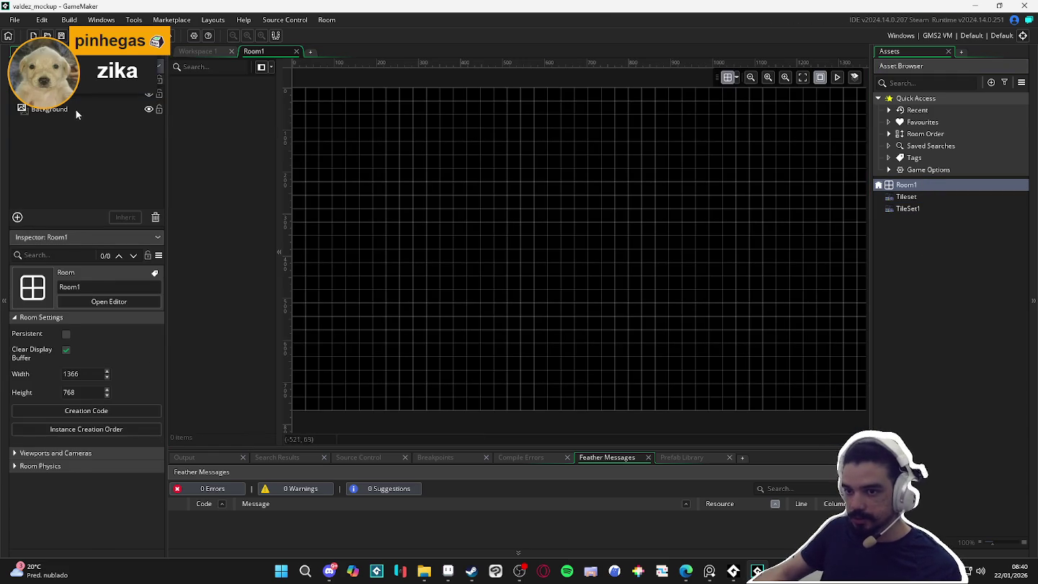
Add a Tile layer named 'tiles' to Room1.
left_click(74, 111)
left_click(16, 217)
left_click(116, 258)
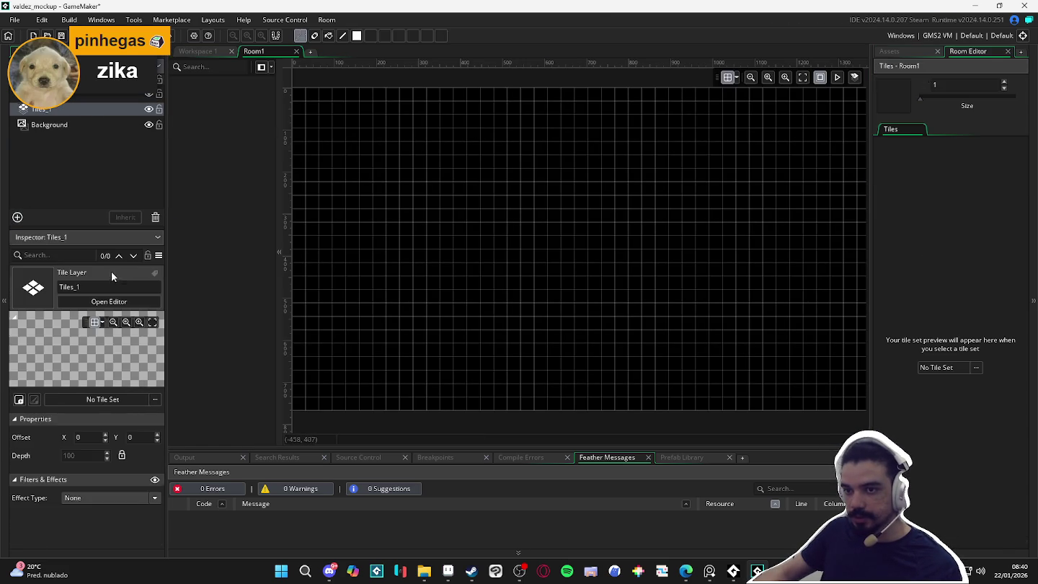
type("tilese")
key("BackSpace")
key("Return")
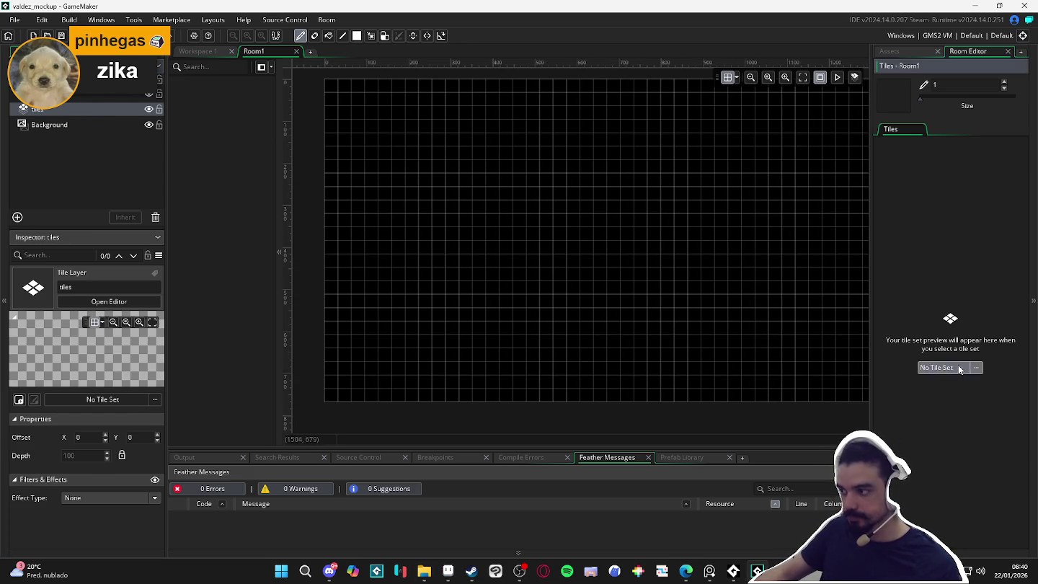
left_click(959, 368)
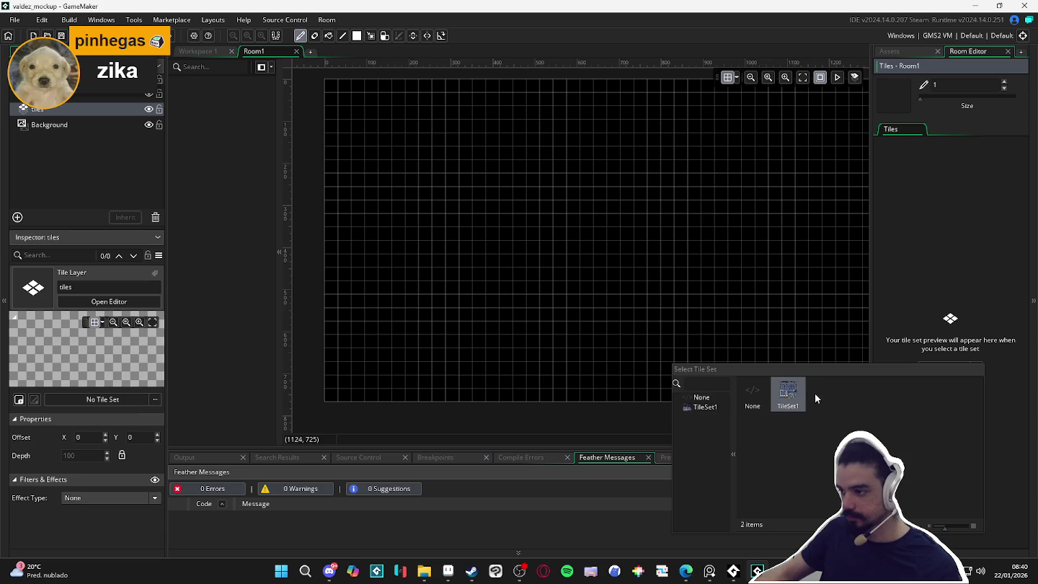
left_click(892, 51)
left_click(910, 185)
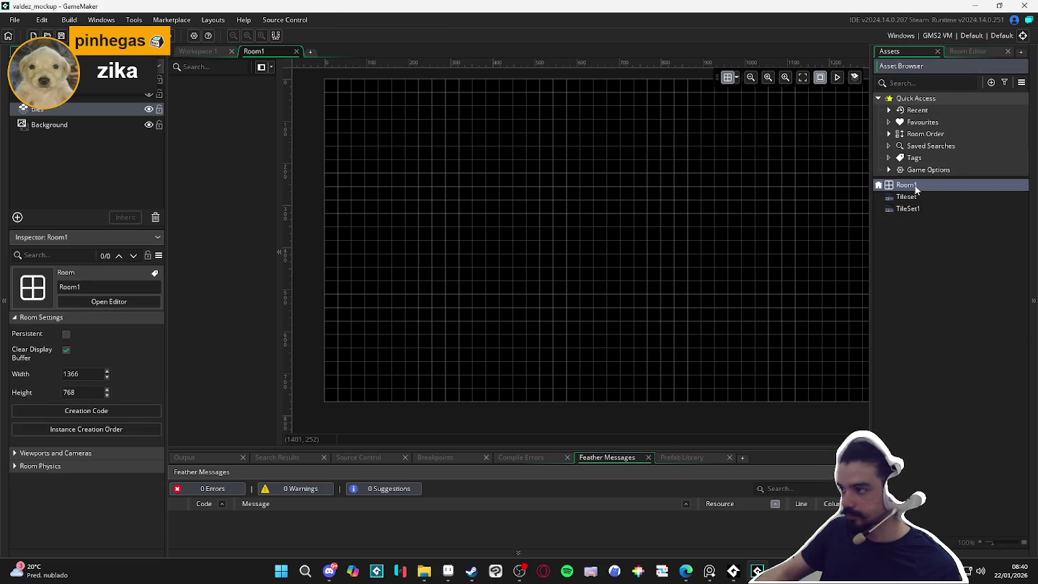
Resize Room1 to 640 wide by 480 high.
left_click(82, 373)
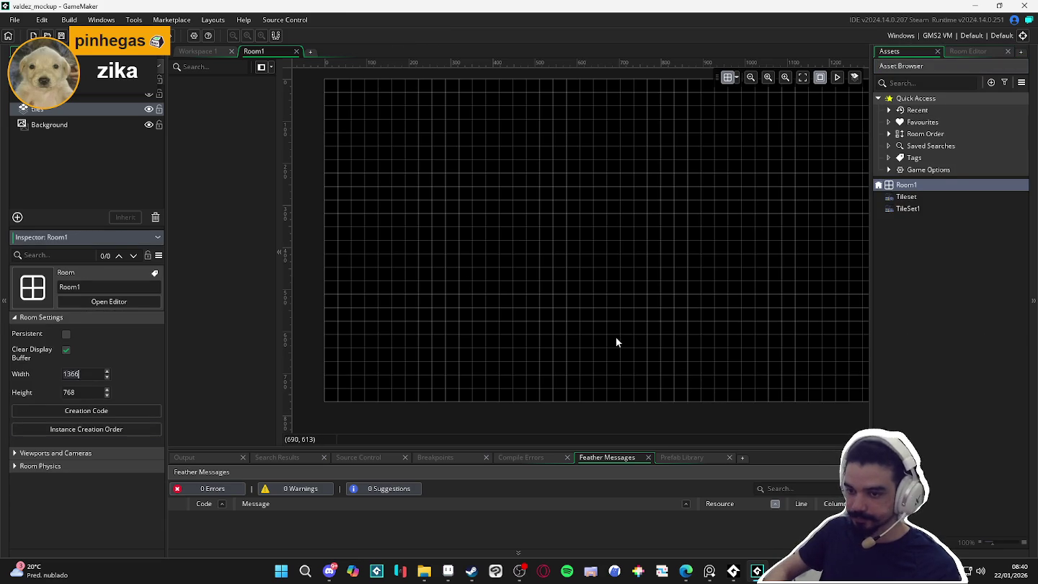
type("640")
key("Return")
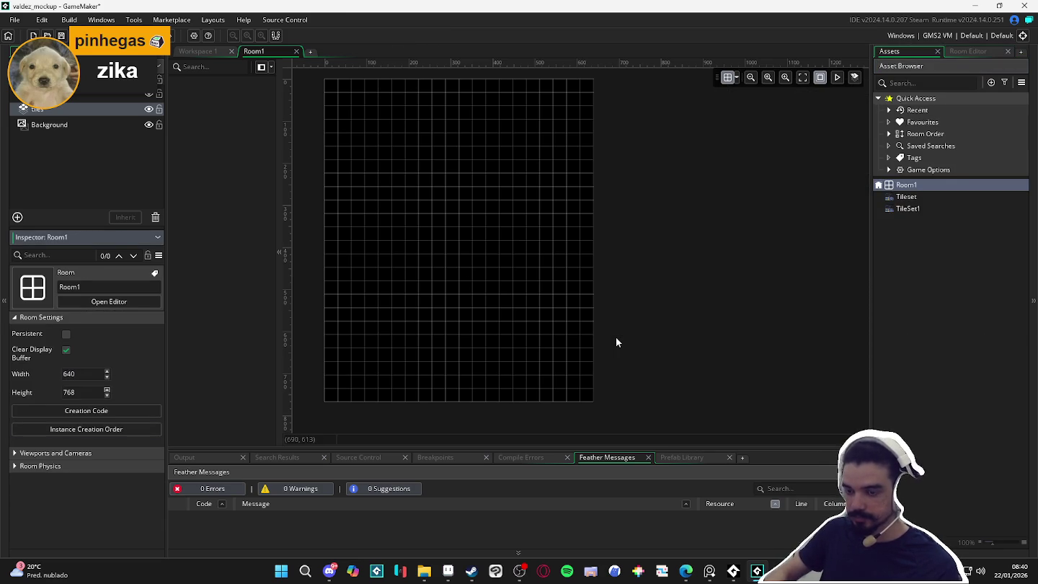
key("BackSpace")
key("BackSpace")
key("BackSpace")
type("480")
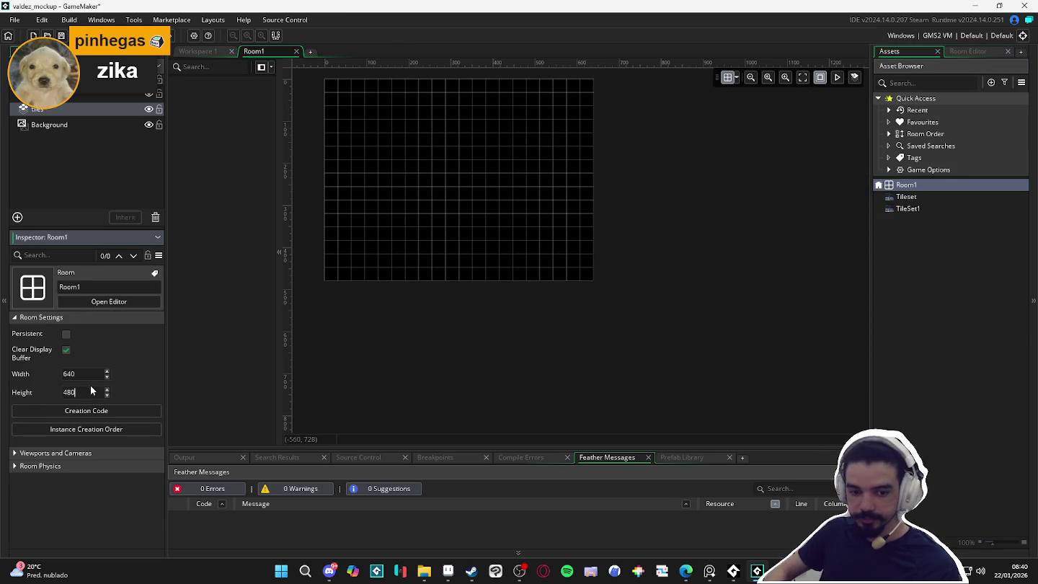
scroll(530, 254, "up", 2)
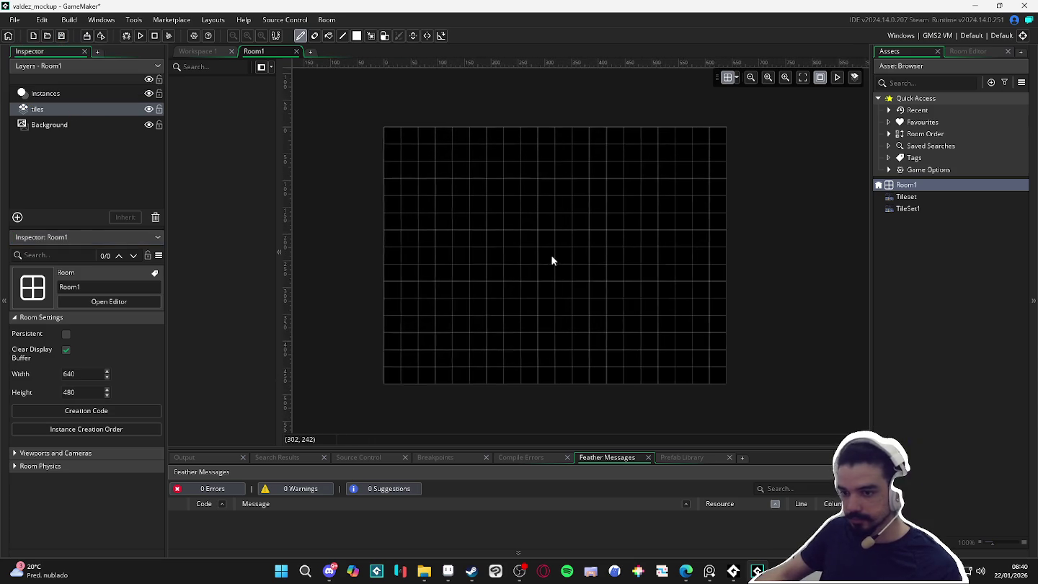
Enable viewports for Room1 and make Viewport 0 visible.
left_click(96, 453)
left_click(63, 470)
left_click(43, 517)
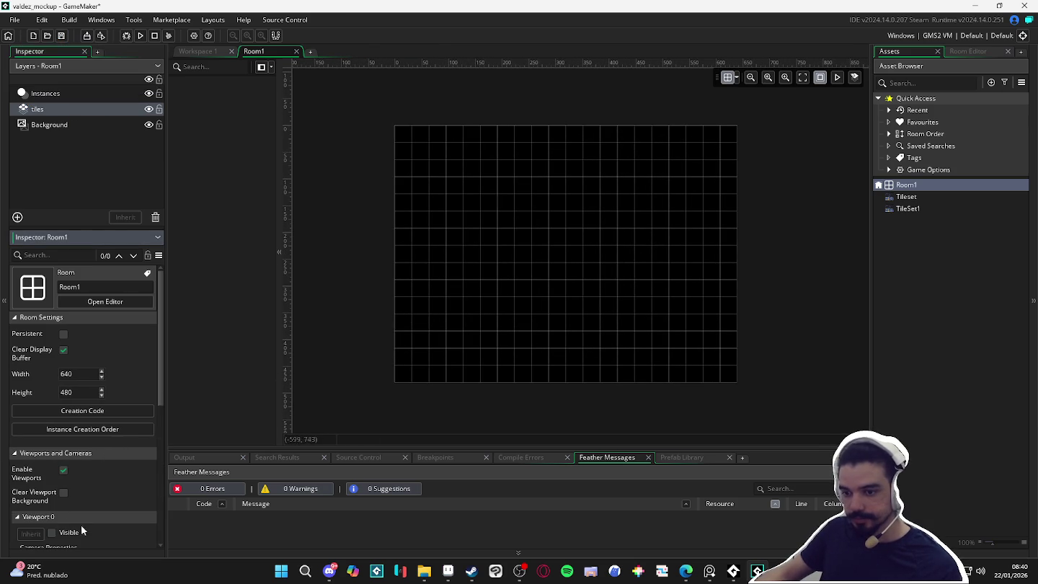
left_click(69, 533)
scroll(99, 488, "down", 3)
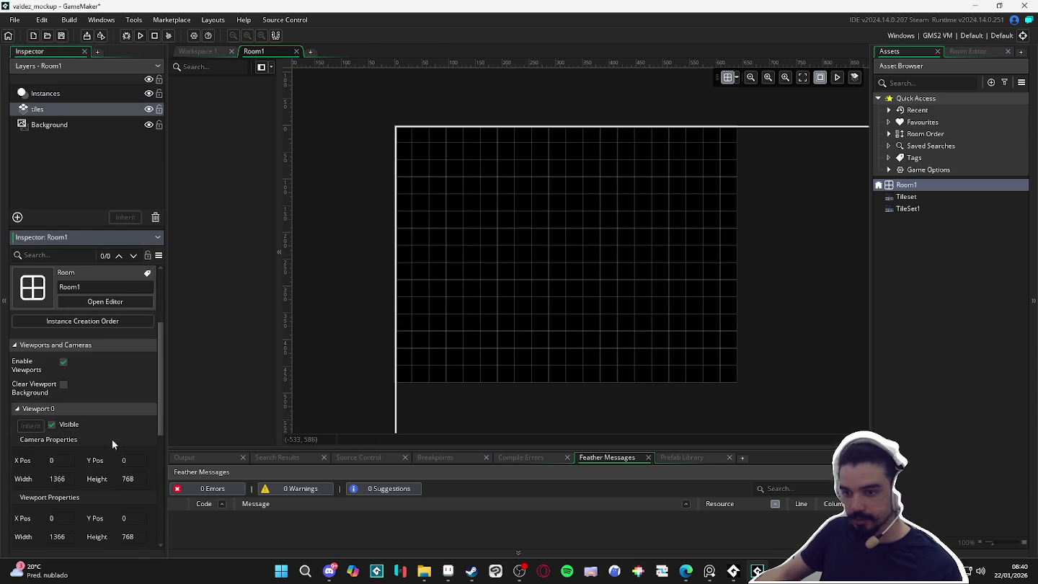
Colour the Background layer light blue (35A8CC) and inspect the Tileset sprite.
left_click(54, 126)
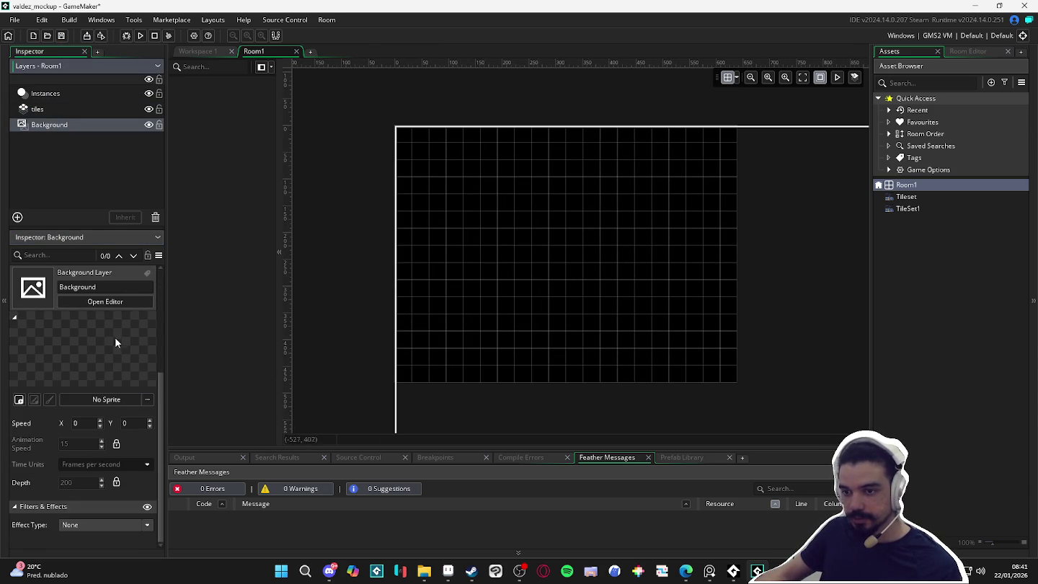
left_click(124, 437)
mouse_move(253, 106)
left_mouse_down()
mouse_move(245, 106)
mouse_move(270, 94)
mouse_move(252, 91)
left_mouse_up()
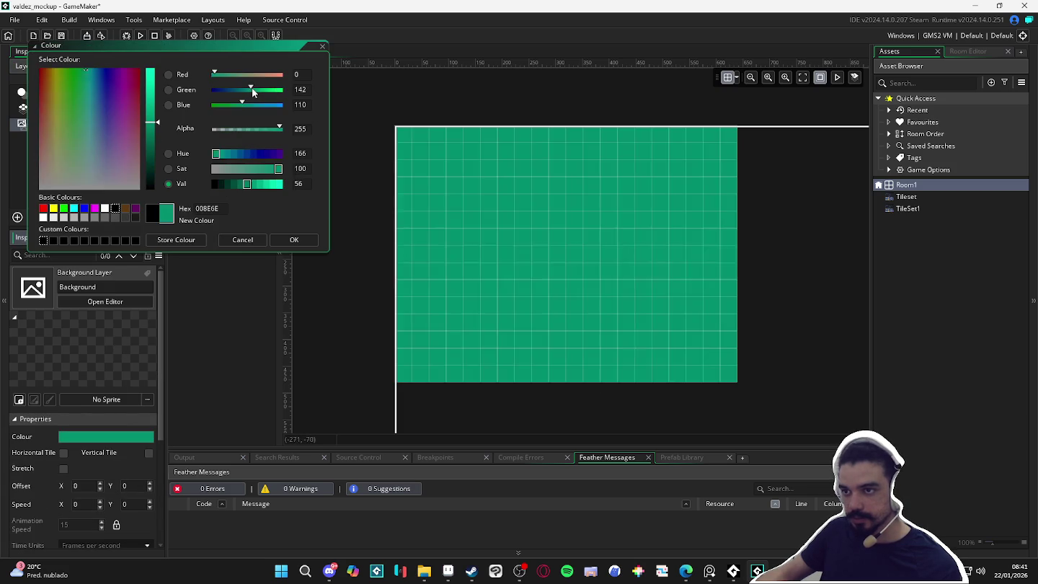
left_click(92, 101)
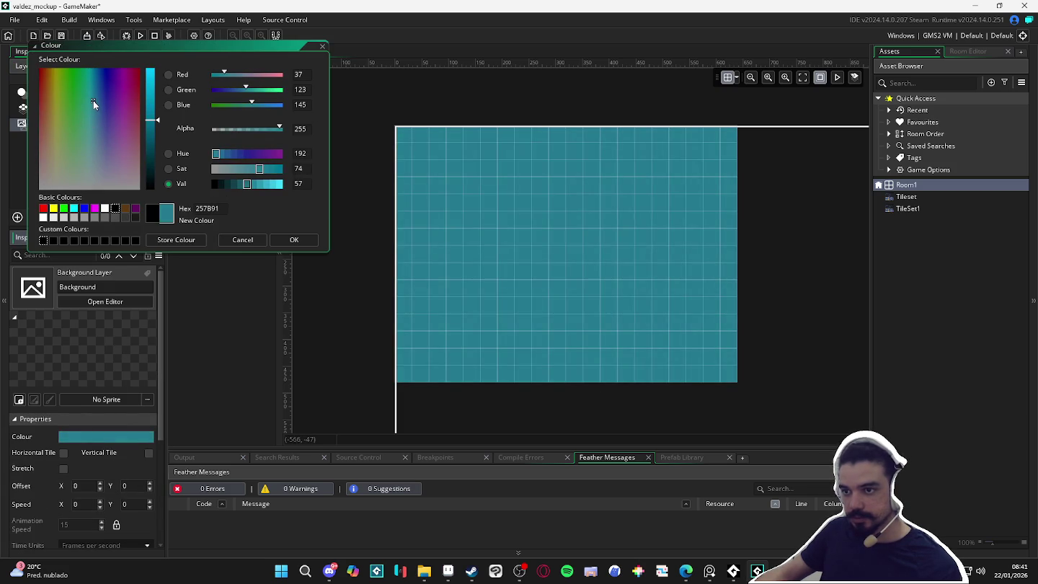
left_click_drag(252, 185, 267, 185)
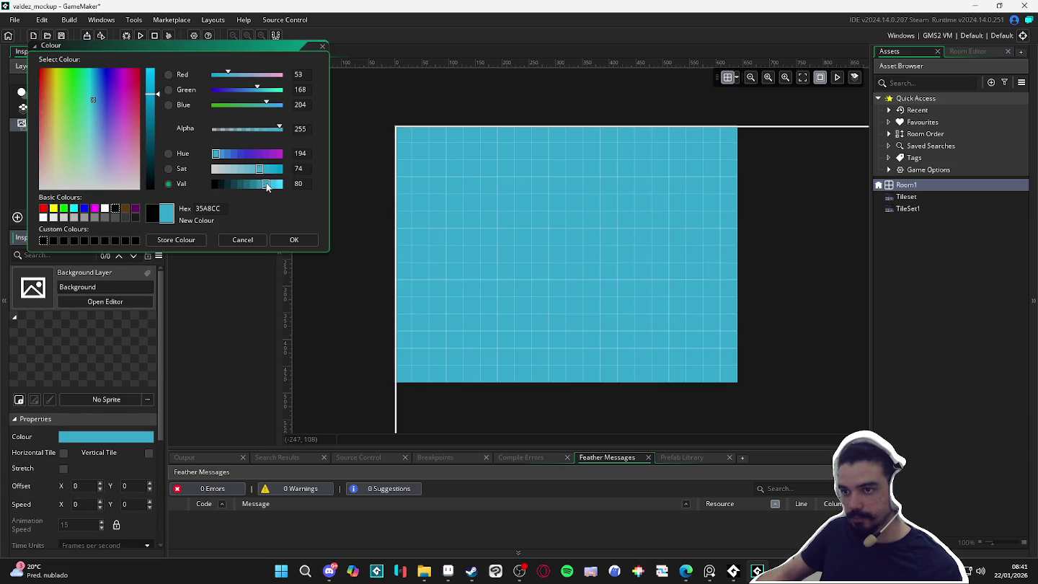
left_click(289, 240)
scroll(560, 282, "down", 3)
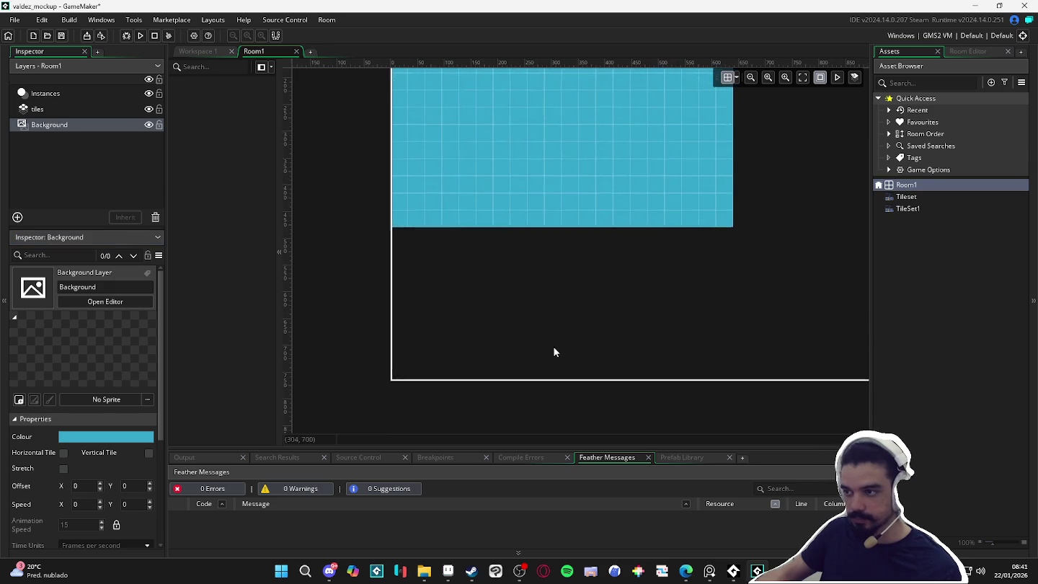
scroll(556, 263, "up", 1)
scroll(68, 489, "down", 2)
scroll(48, 464, "up", 2)
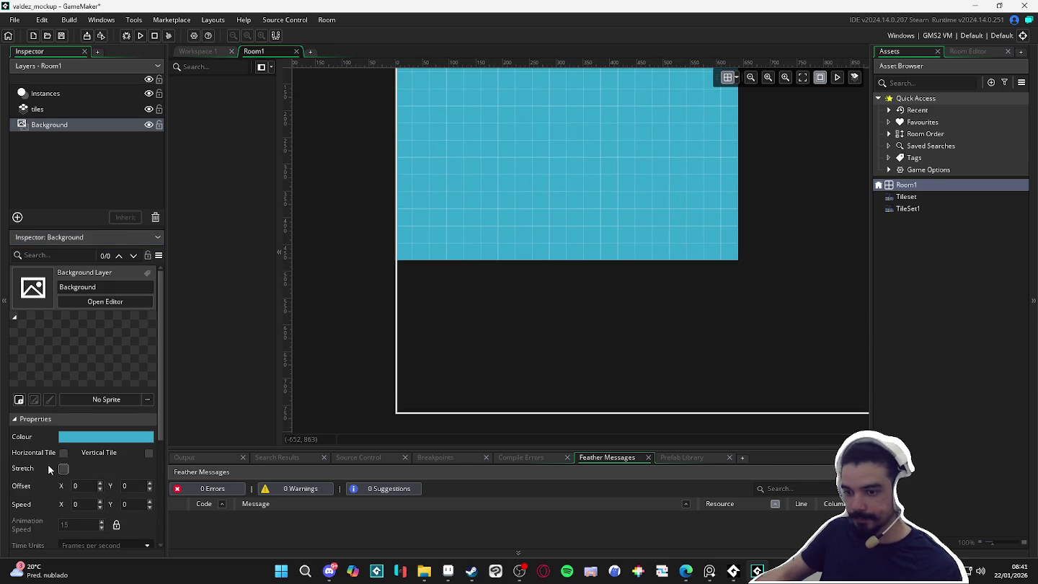
left_click(942, 195)
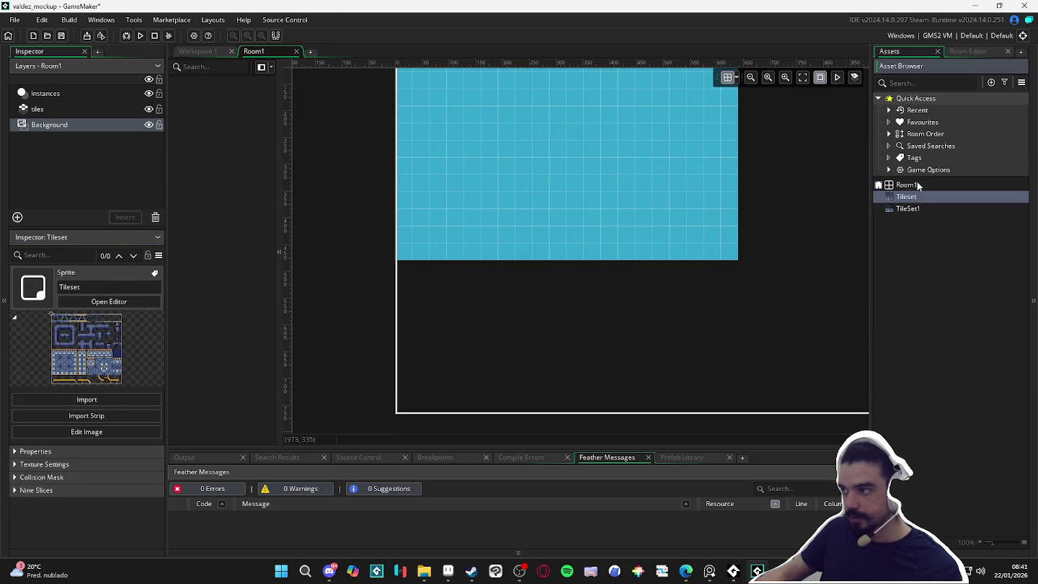
Select Room1 and expand its Viewport 0 settings.
left_click(932, 184)
scroll(78, 466, "down", 2)
left_click(97, 475)
scroll(96, 476, "down", 2)
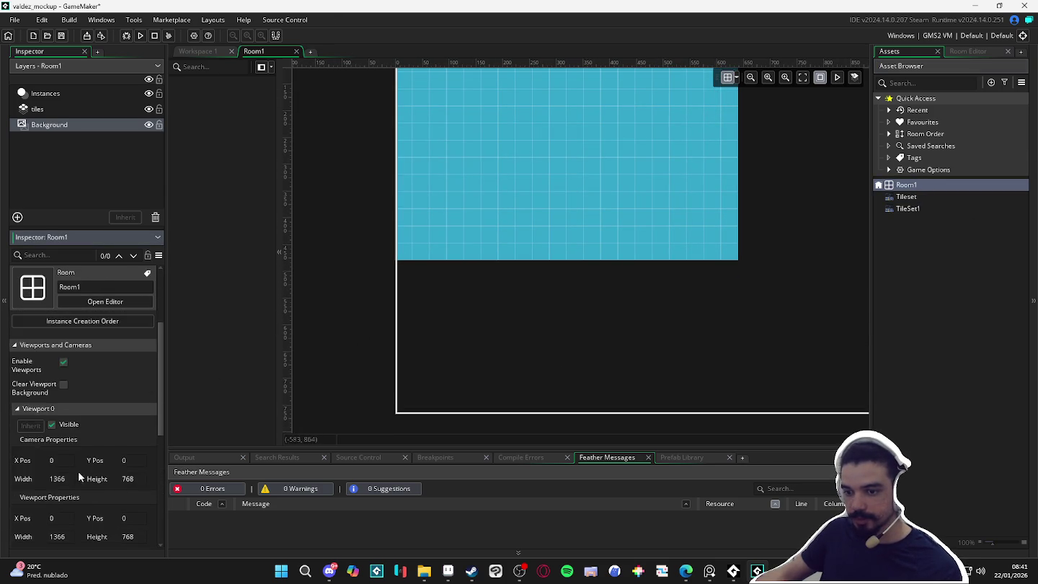
scroll(85, 456, "down", 2)
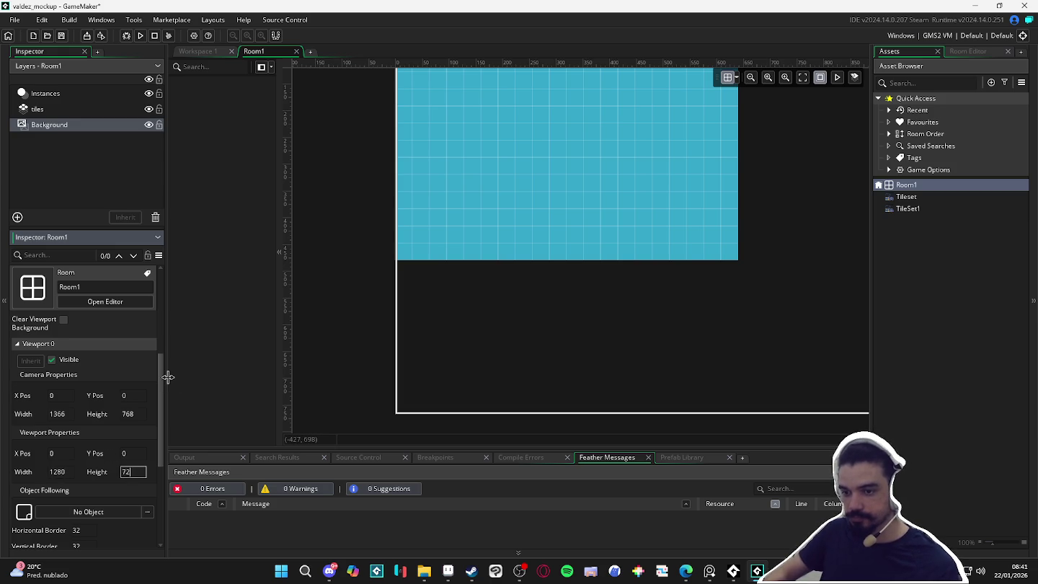
scroll(65, 446, "up", 1)
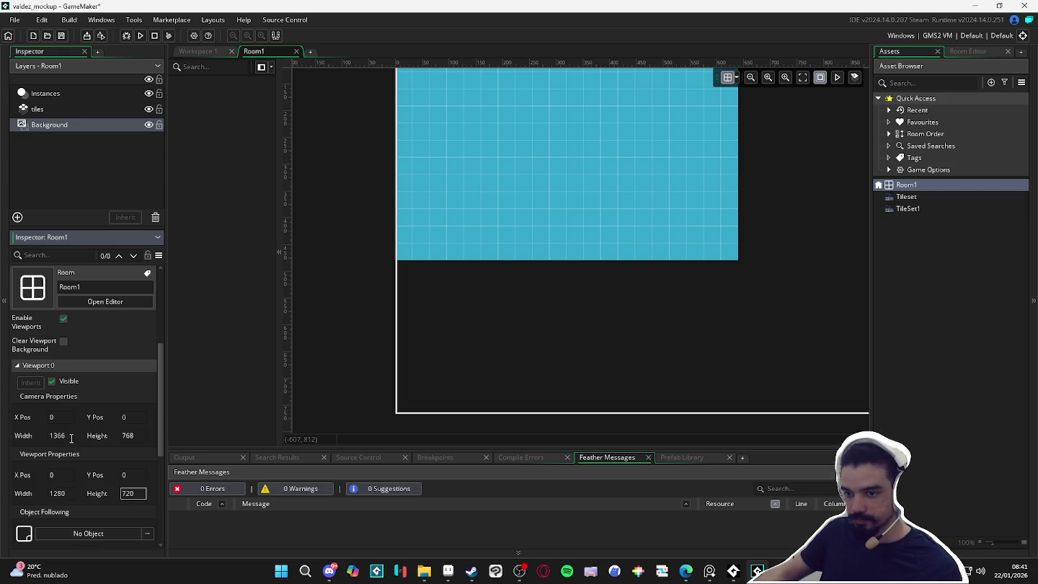
scroll(72, 438, "up", 1)
Set the Viewport 0 camera to 640×480 and bring up Game Options.
type("640")
key("Tab")
type("480")
key("Return")
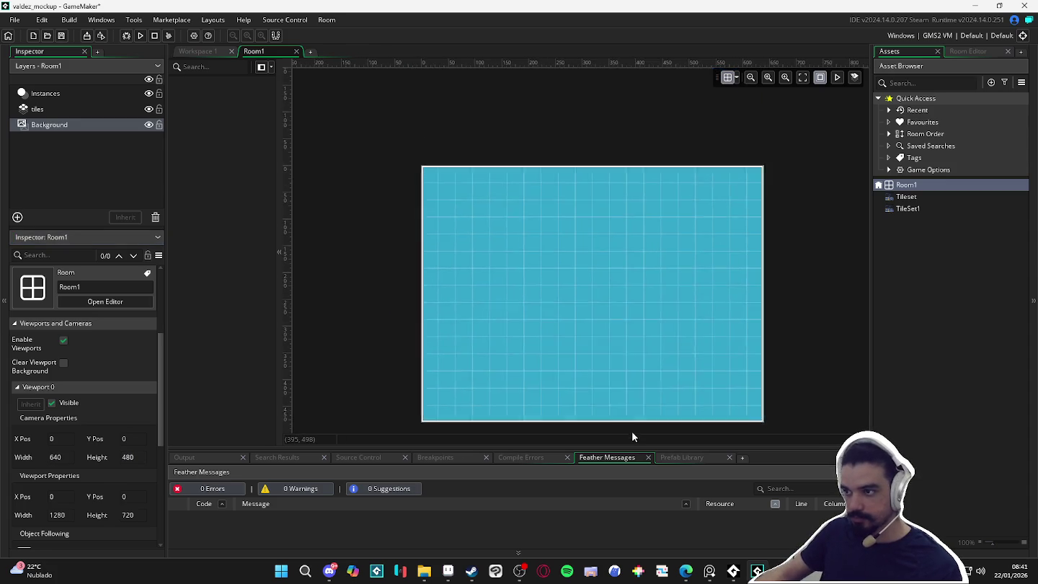
left_click(193, 36)
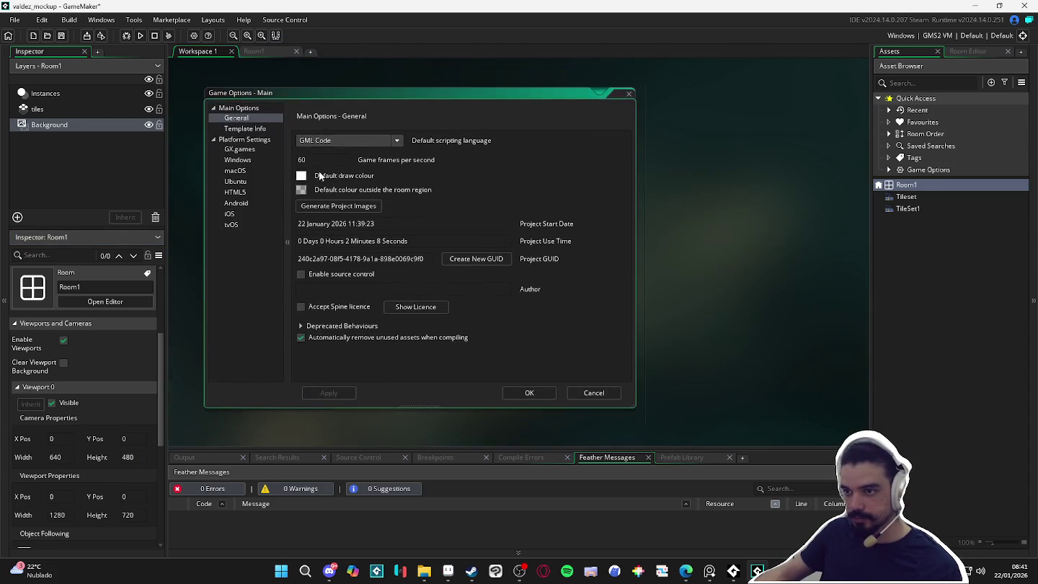
View the Windows graphics options and launch the Calculator app beside GameMaker.
left_click(243, 159)
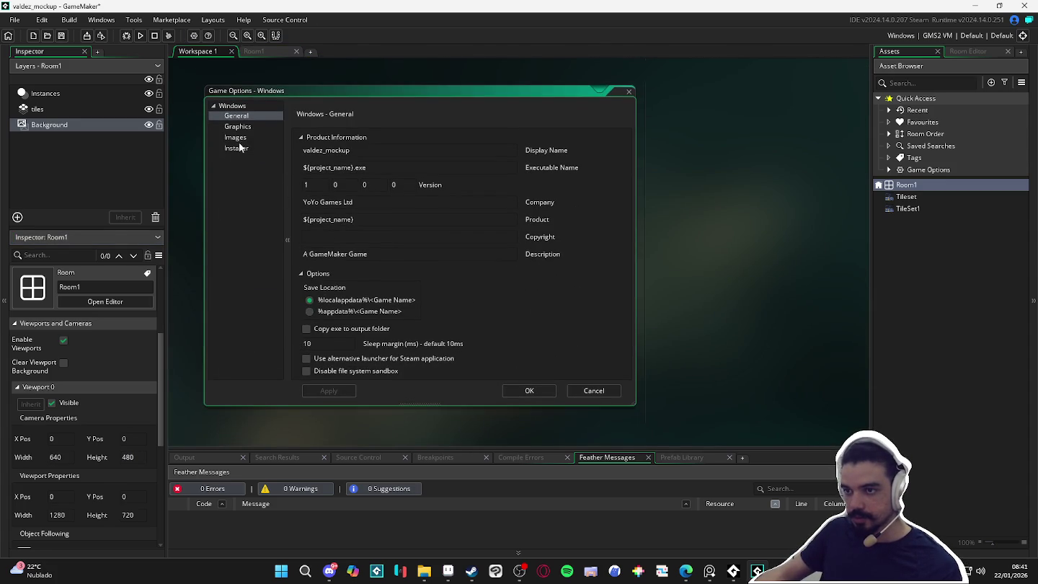
left_click(238, 127)
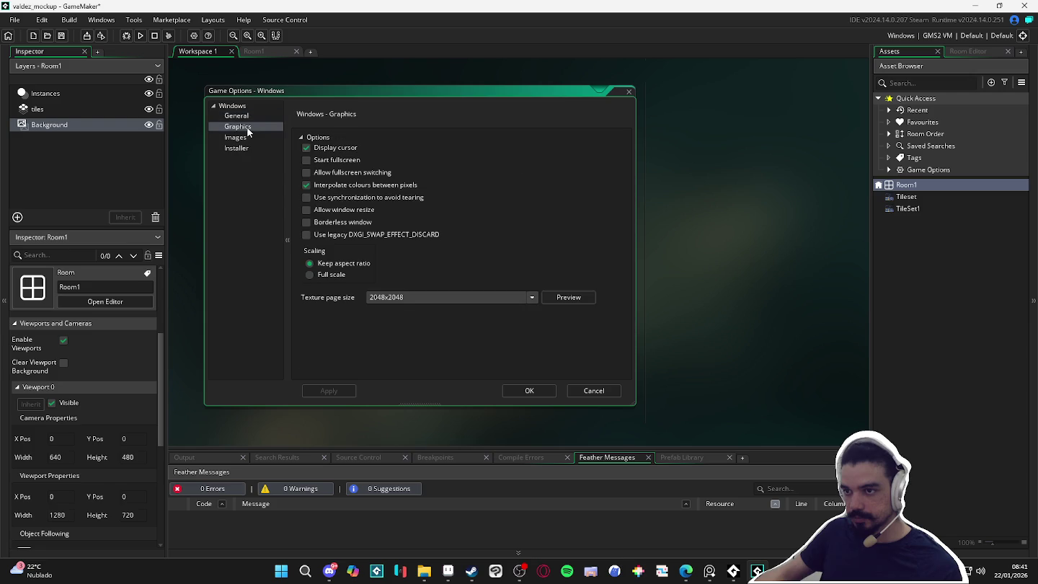
left_click(281, 571)
type("ca")
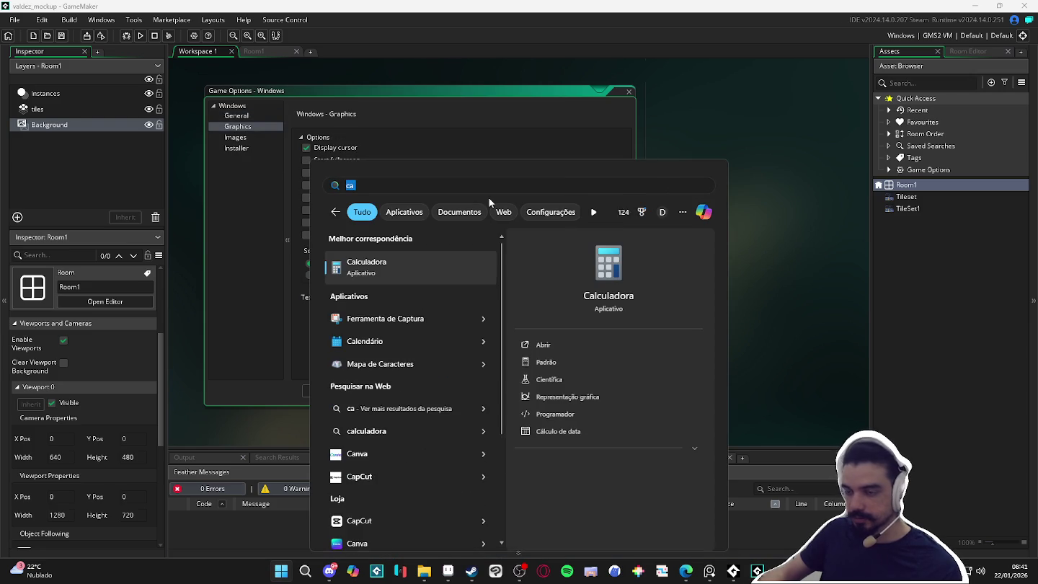
key("Return")
left_click_drag(357, 99, 0, 87)
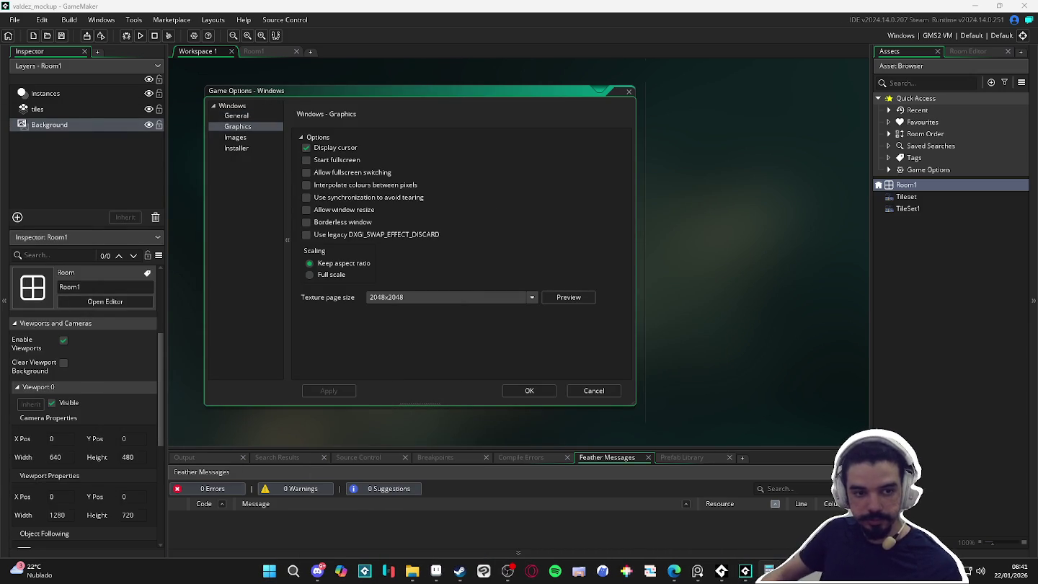
Change the camera height to 360, close Game Options, and select the viewport height field.
left_click(128, 457)
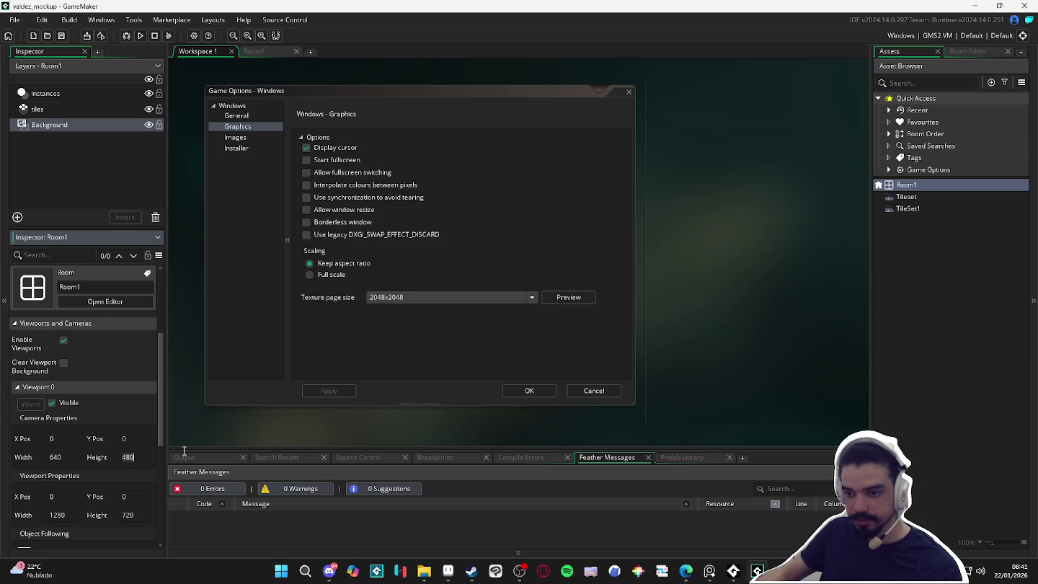
type("360")
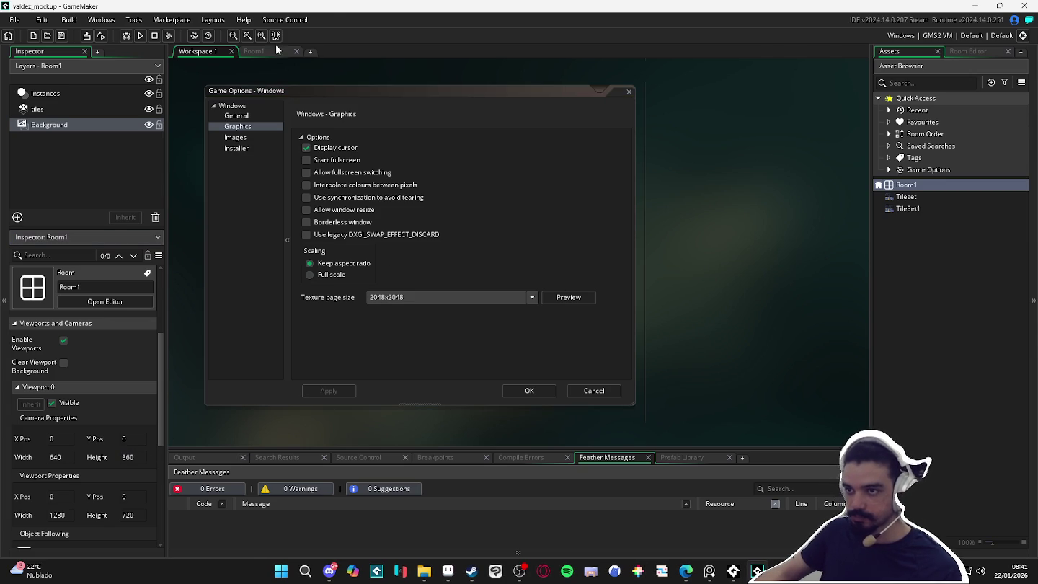
left_click(274, 50)
left_click(133, 516)
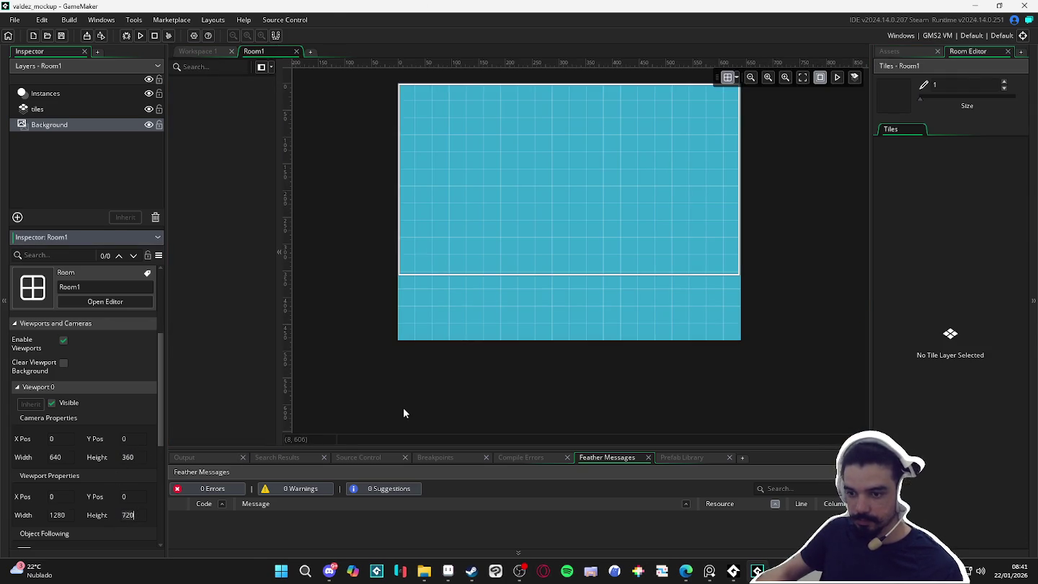
Commit the viewport height edit and set Room1's height to 360.
type("360")
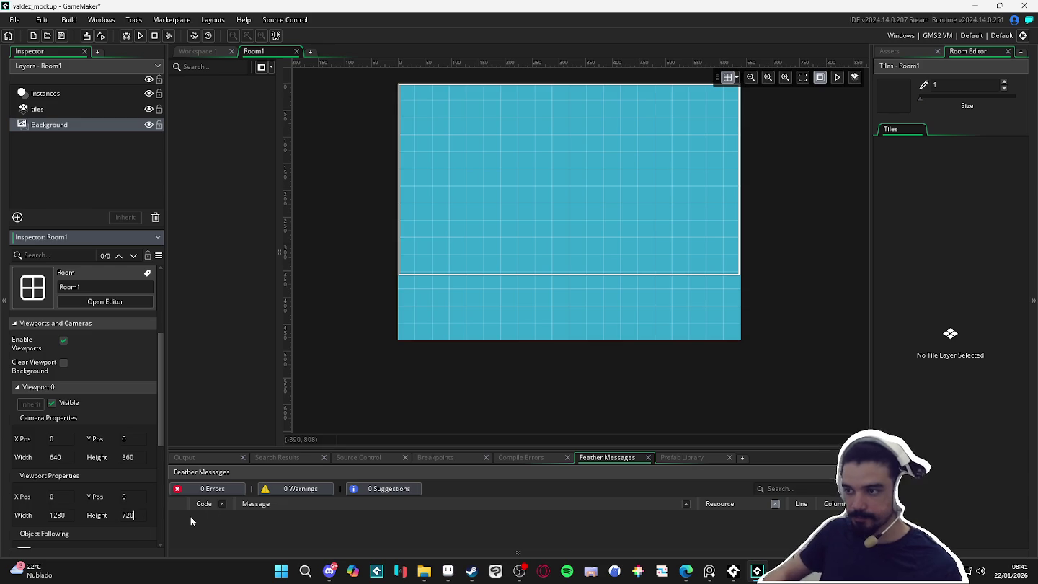
left_click(500, 287)
scroll(58, 418, "up", 3)
double_click(72, 393)
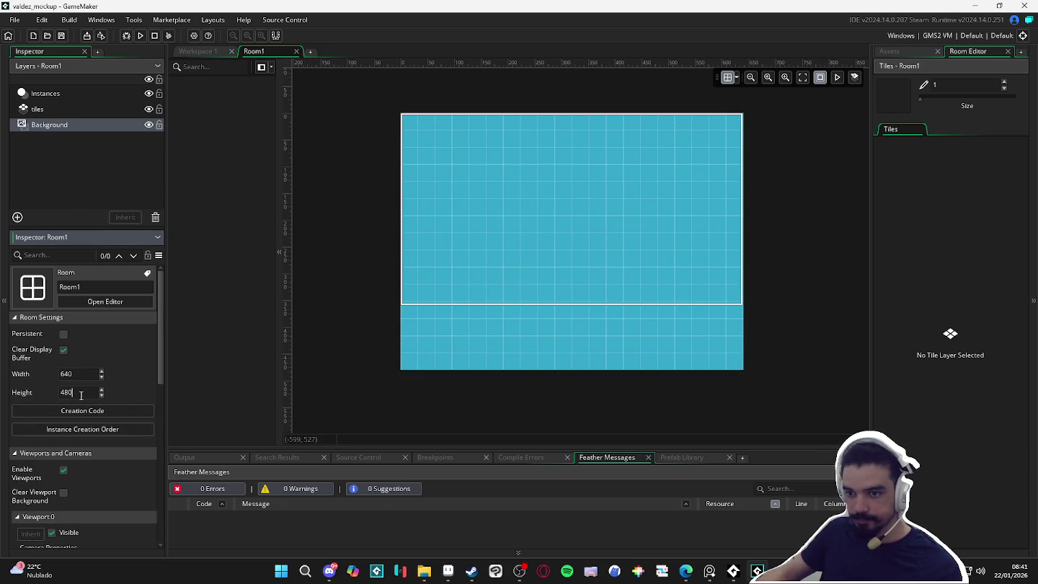
type("360")
left_click(634, 322)
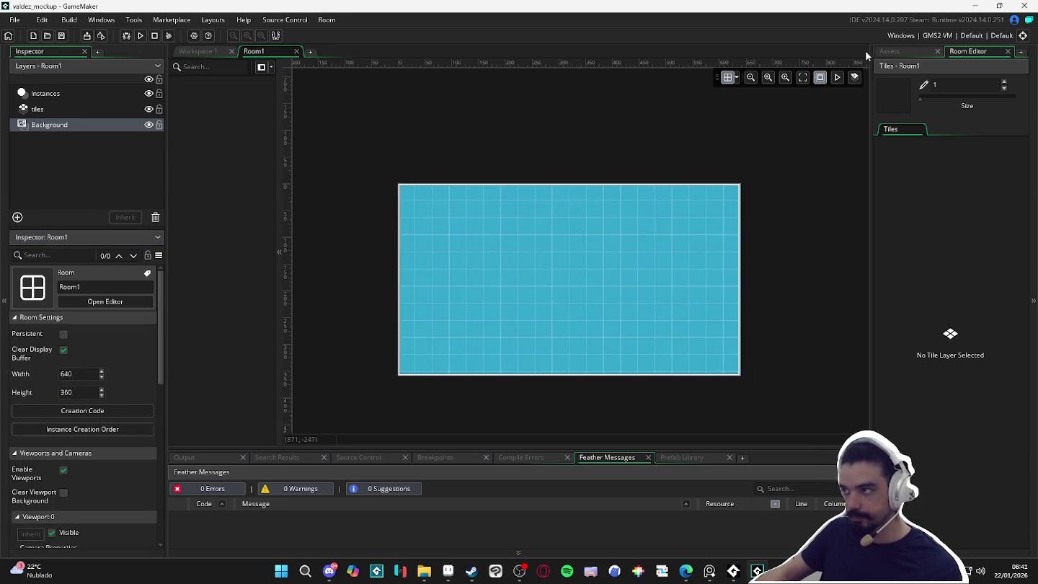
Assign TileSet1 to Room1's tiles layer and show its tile palette.
left_click(888, 52)
left_click(935, 211)
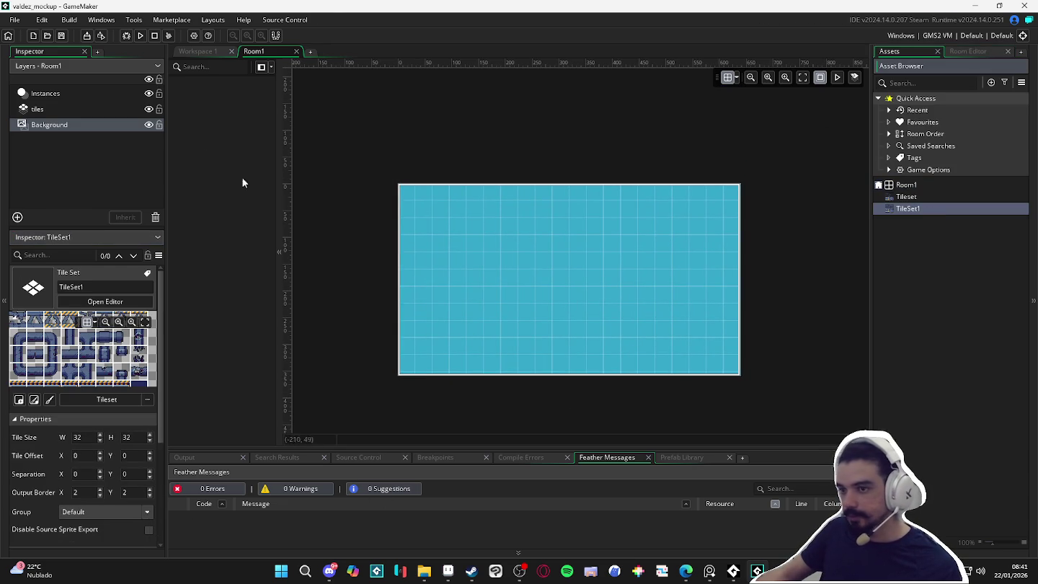
left_click(59, 104)
left_click(920, 209)
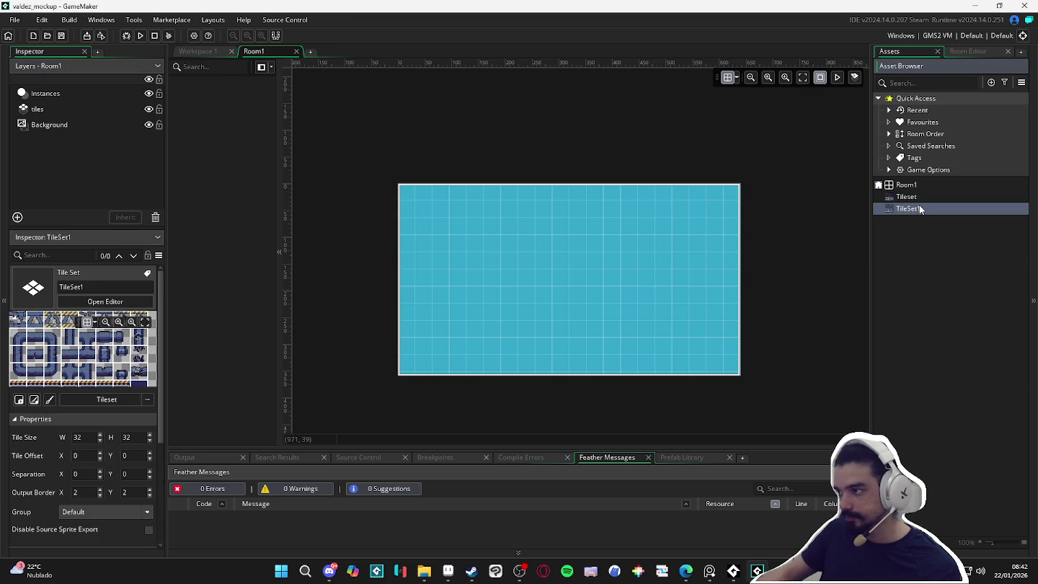
left_click(964, 53)
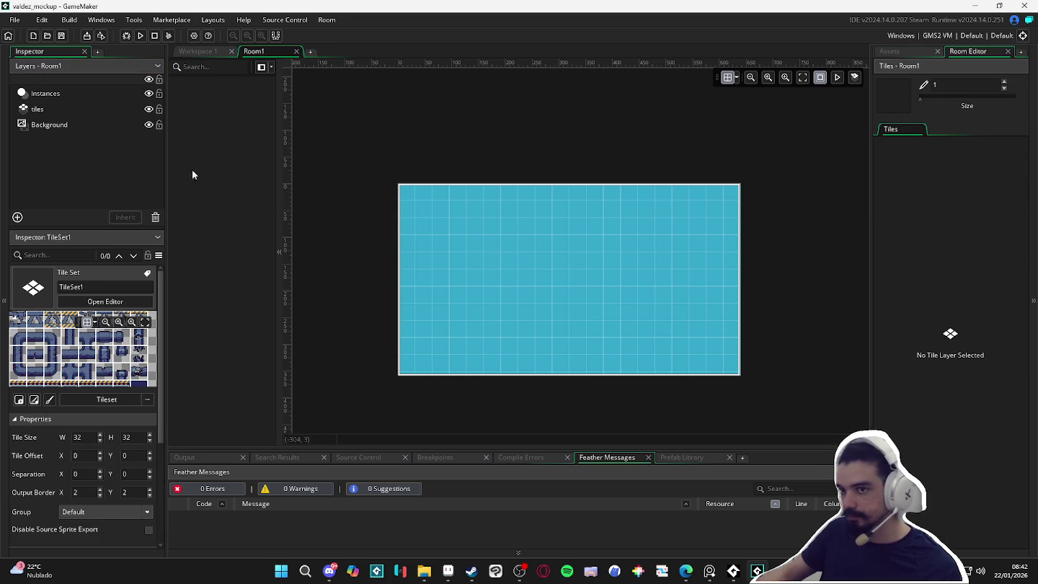
left_click(90, 106)
left_click(944, 366)
left_click(812, 399)
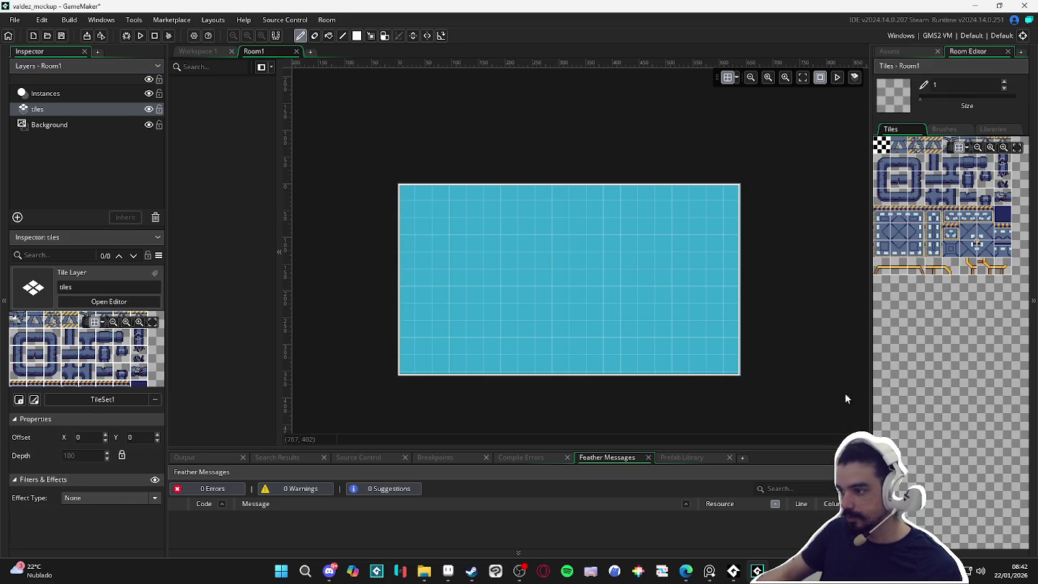
Paint a row of hazard-striped floor-top tiles across the room.
scroll(913, 228, "up", 2)
left_click(914, 228)
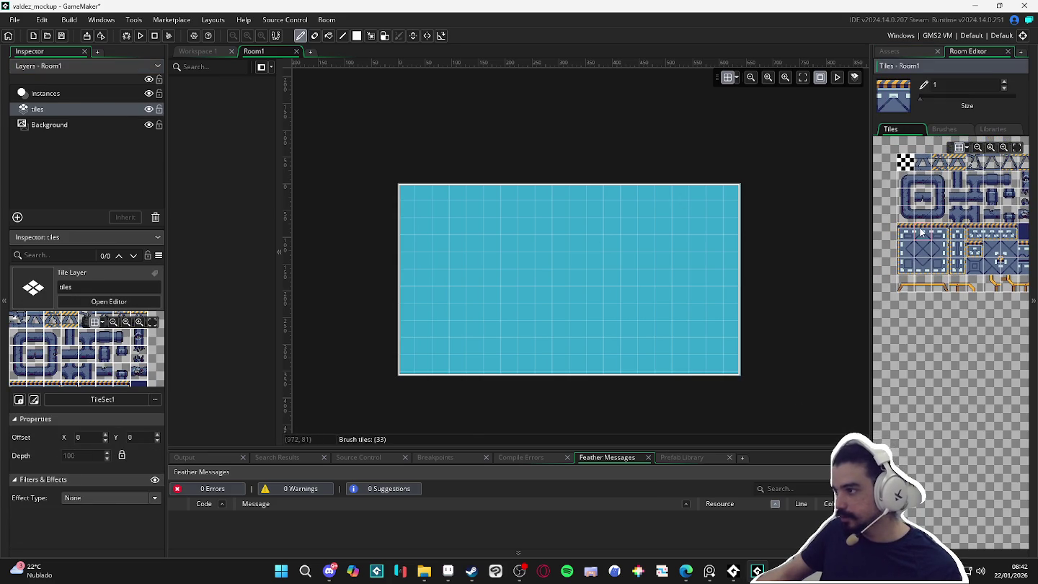
left_click(408, 332)
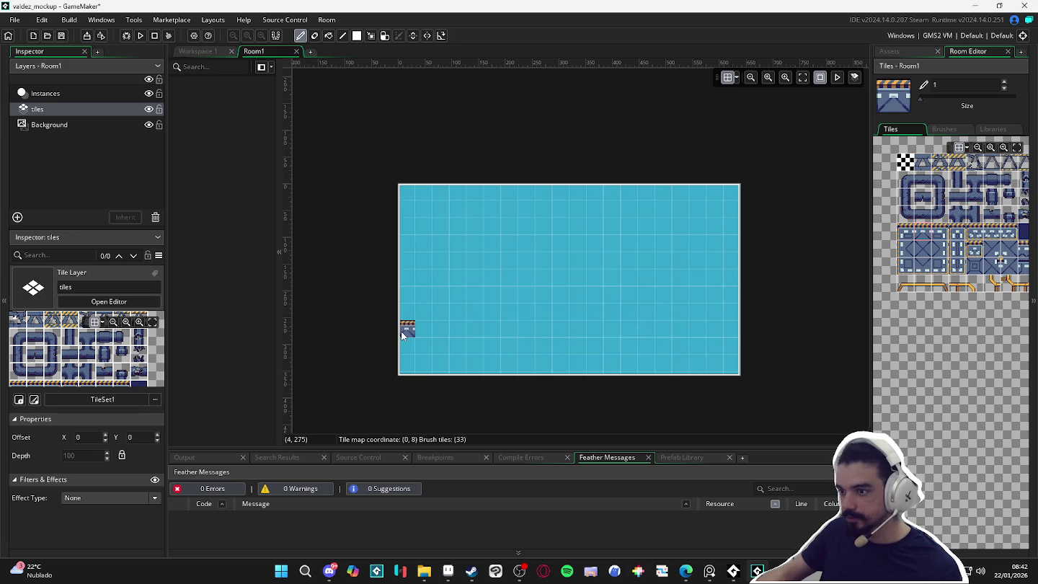
mouse_move(728, 339)
left_mouse_down()
mouse_move(418, 333)
mouse_move(714, 347)
left_mouse_up()
Place crosshatch and diagonal corner tiles at the floor's bottom-right and bottom-left.
left_click(942, 259)
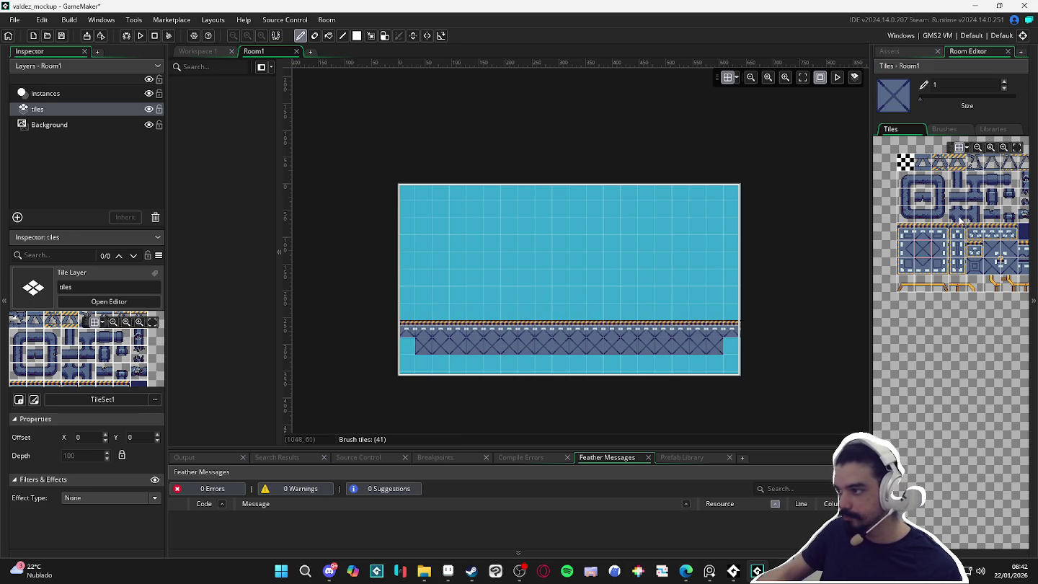
left_click(729, 347)
left_click(942, 234)
left_click(914, 249)
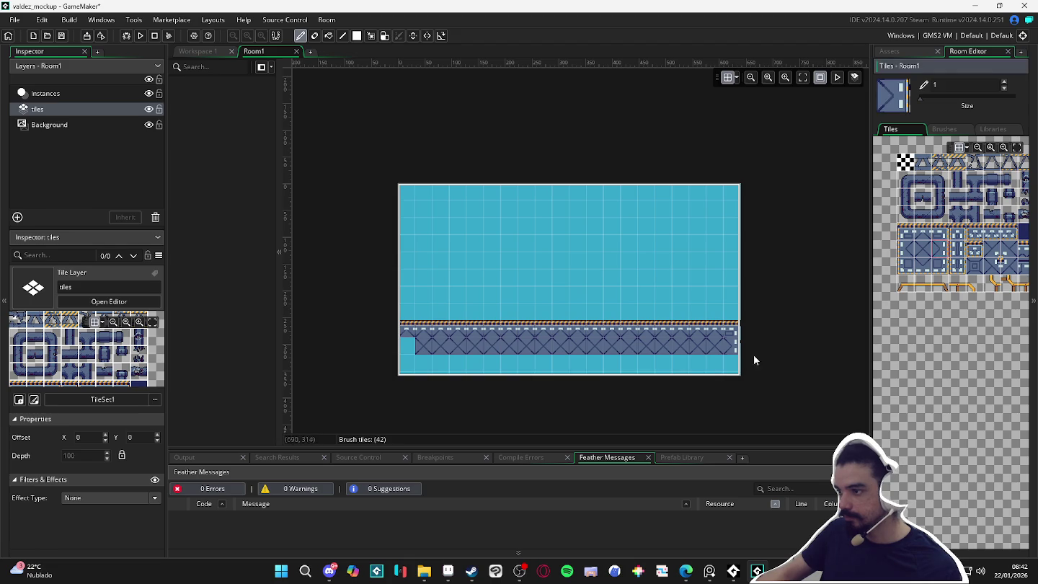
left_click(730, 364)
left_click_drag(407, 346, 408, 364)
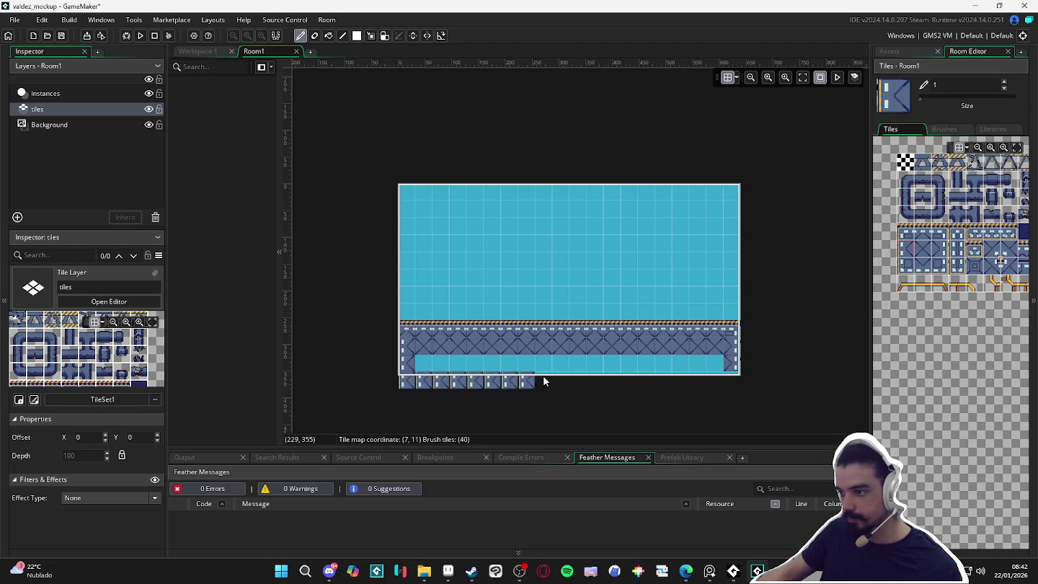
Fill the bottom rows with crosshatched metal tiles, adding left and right edge tiles.
left_click(935, 262)
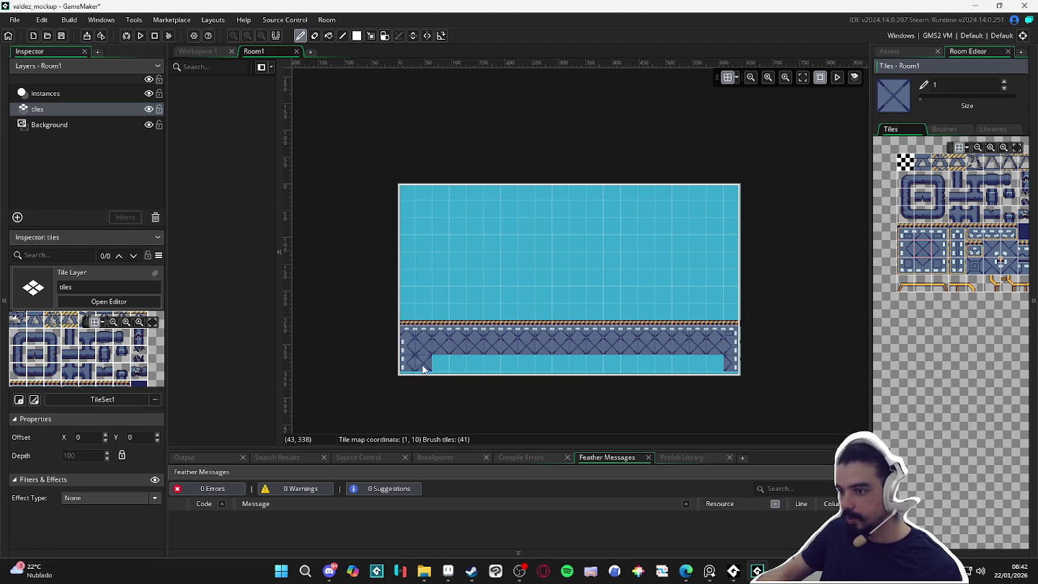
left_click_drag(423, 365, 476, 364)
left_click(715, 364)
mouse_move(716, 373)
left_mouse_down()
mouse_move(468, 373)
mouse_move(716, 380)
left_mouse_up()
left_click_drag(563, 388, 439, 382)
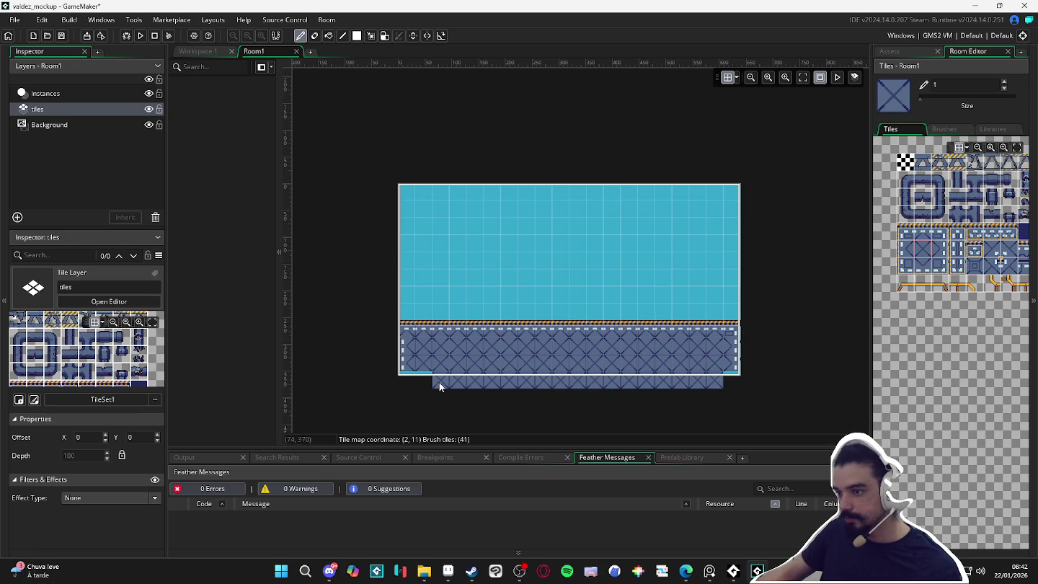
left_click(910, 251)
left_click(407, 381)
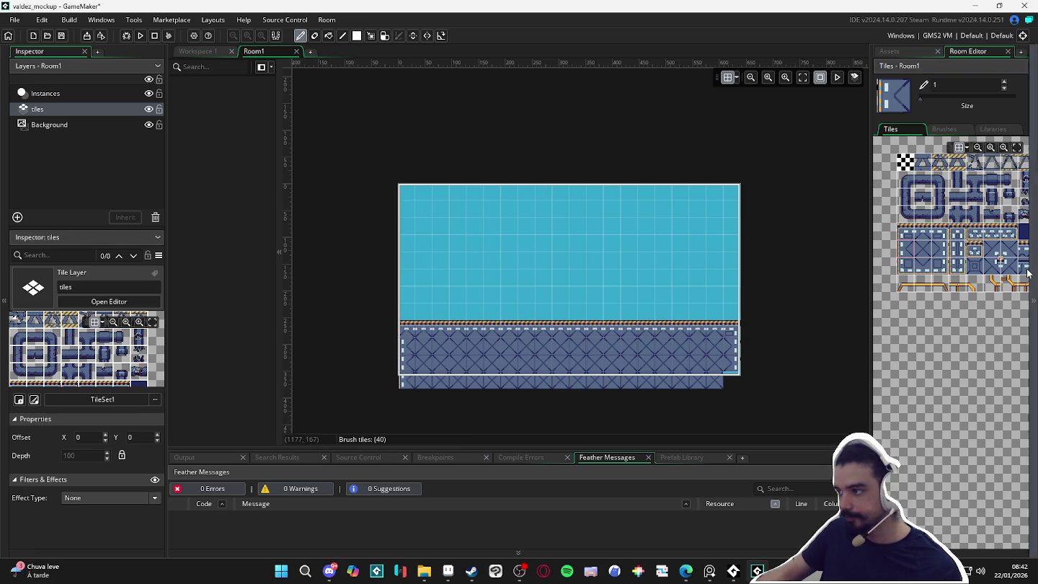
left_click(944, 249)
Bring up the asset list, open and dismiss its context menu, and switch to Aseprite.
scroll(588, 353, "up", 2)
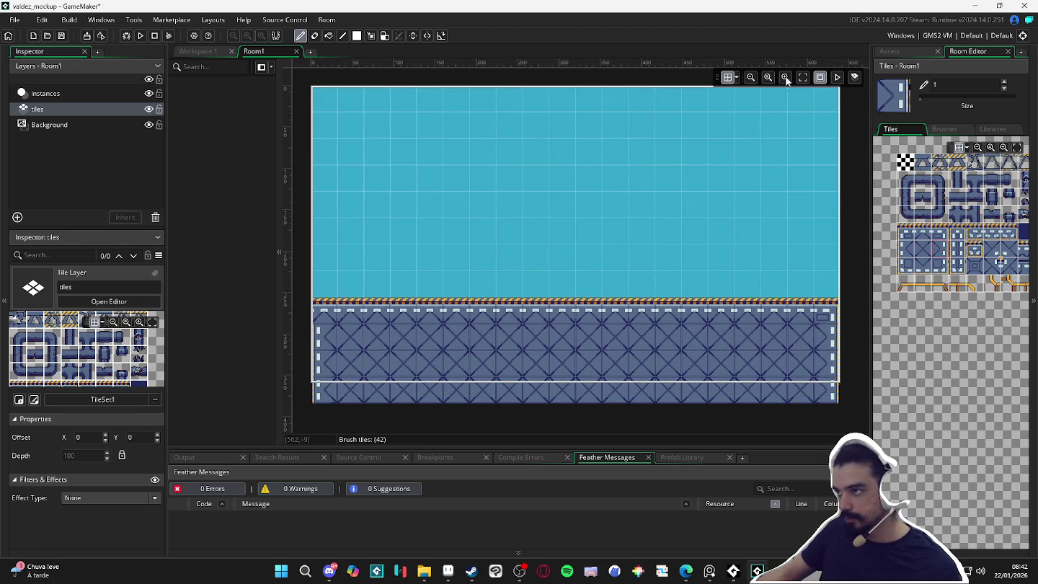
scroll(728, 132, "up", 1)
left_click(894, 52)
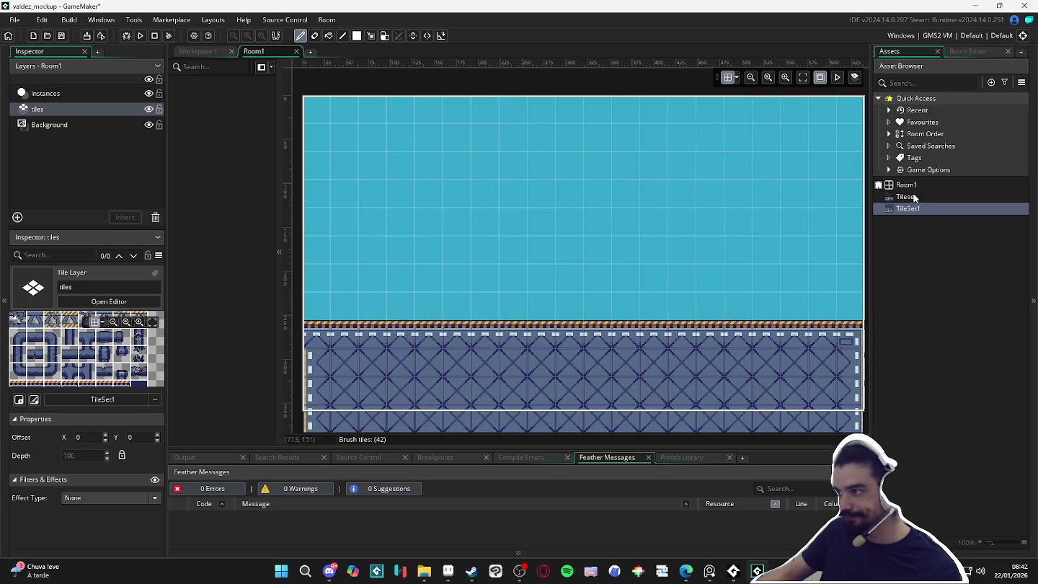
right_click(935, 245)
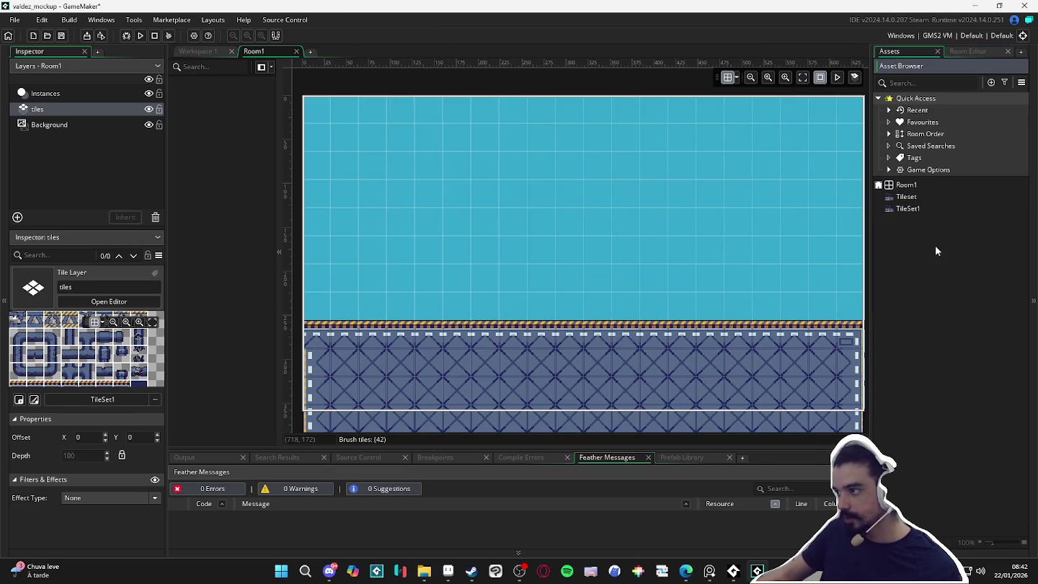
left_click(896, 280)
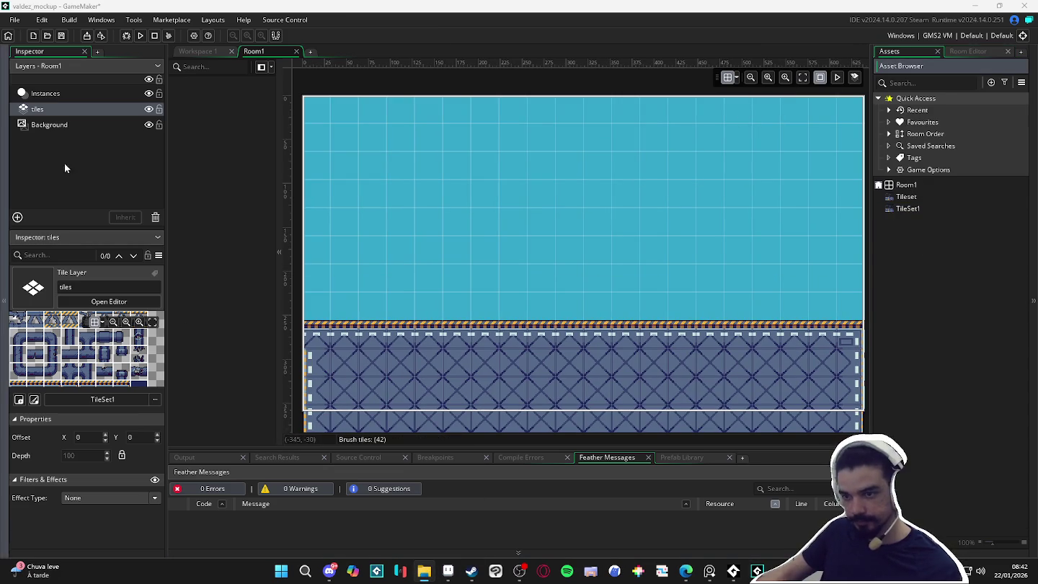
left_click(448, 572)
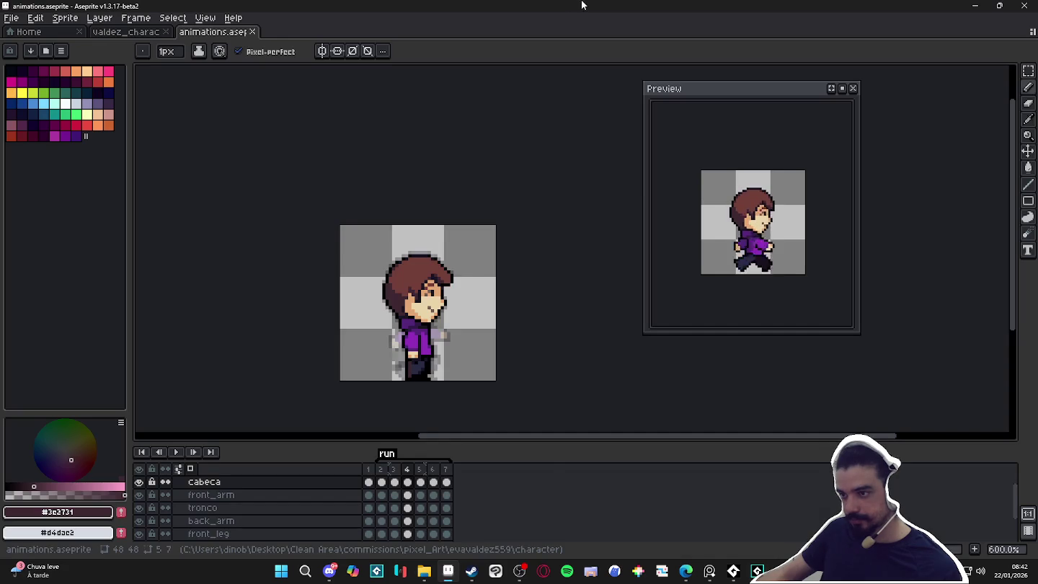
Open the export settings and limit exported frames to the run tag.
key("ctrl+alt+shift+s")
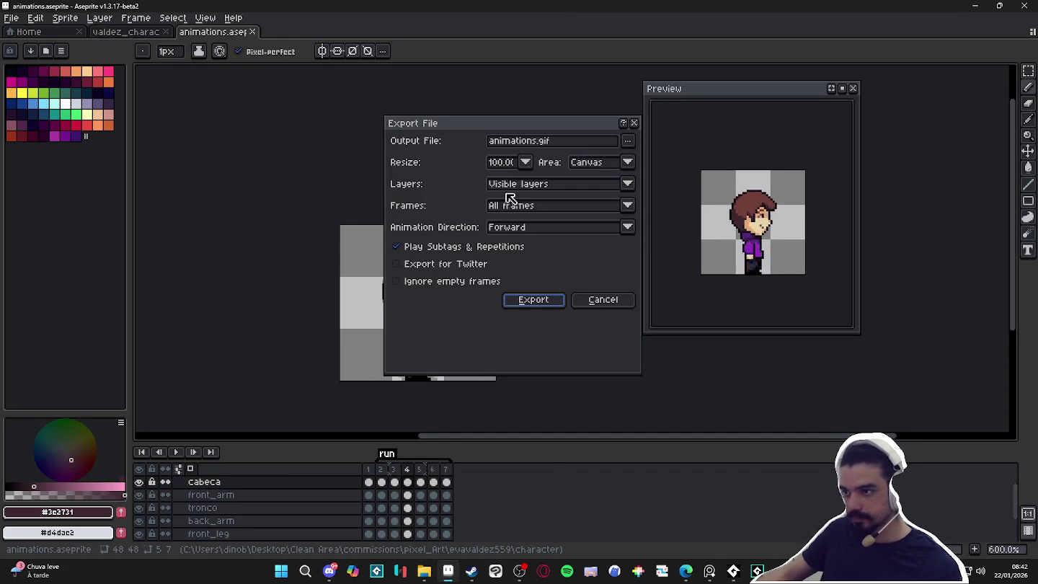
left_click(565, 206)
left_click(563, 244)
left_click(629, 141)
left_click(505, 159)
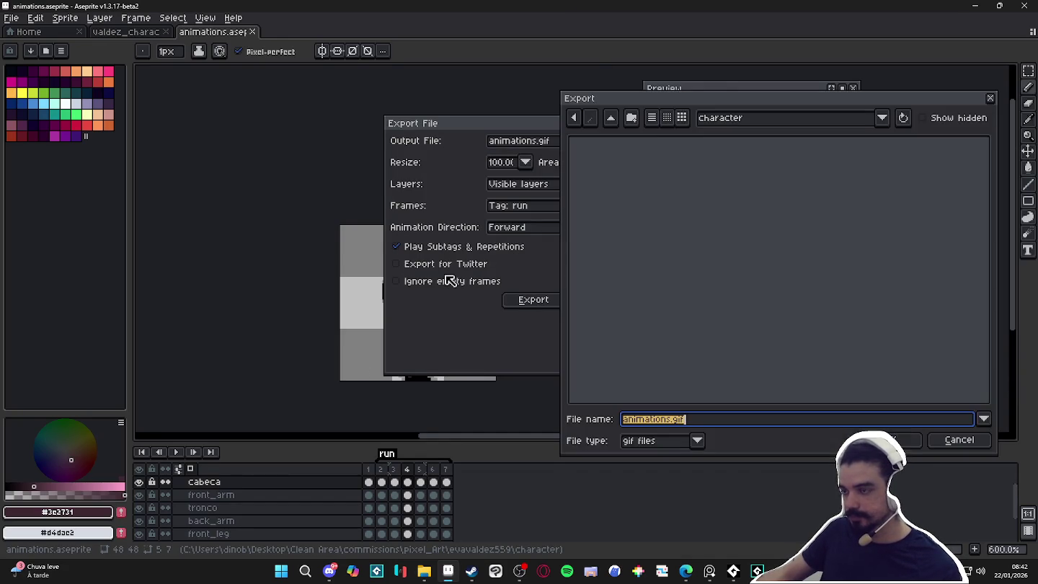
Name the output spr_player_run.gif, export it, and minimise Aseprite.
left_click(665, 420)
double_click(660, 421)
type("spr_player_")
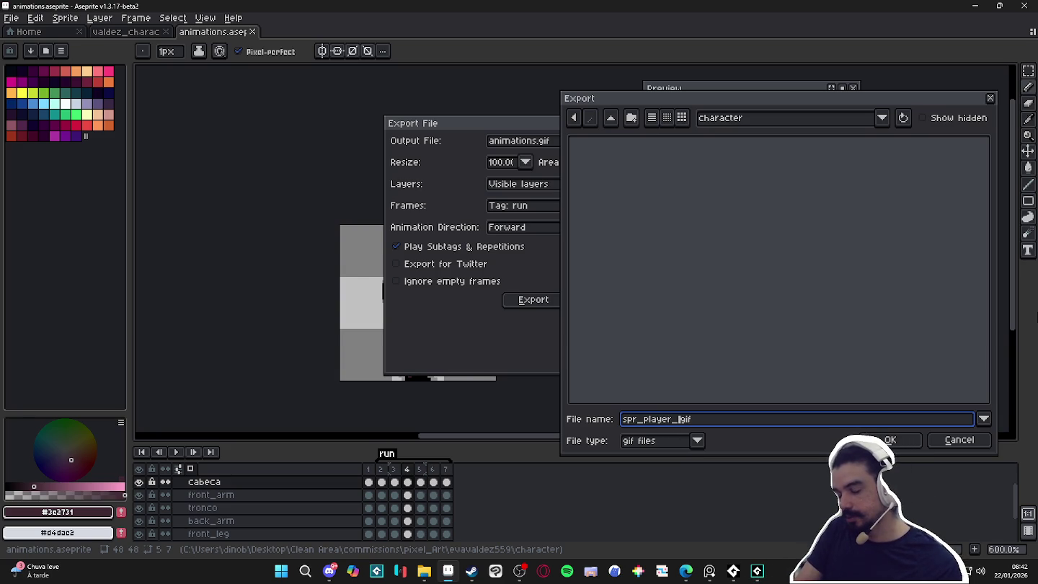
key("BackSpace")
key("BackSpace")
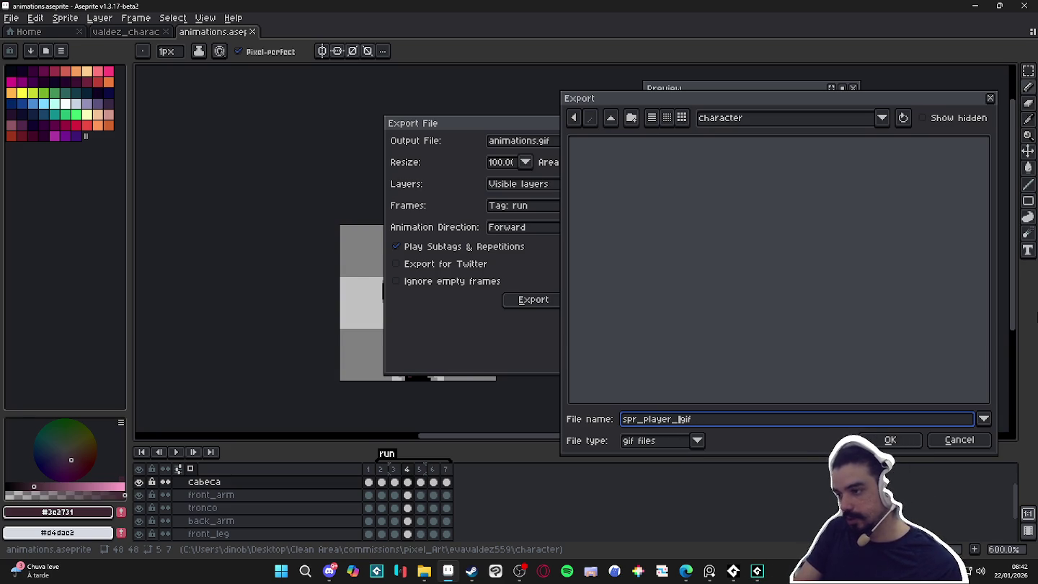
type("run")
key("Return")
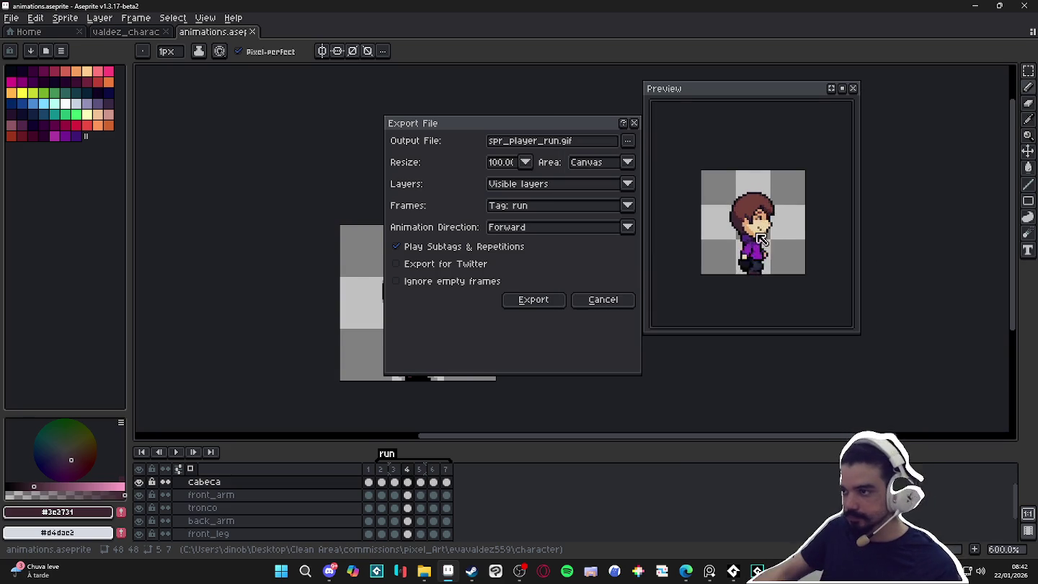
left_click(535, 300)
left_click(970, 6)
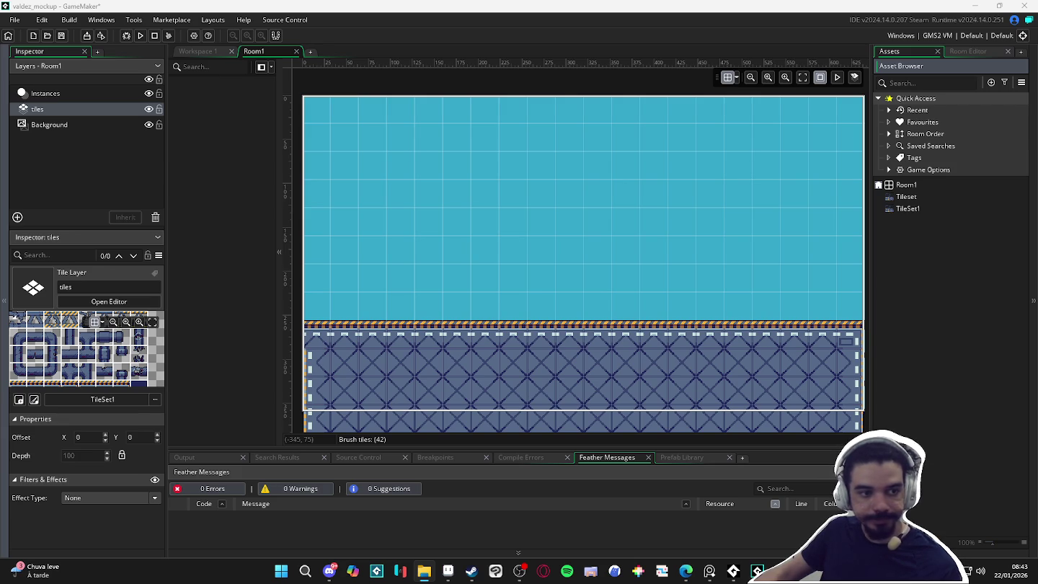
Import the run GIF as sprite spr_player_run with a Bottom Centre origin, then return to Room1.
left_click_drag(978, 251, 888, 316)
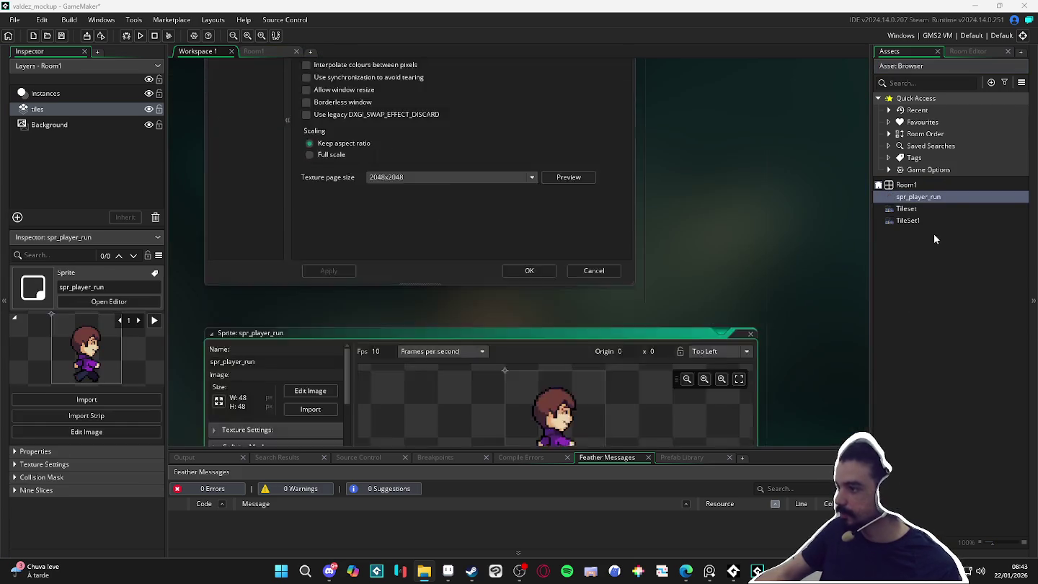
left_click(719, 108)
left_click(713, 198)
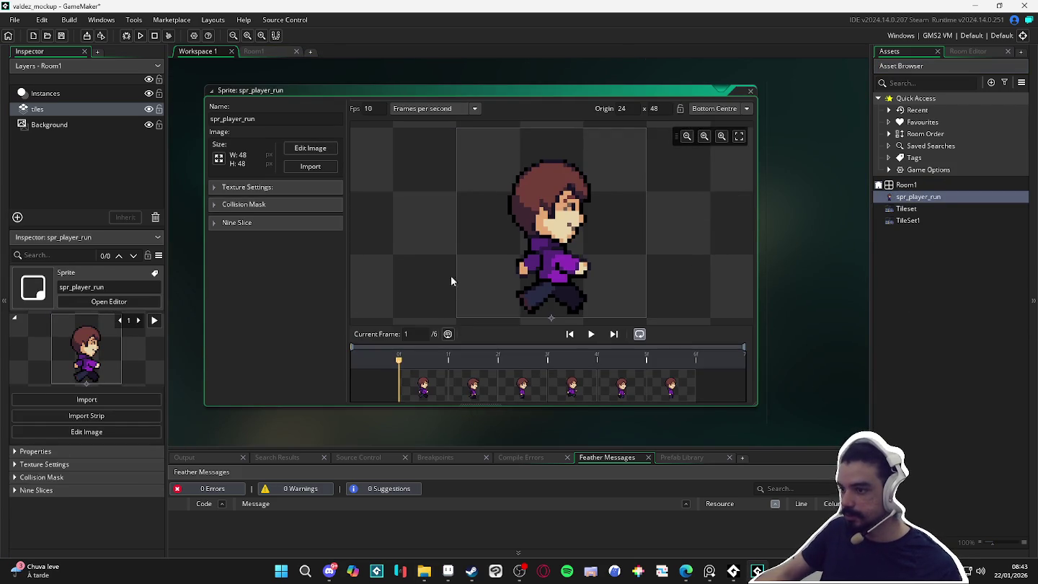
left_click(230, 205)
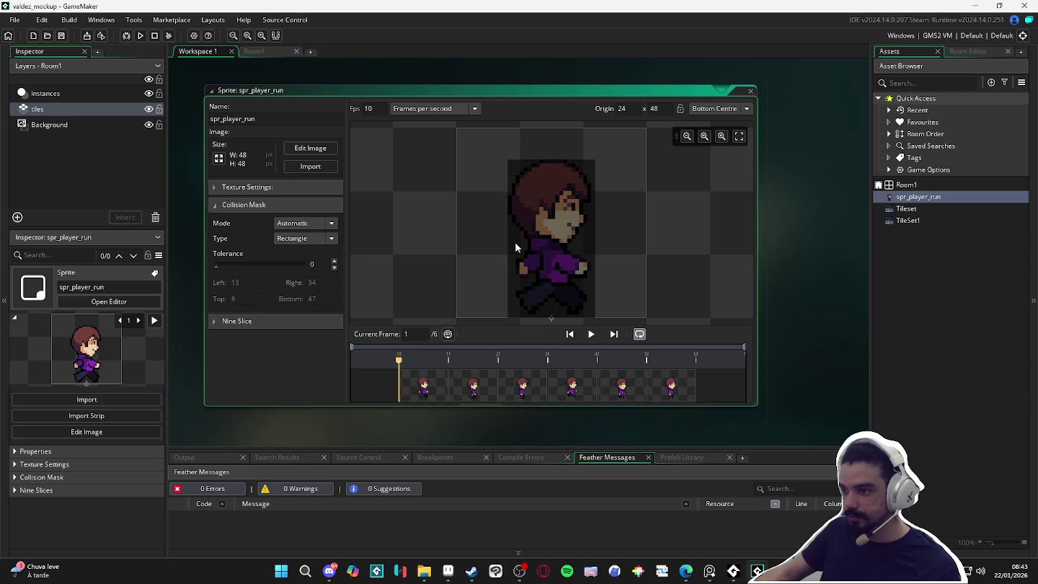
left_click(483, 390)
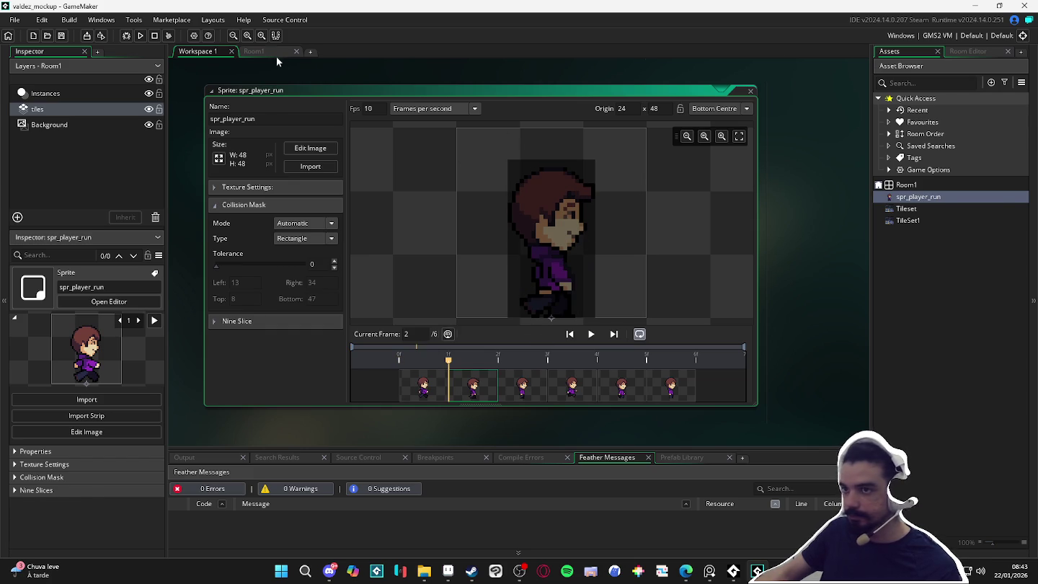
left_click(278, 53)
Select the Instances layer and create a new object named obj_player.
left_click(70, 96)
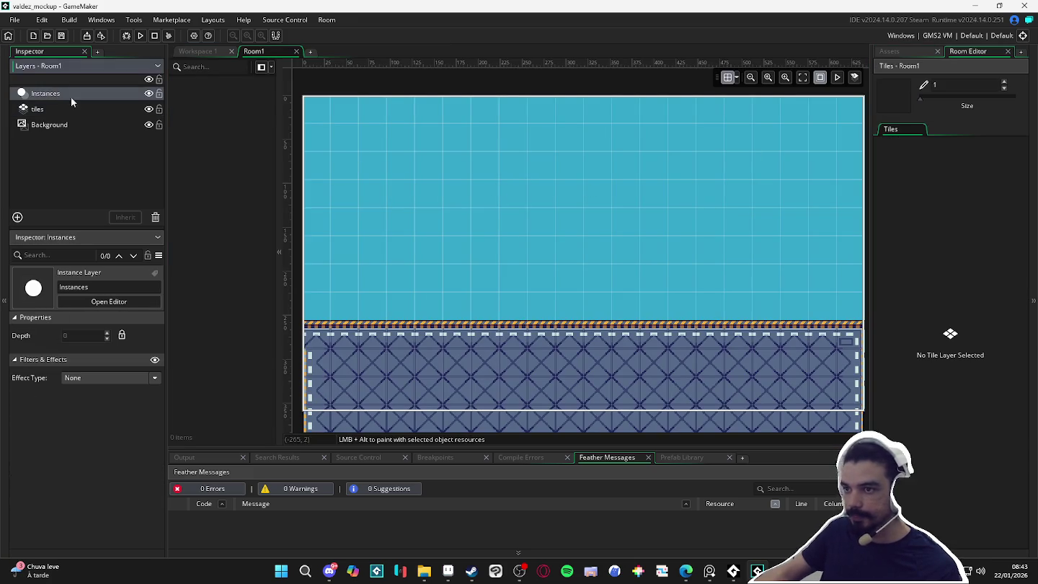
left_click(894, 51)
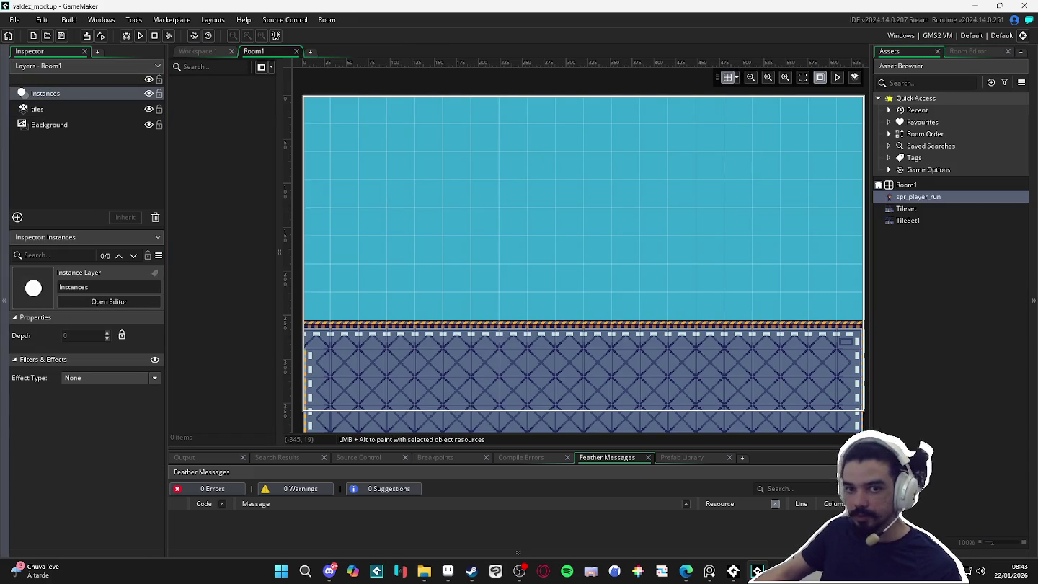
left_click(899, 287)
key("alt+o")
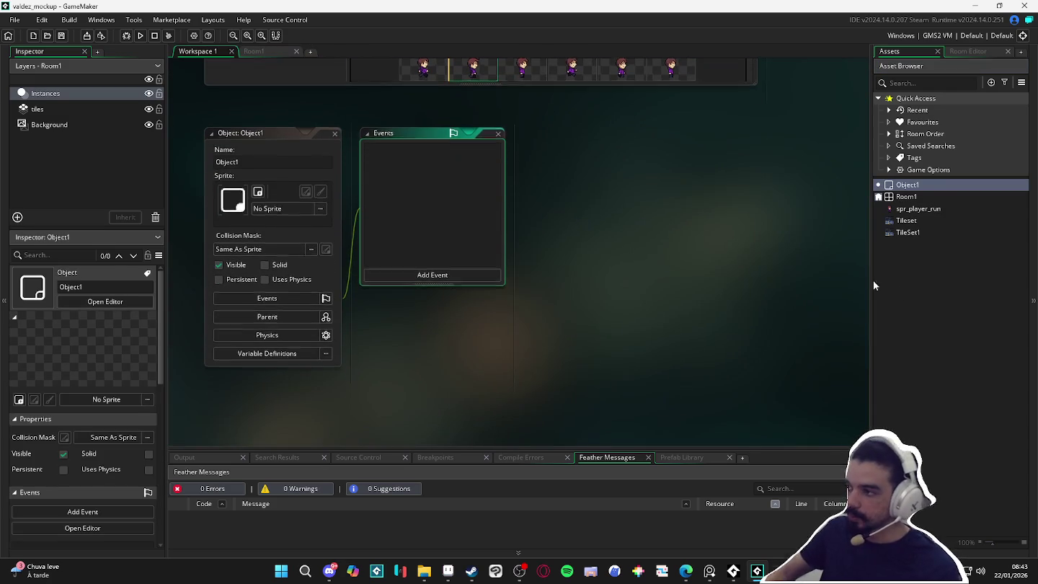
left_click(927, 187)
type("obj_player")
key("Return")
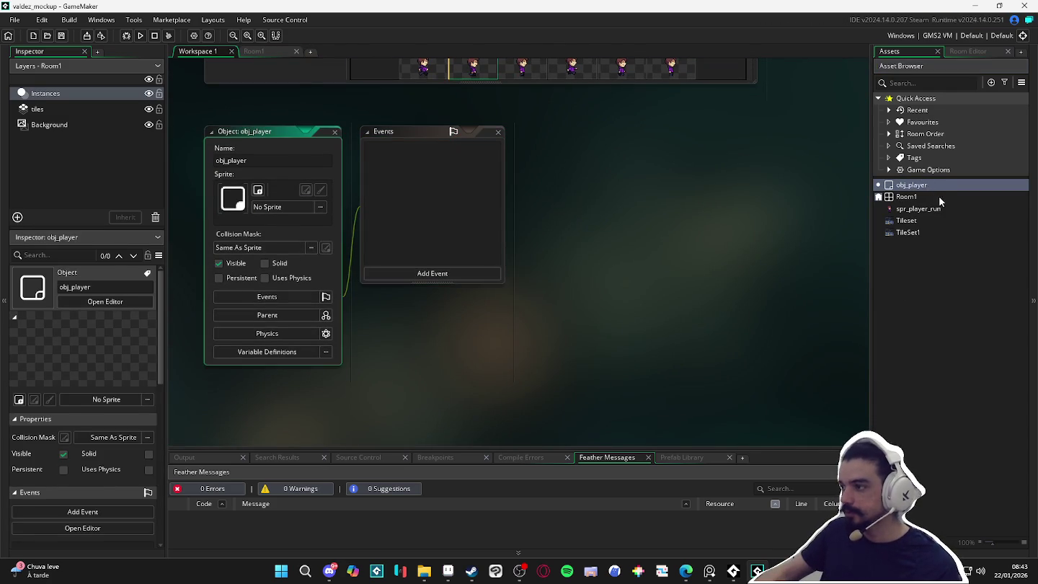
Assign spr_player_run as obj_player's sprite, then switch to Aseprite.
left_click_drag(918, 209, 233, 198)
left_click(1033, 301)
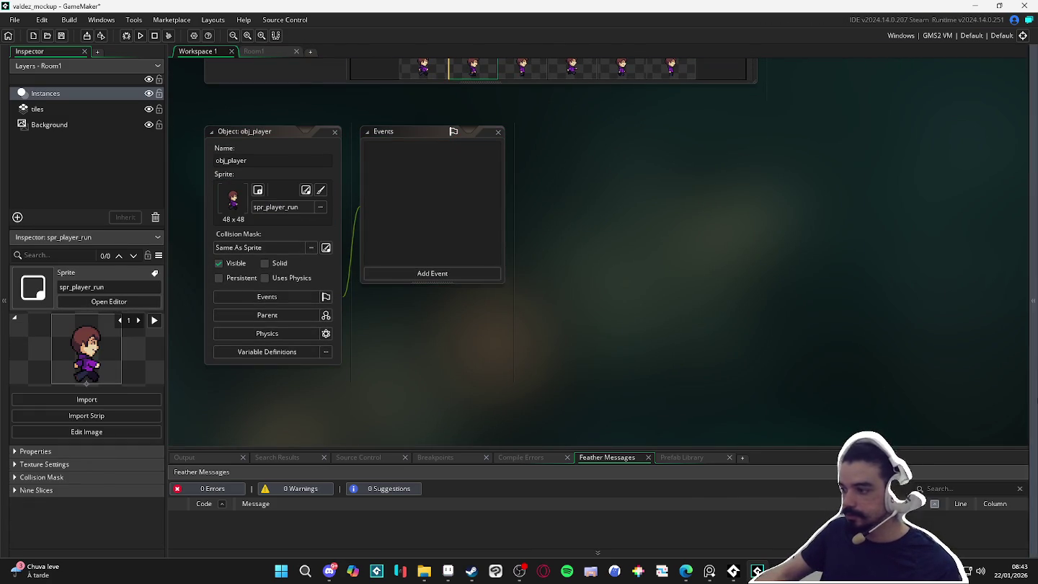
left_click(1035, 427)
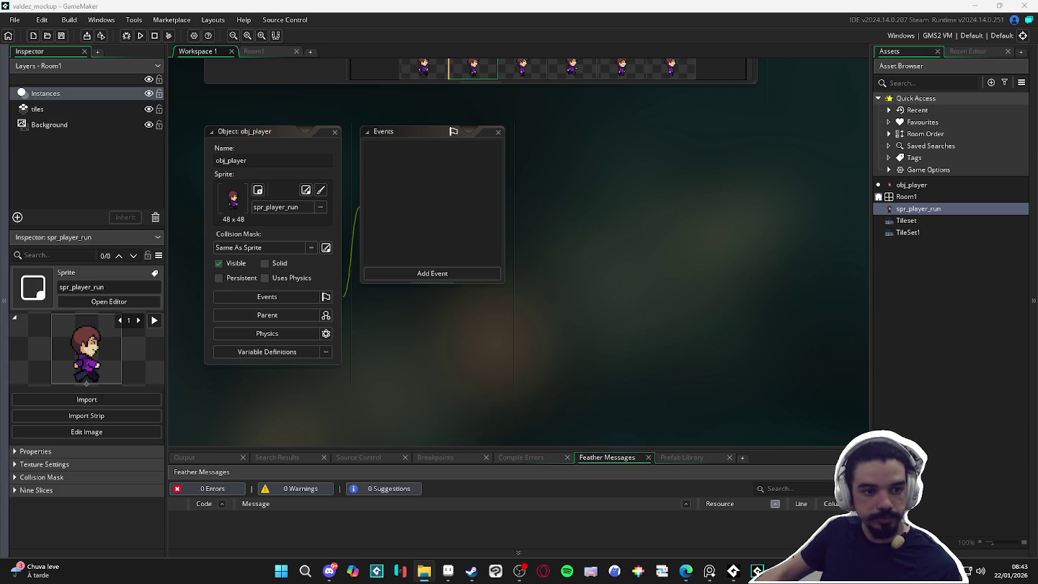
left_click(448, 571)
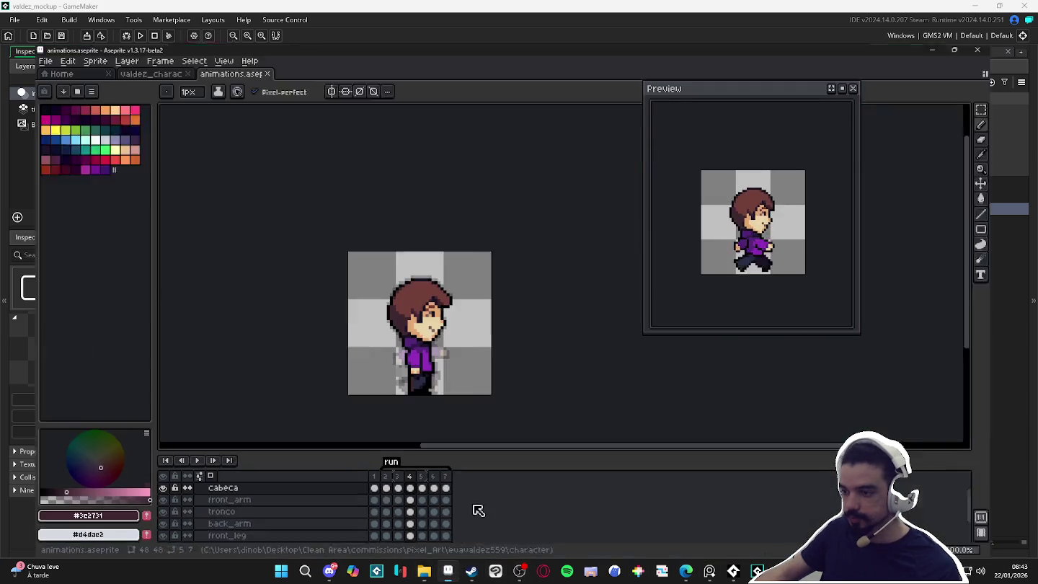
Select the first frame and add an idle tag to it.
left_click(373, 472)
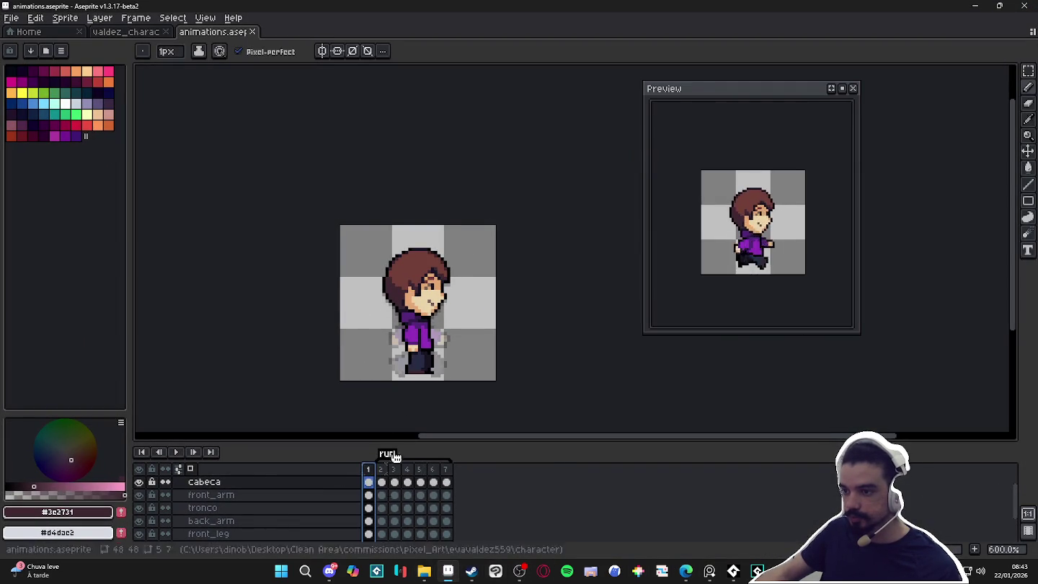
scroll(376, 502, "up", 1)
key("Down")
key("Down")
key("Down")
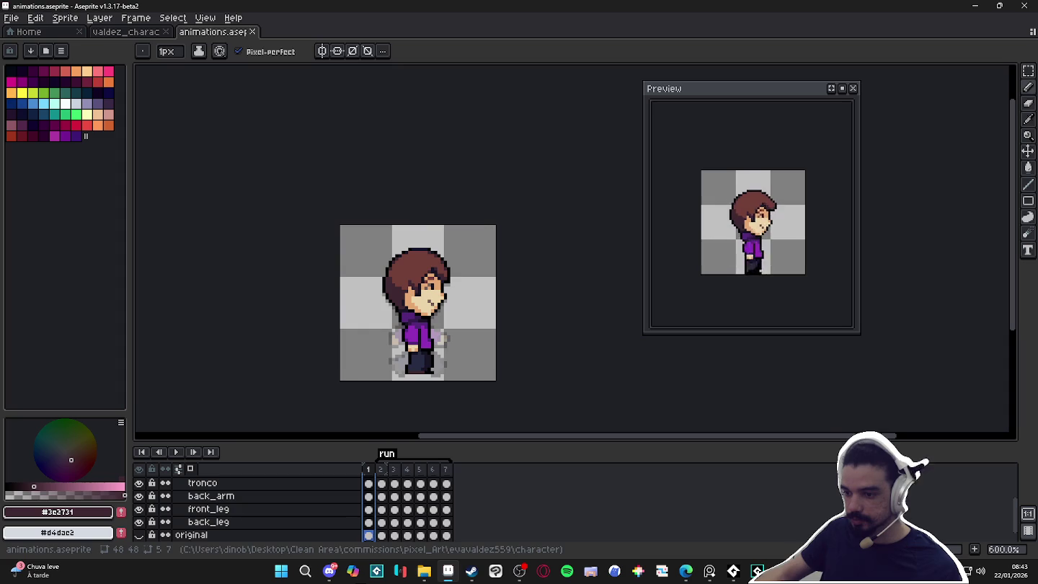
left_click(368, 524)
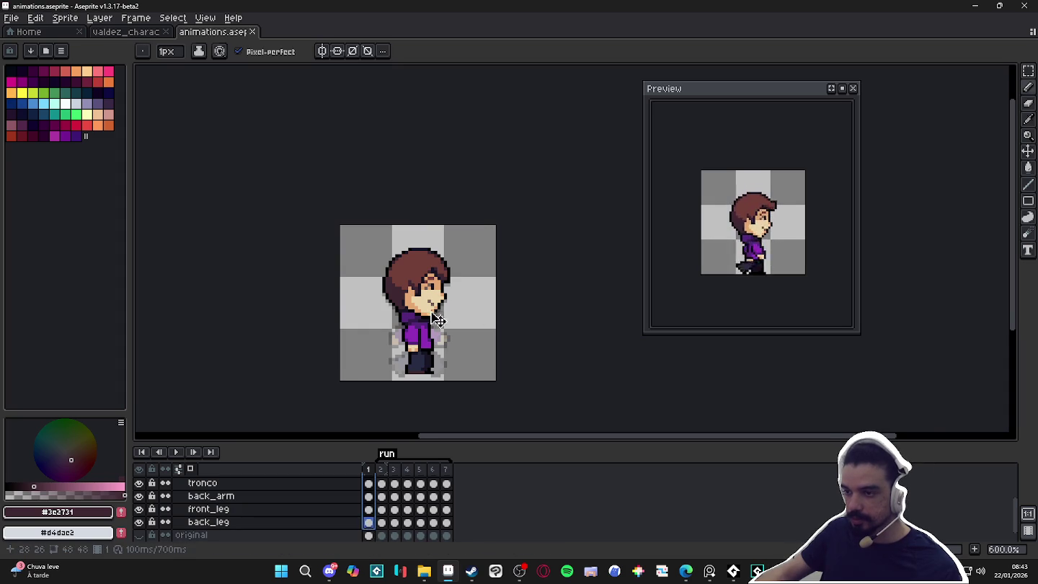
key("v")
scroll(432, 253, "up", 3)
scroll(432, 252, "down", 2)
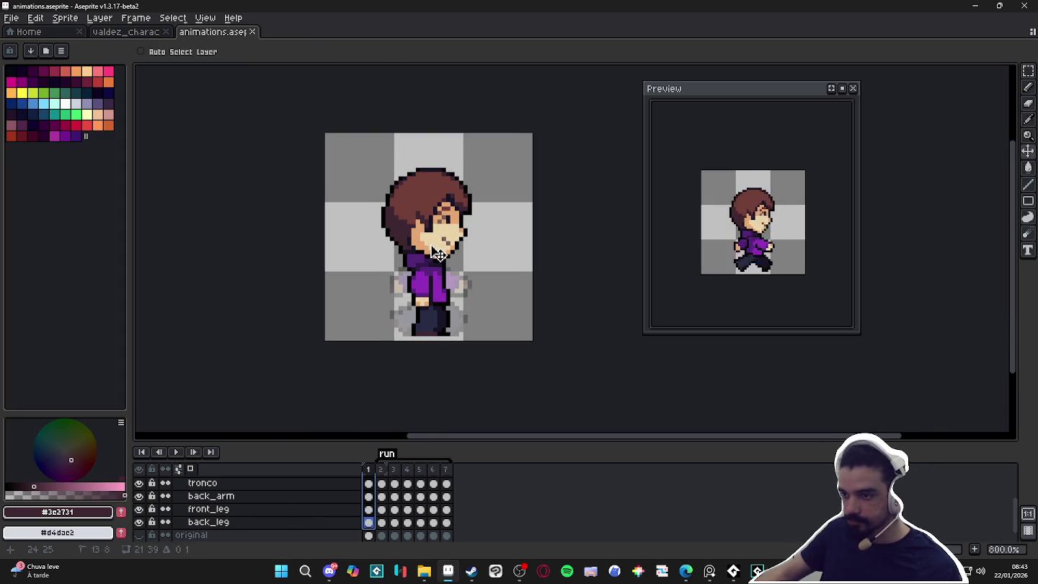
right_click(368, 470)
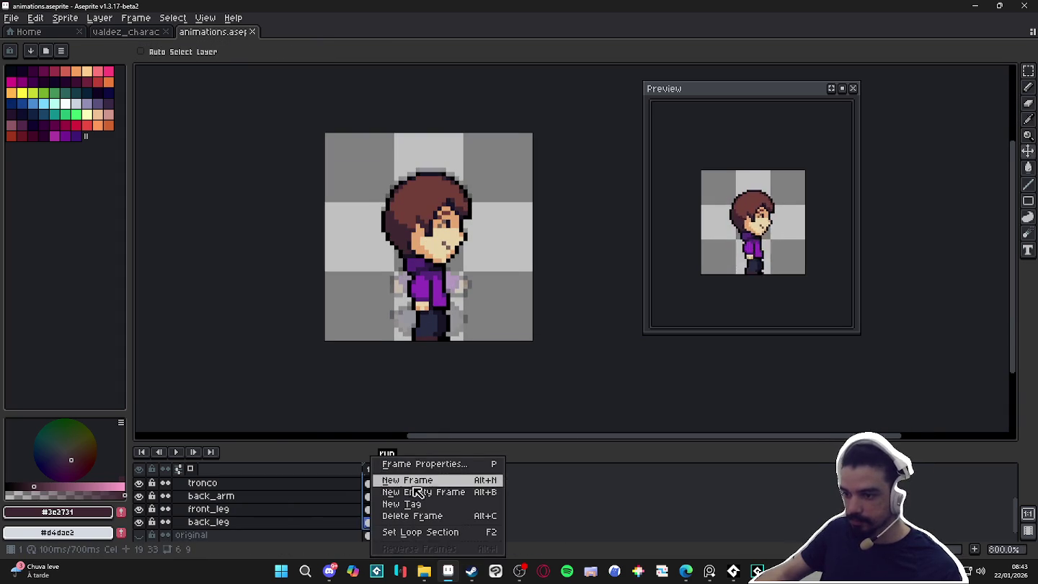
left_click(415, 503)
left_click(520, 376)
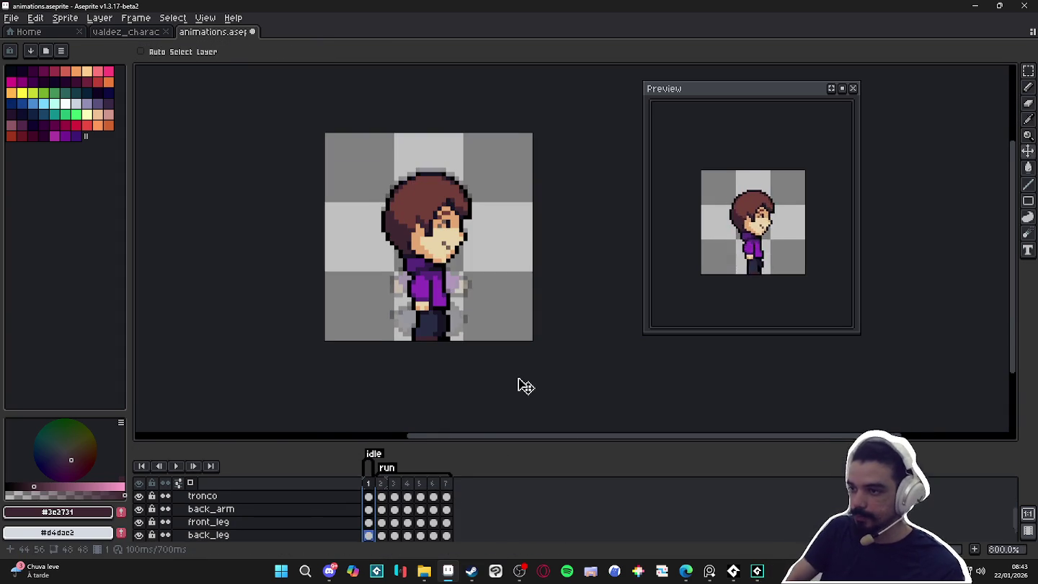
Export only the idle-tagged frames as spr_player_idle.gif and return to GameMaker.
key("ctrl+alt+shift+s")
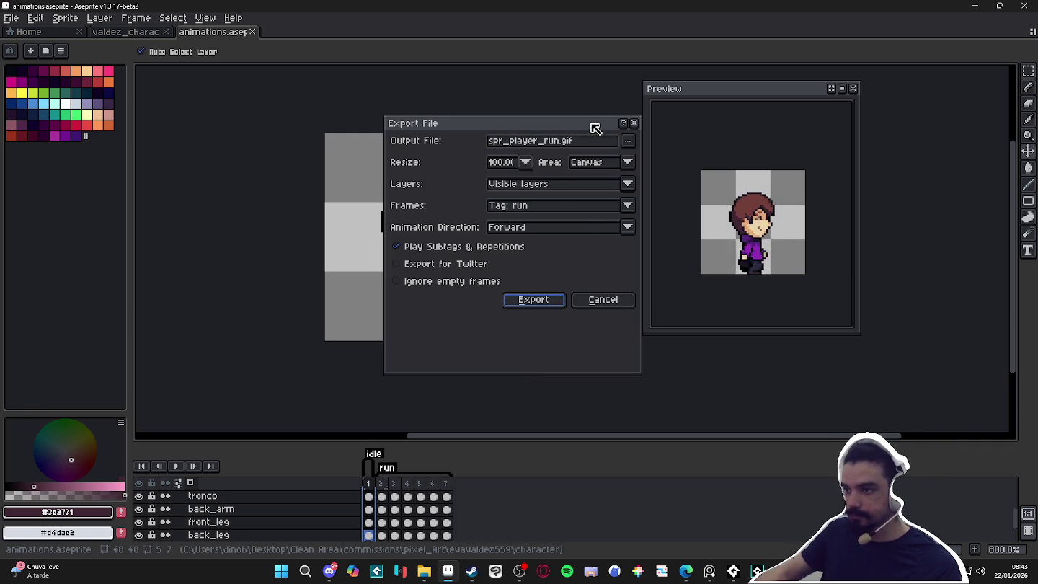
left_click(556, 205)
left_click(573, 241)
double_click(553, 141)
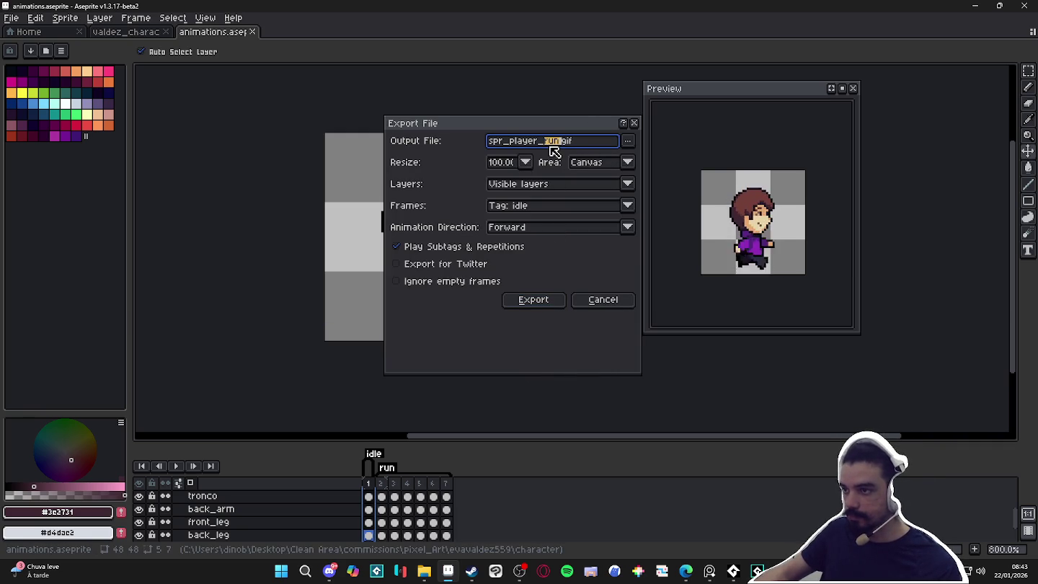
type("idle")
key("Return")
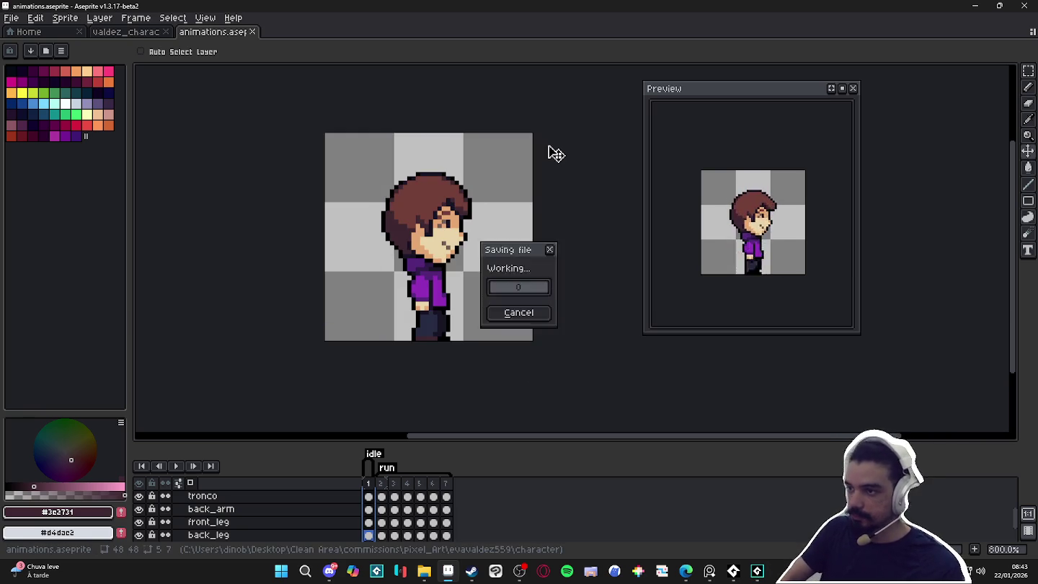
left_click(975, 6)
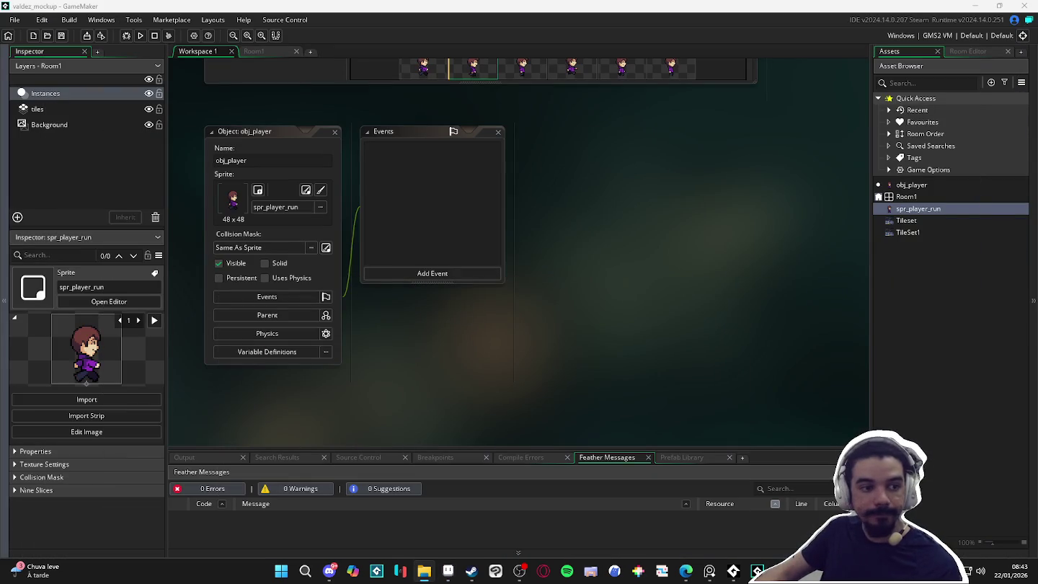
Import the idle GIF as sprite spr_player_idle with a Bottom Centre origin.
left_click_drag(790, 199, 940, 325)
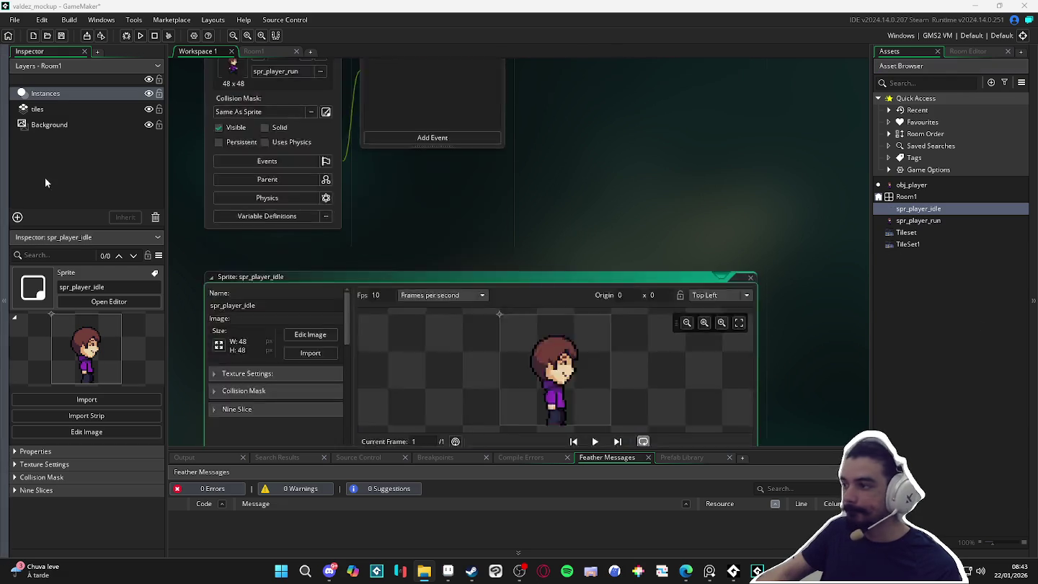
left_click(747, 108)
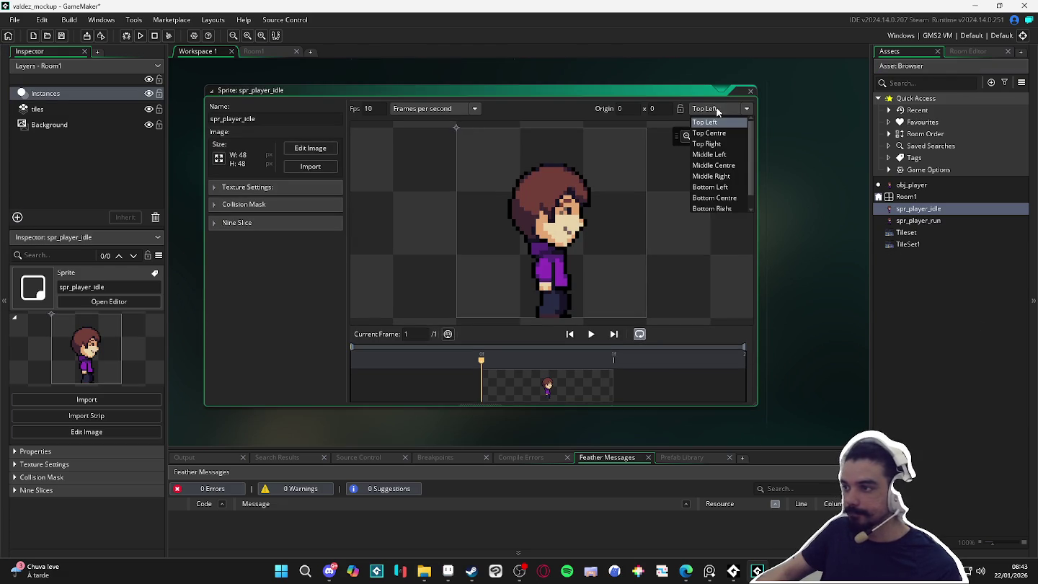
left_click(718, 196)
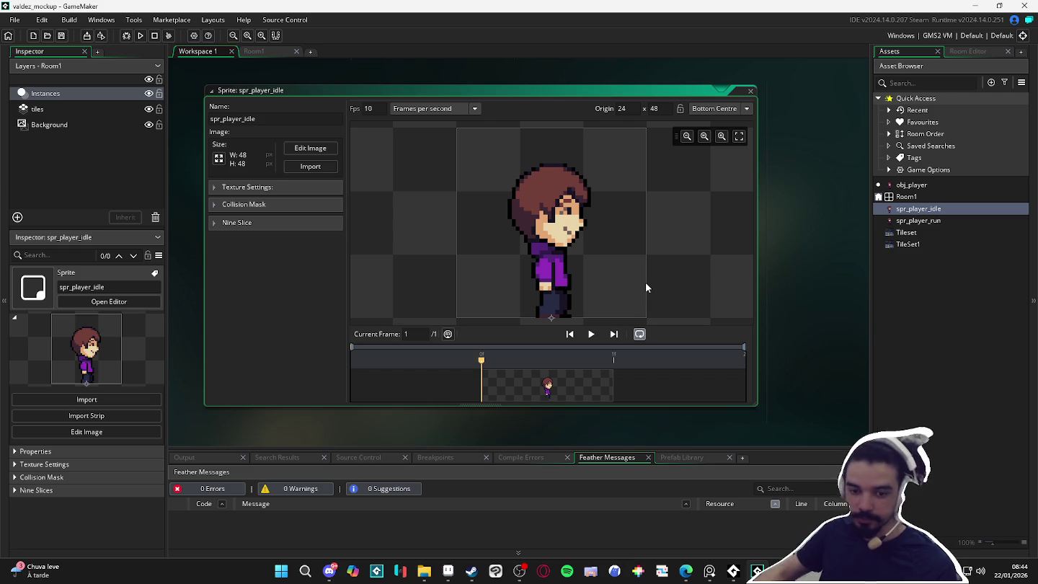
Reopen the obj_player object editor and bring up the list of event types.
left_click(281, 55)
left_click(897, 36)
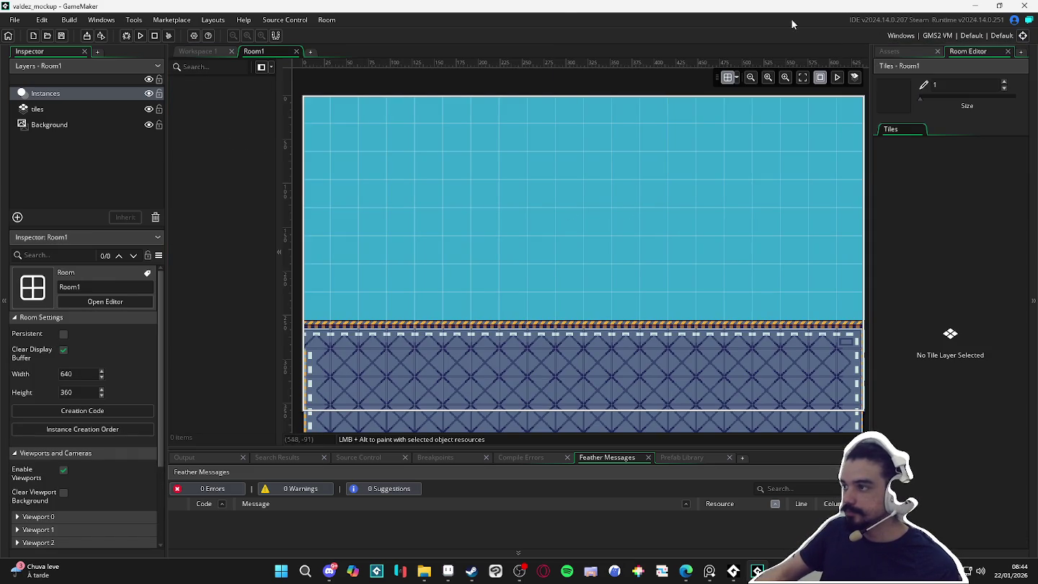
left_click(912, 51)
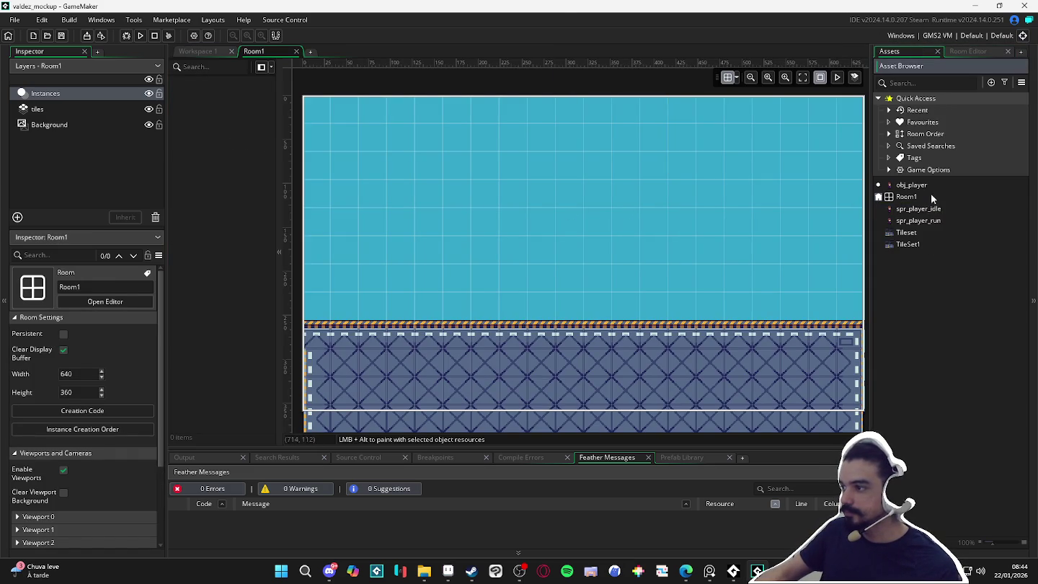
double_click(930, 185)
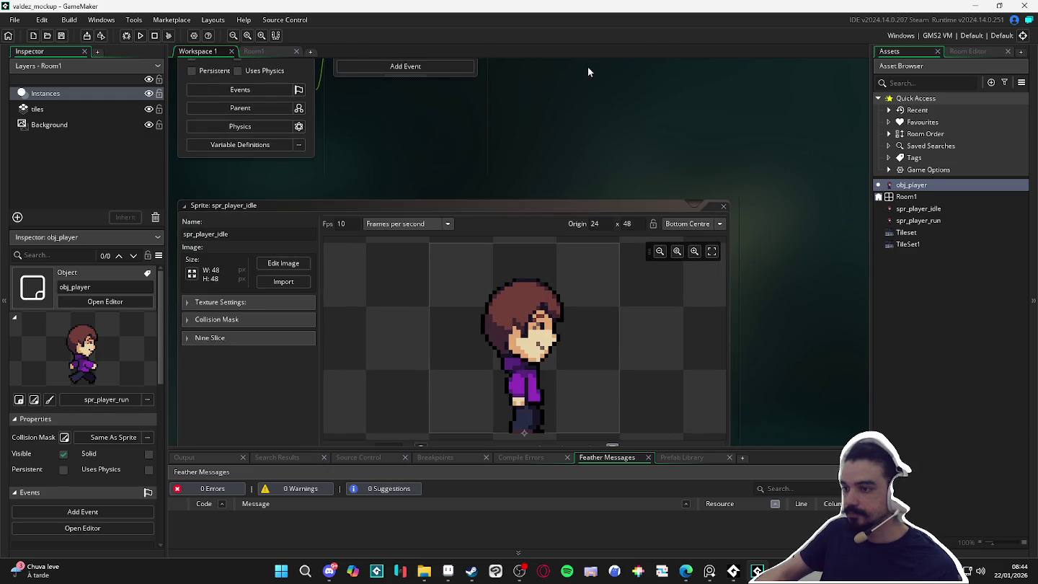
left_click(257, 49)
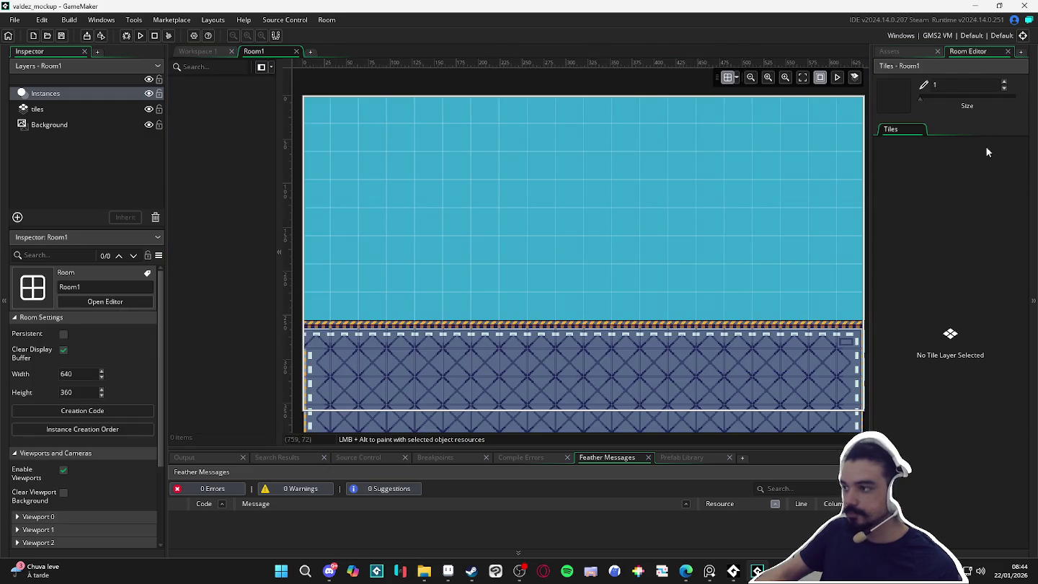
double_click(929, 184)
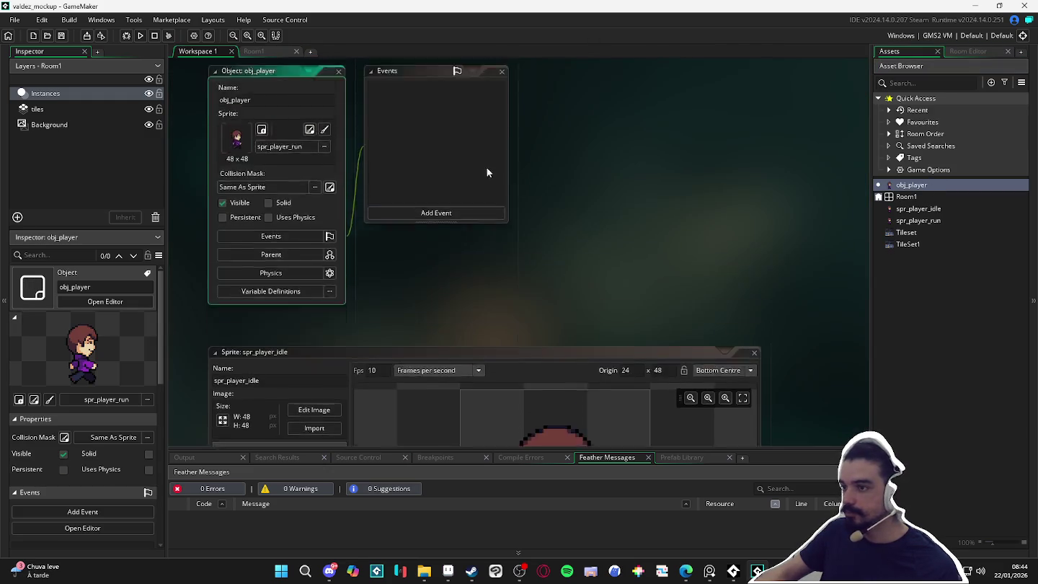
left_click(470, 276)
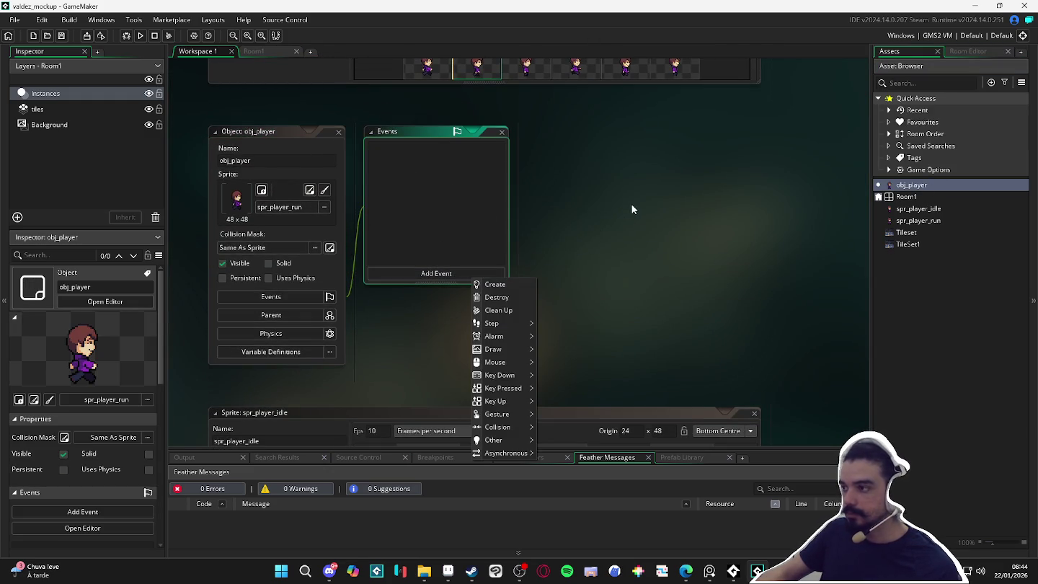
Add a Step event defining _left as keyboard_check(ord("W")) and _right as keyboard_check(ord("D")).
left_click(552, 323)
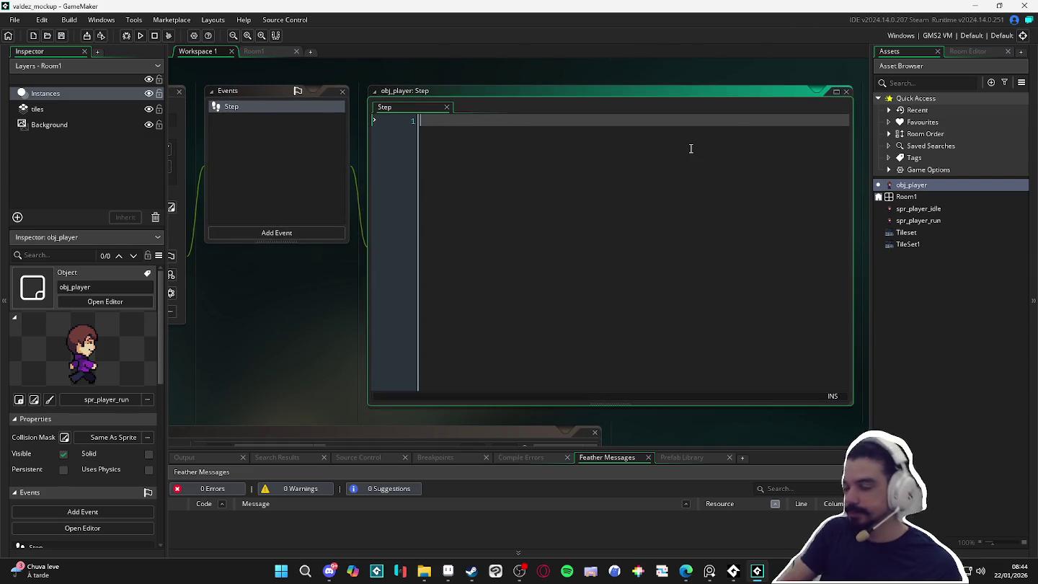
type("left ")
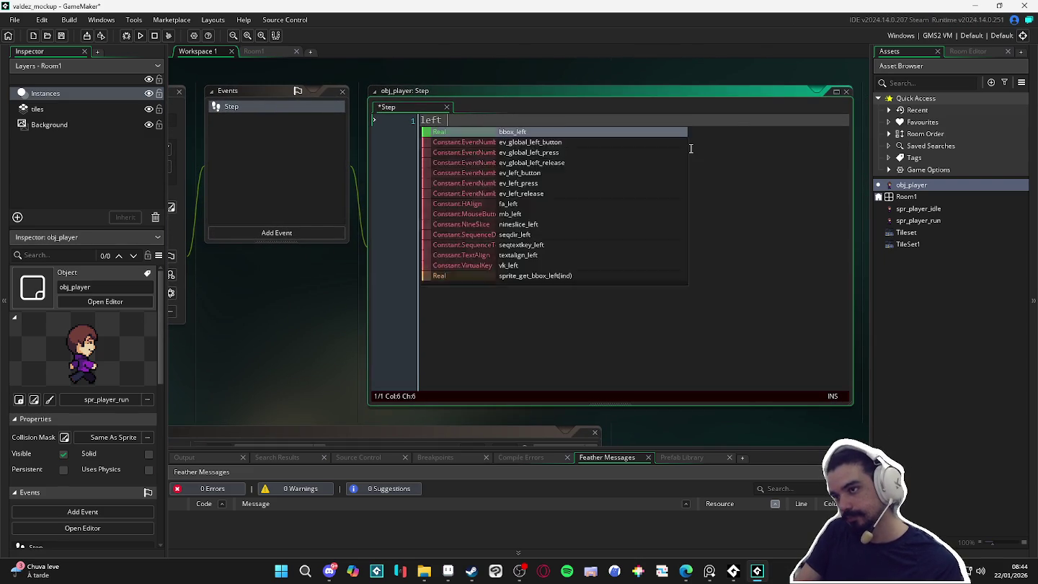
type("=")
type("var")
key("Right")
key("Right")
key("Right")
key("Left")
key("Left")
key("Left")
type("_")
key("End")
type("keyb")
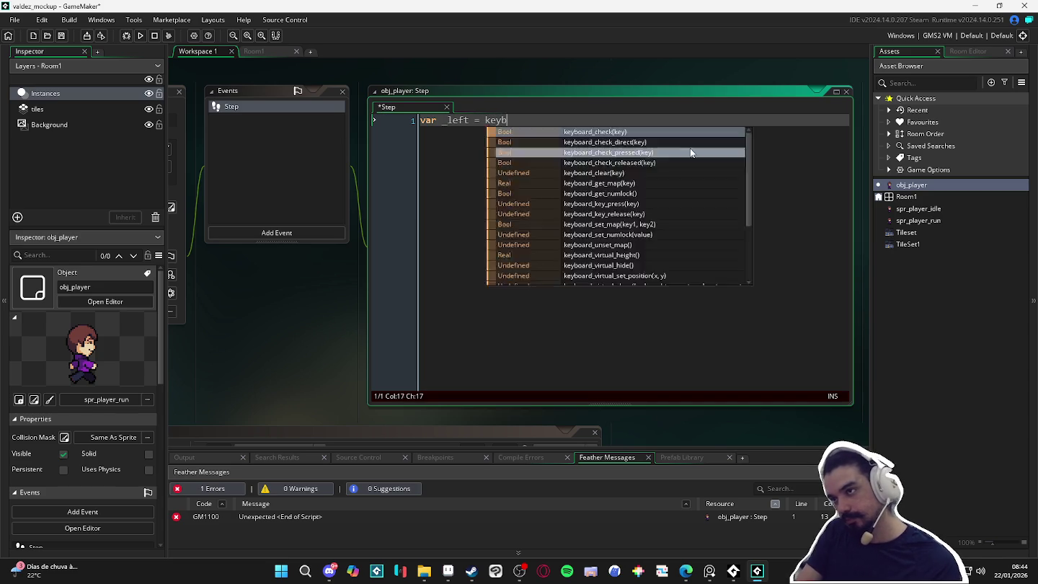
type("oard")
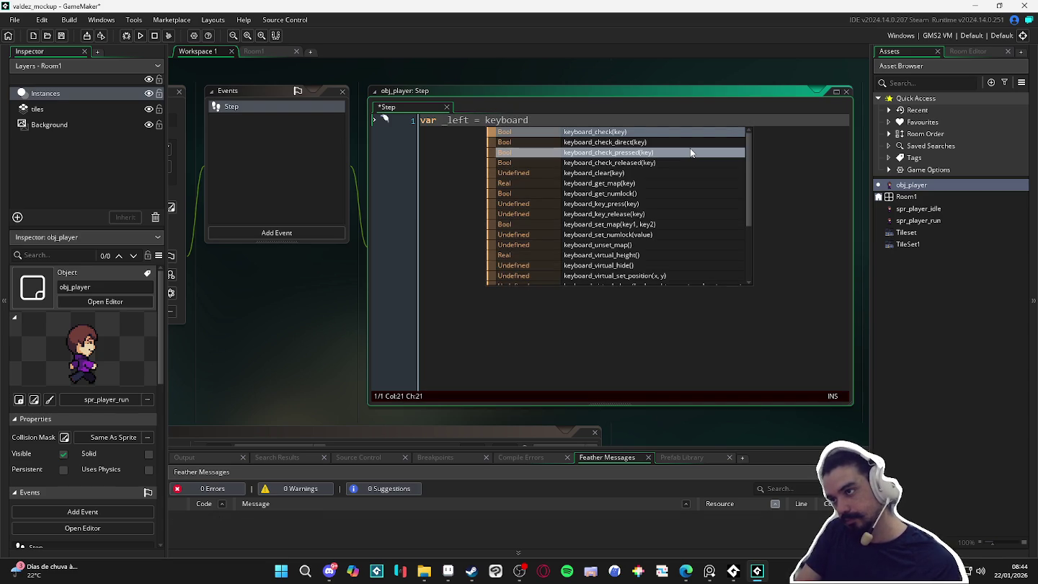
key("Return")
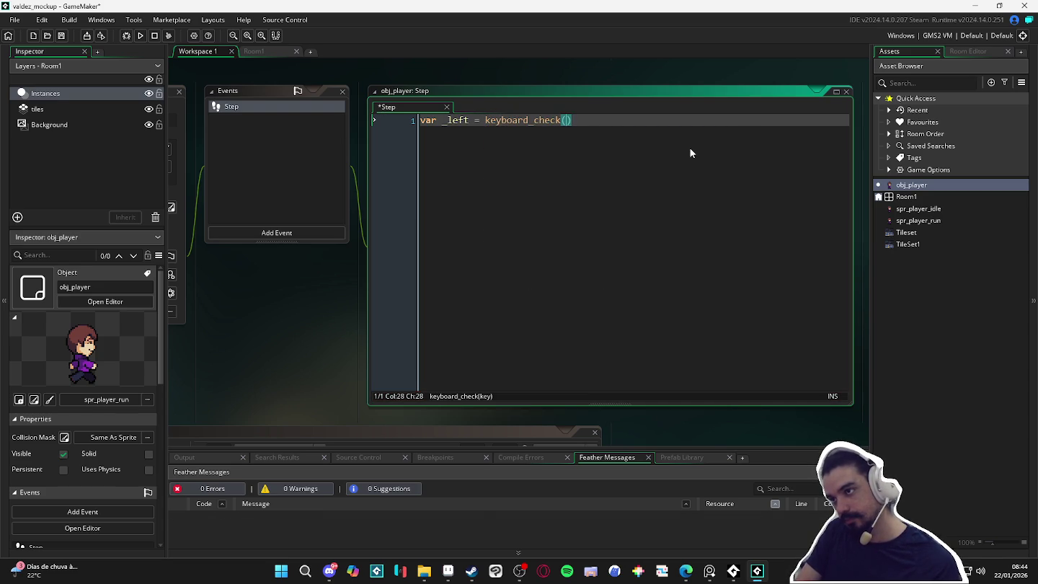
type("ord(\"\"")
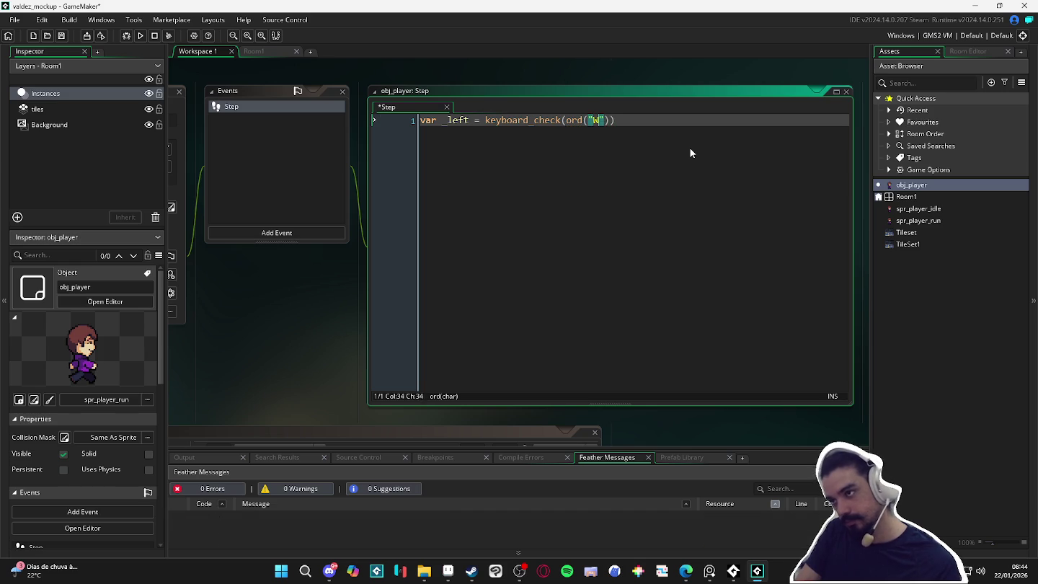
type("W")
key("Home")
key("ctrl+d")
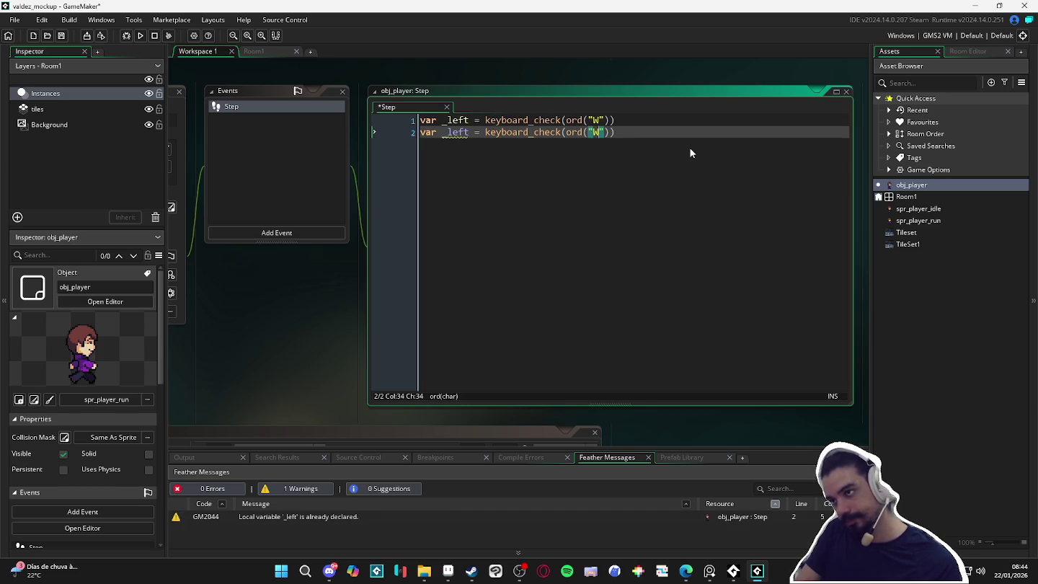
key("ctrl+Right")
key("ctrl+shift+Right")
type("_right")
key("ctrl+Right")
key("ctrl+Right")
key("Right")
key("Right")
key("Right")
key("Right")
key("Delete")
type("\"")
key("Delete")
type("D")
key("End")
Add var _xaxis = _right - _left and is_moving = _xaxis != 0.
key("Return")
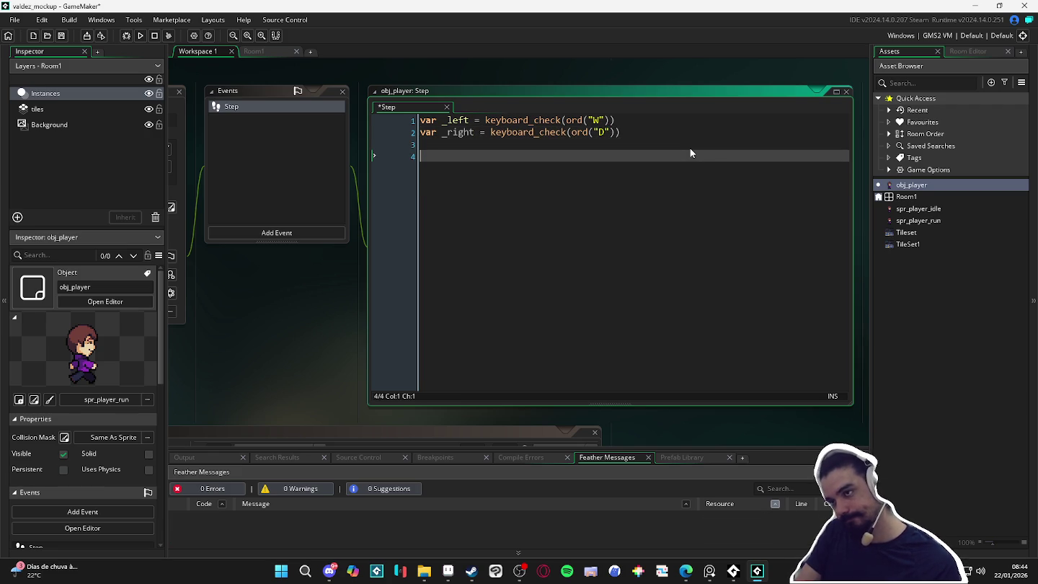
key("Return")
type("varr")
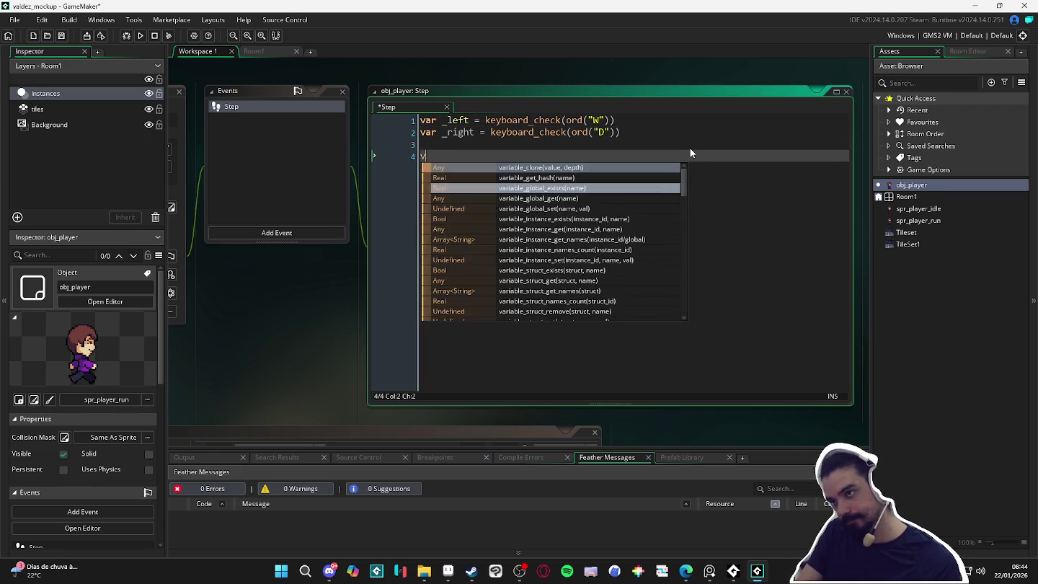
key("Home")
key("BackSpace")
key("End")
type("_x")
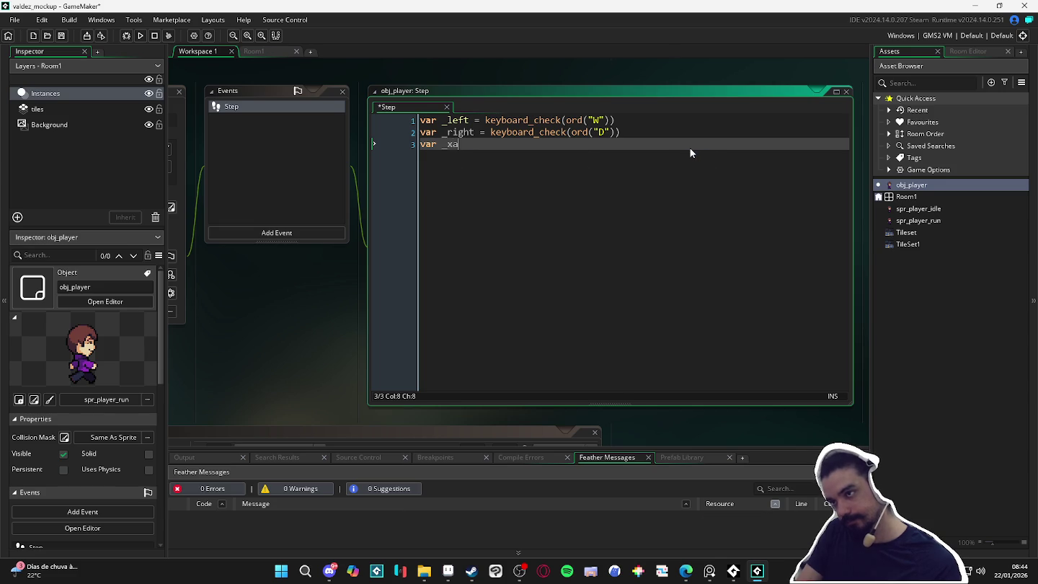
type("ix")
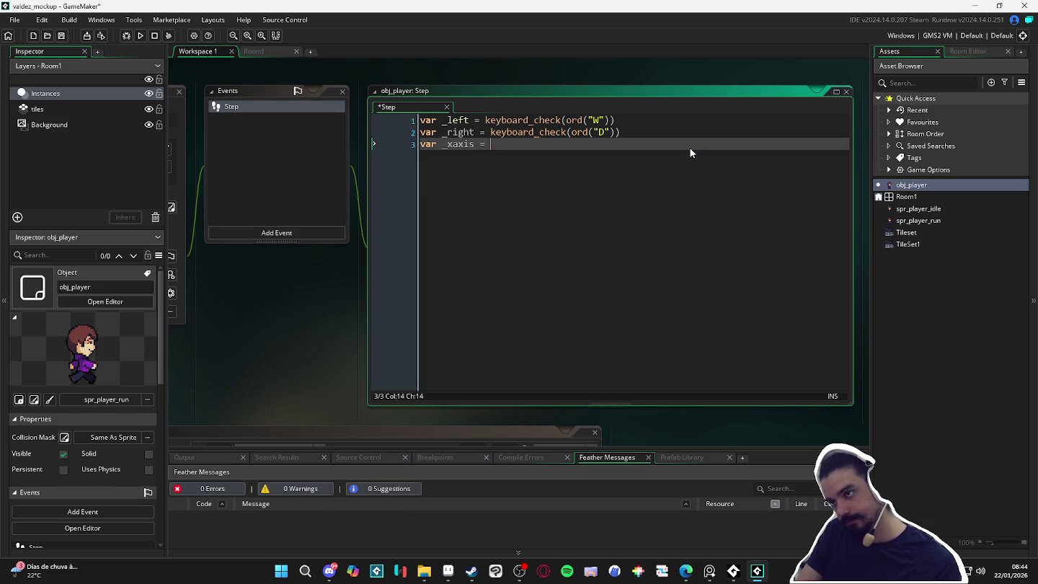
type("_right -=")
key("BackSpace")
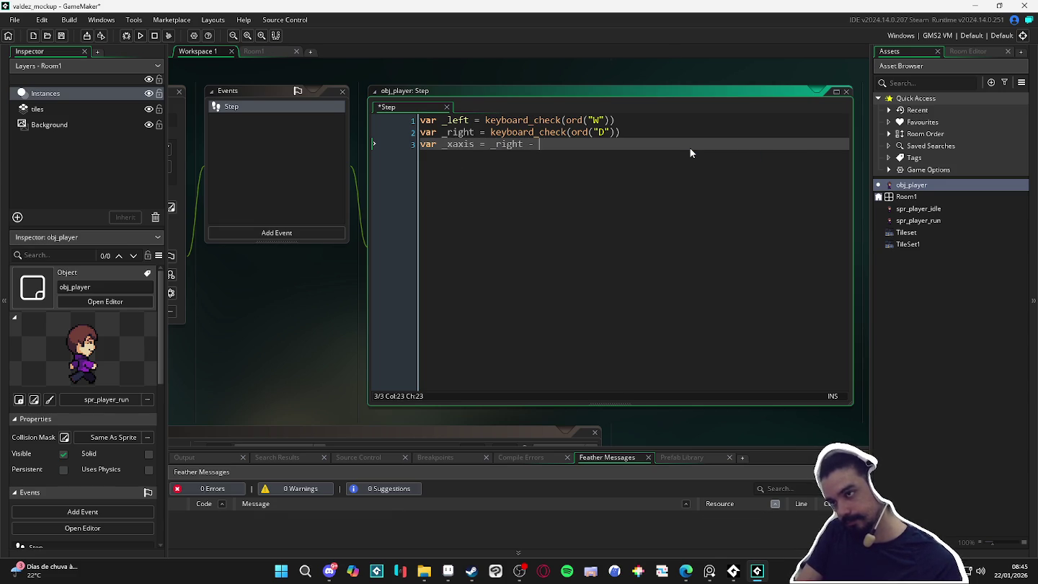
type("_left")
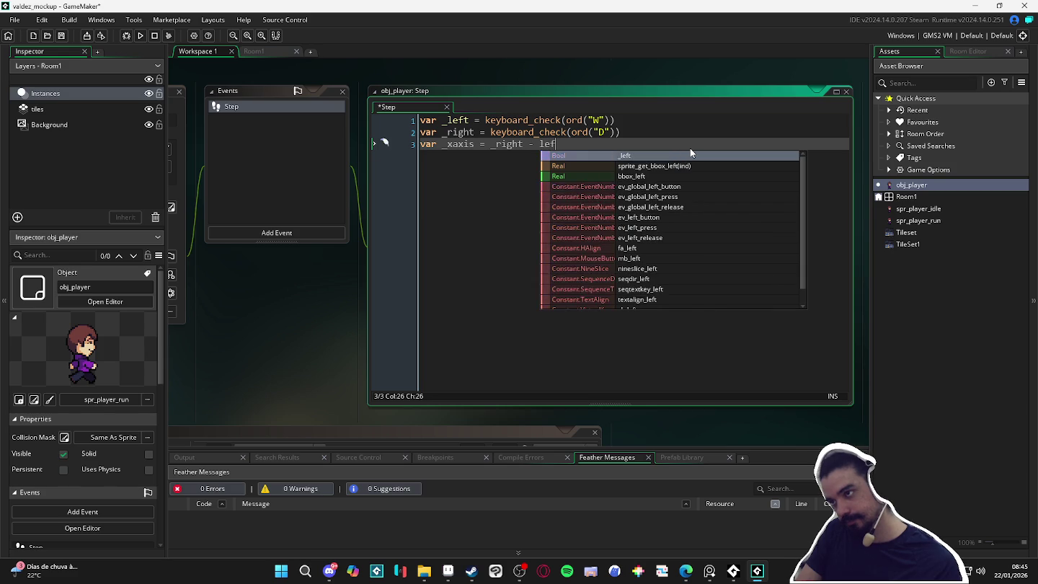
key("Return")
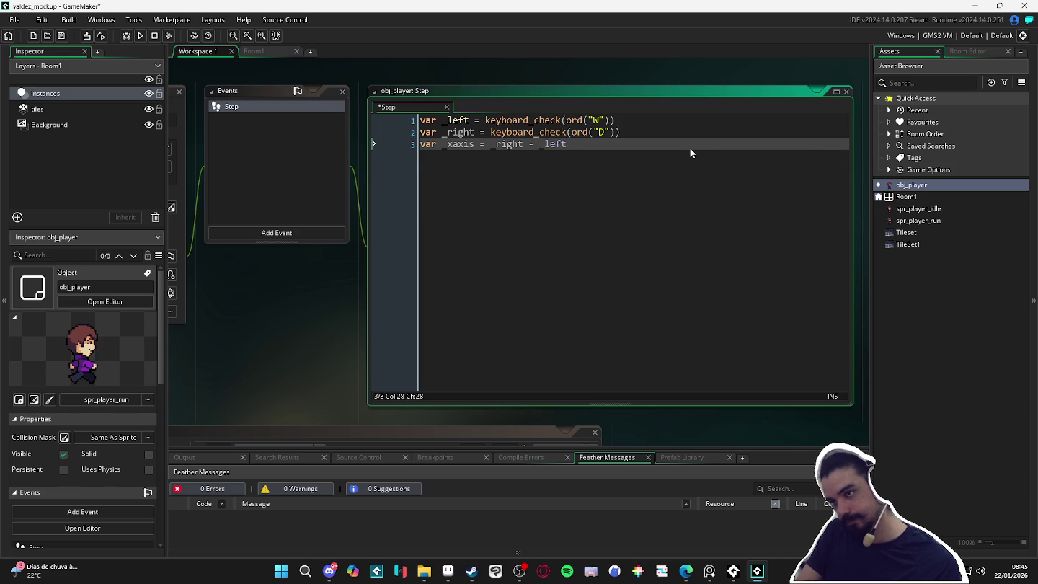
key("Return")
type("var is_moving = ")
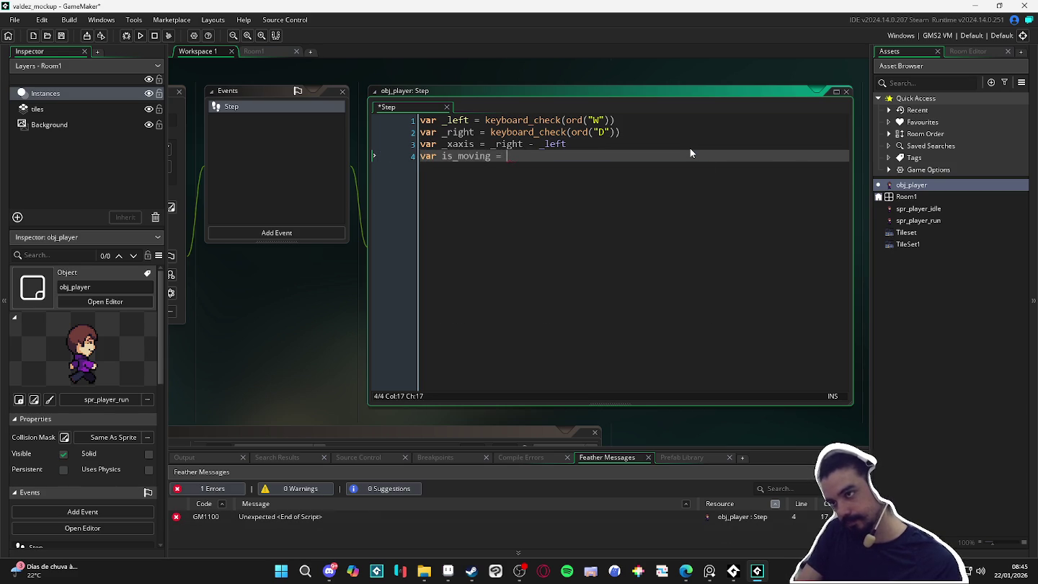
type("_xaxis !=")
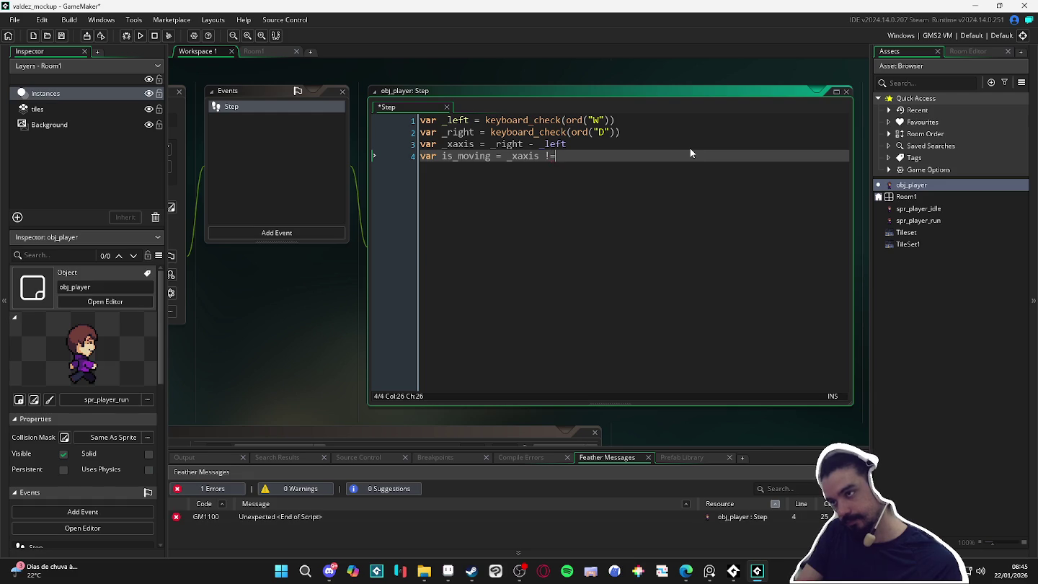
type(" 0")
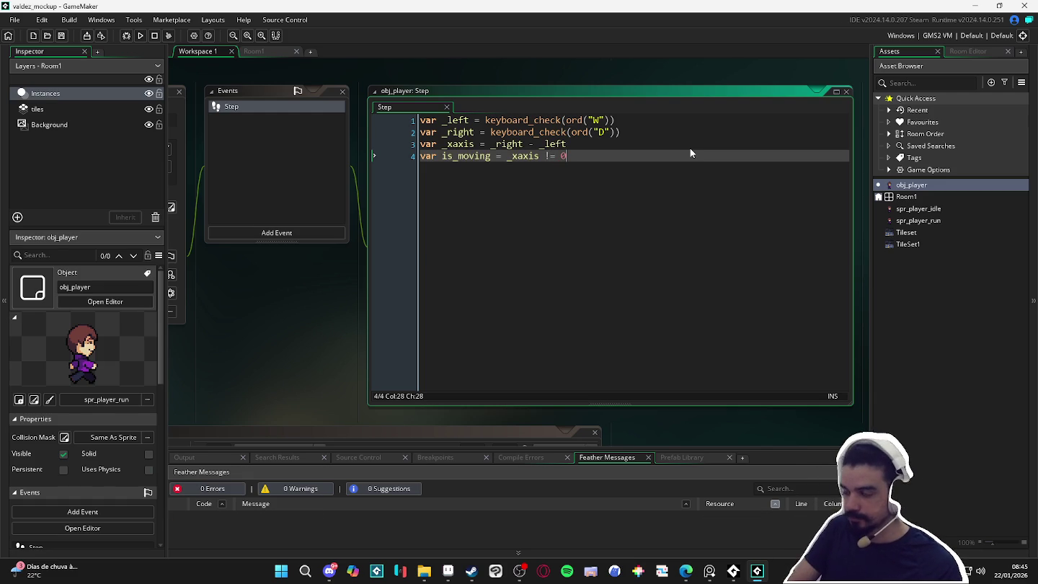
Add var _vel = 2 and var _velh = _xaxis * _vel.
key("Return")
key("Return")
key("Return")
type("if(")
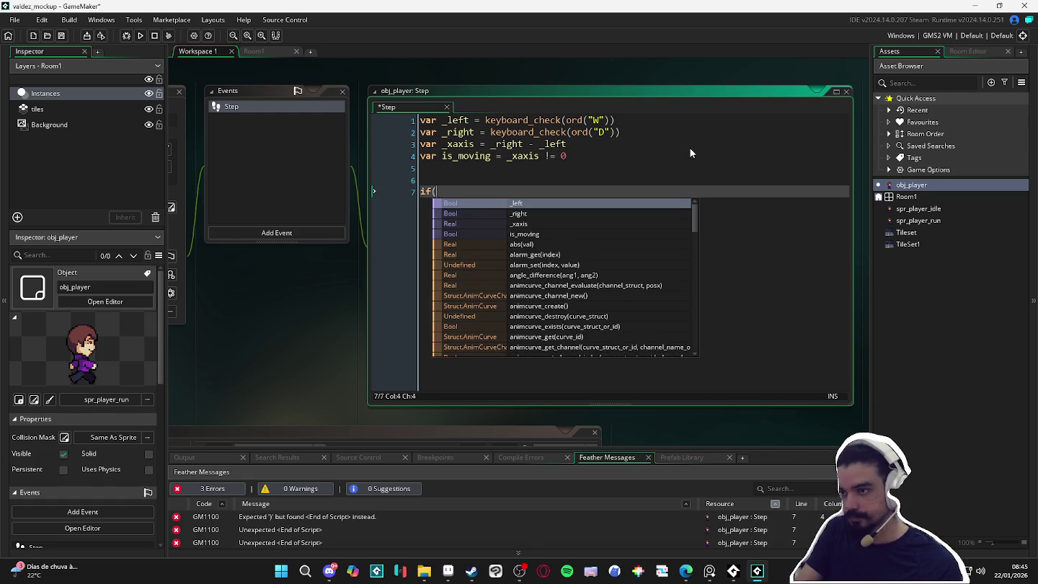
key("BackSpace")
key("BackSpace")
key("BackSpace")
type("var _velh = ")
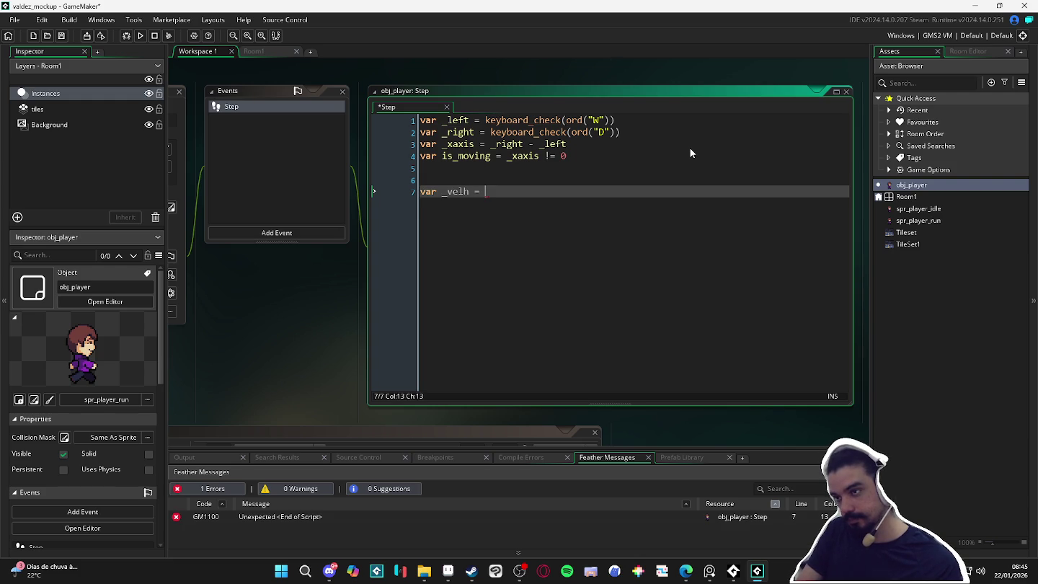
type("_xaxis * ")
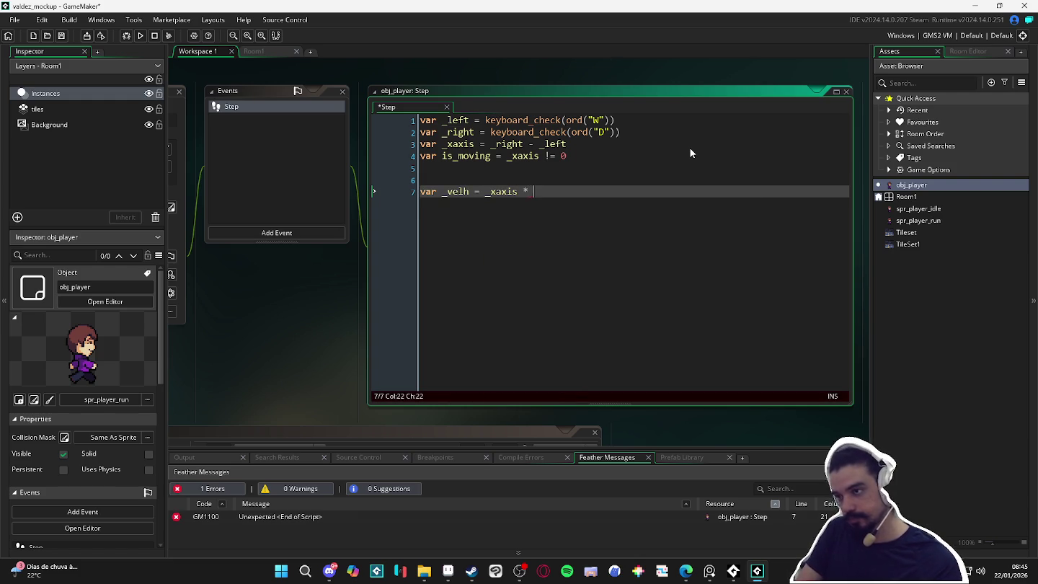
type("_vel =")
key("Up")
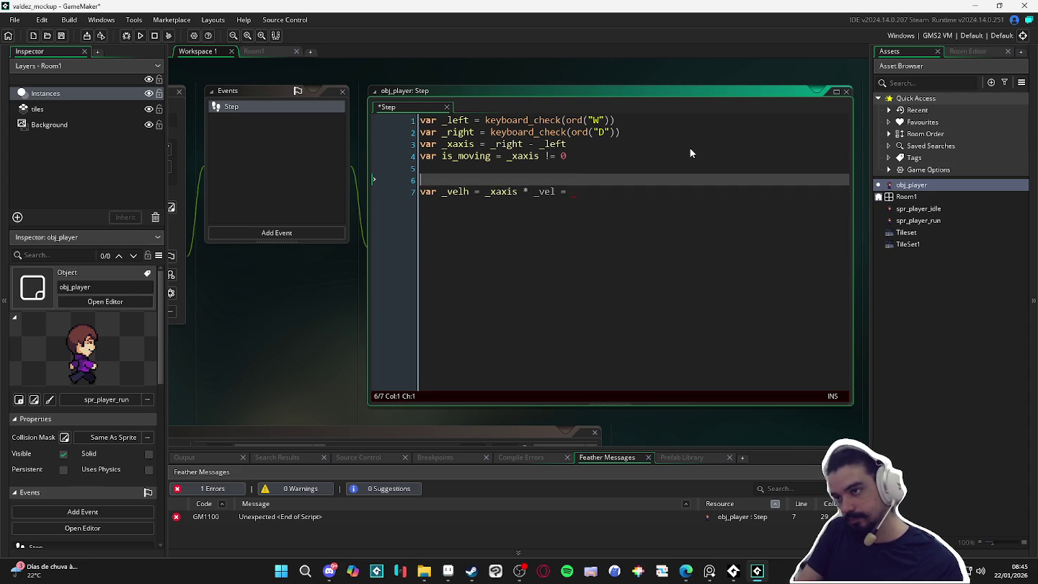
key("Up")
type("var _vel = 2")
key("Down")
key("Down")
key("End")
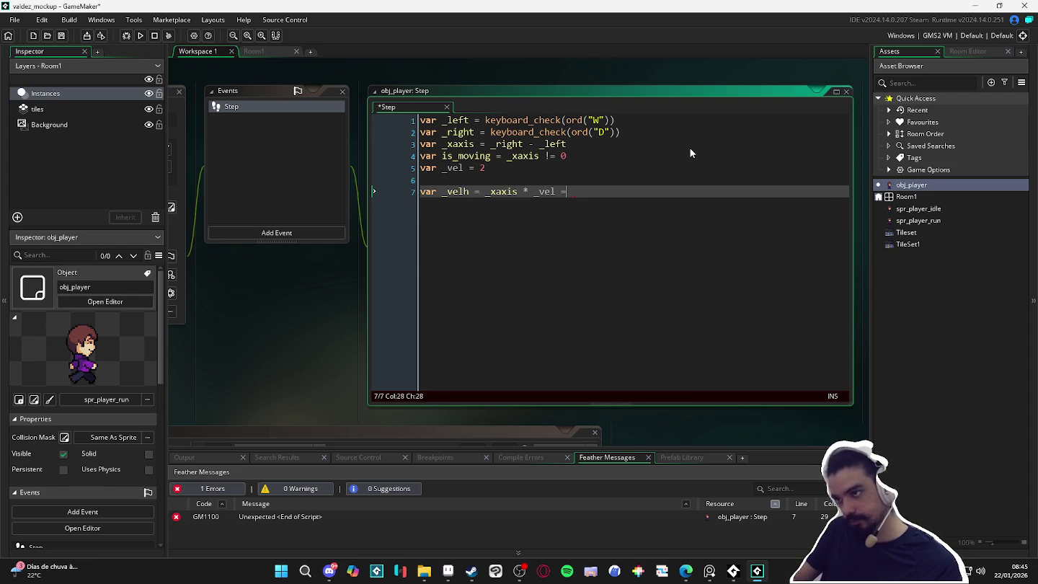
key("BackSpace")
key("BackSpace")
key("BackSpace")
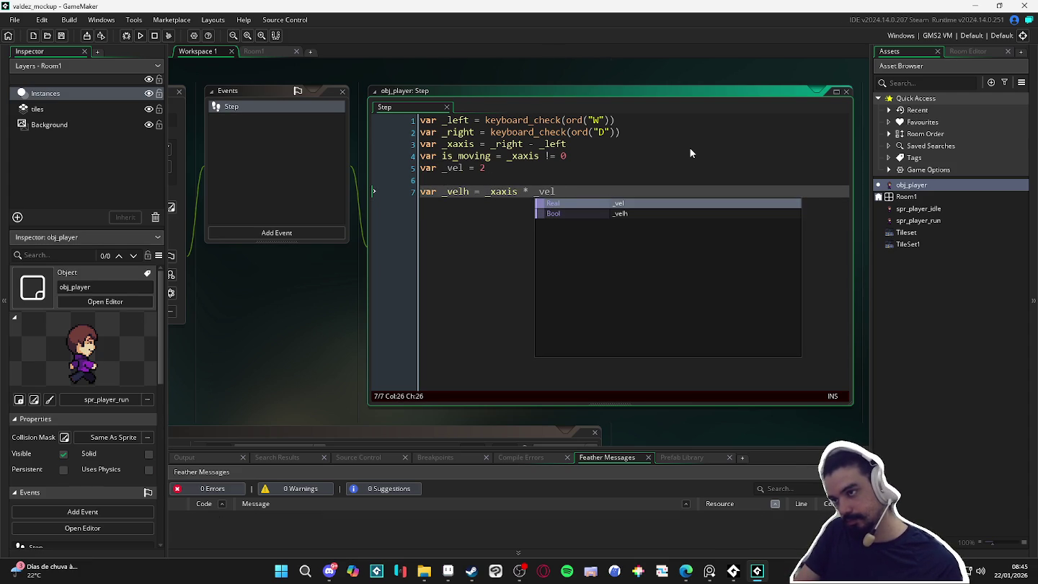
key("Return")
Write move_and_collide(_velh, 0, layer_get_id("tiles")), save the code, and return to Room1.
key("Return")
key("Return")
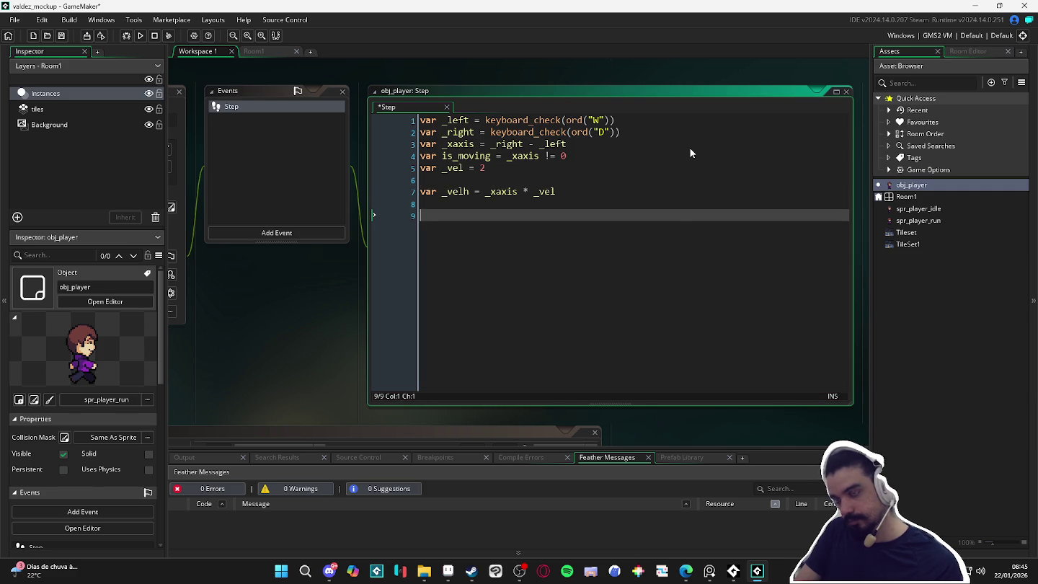
type("move_an")
key("Return")
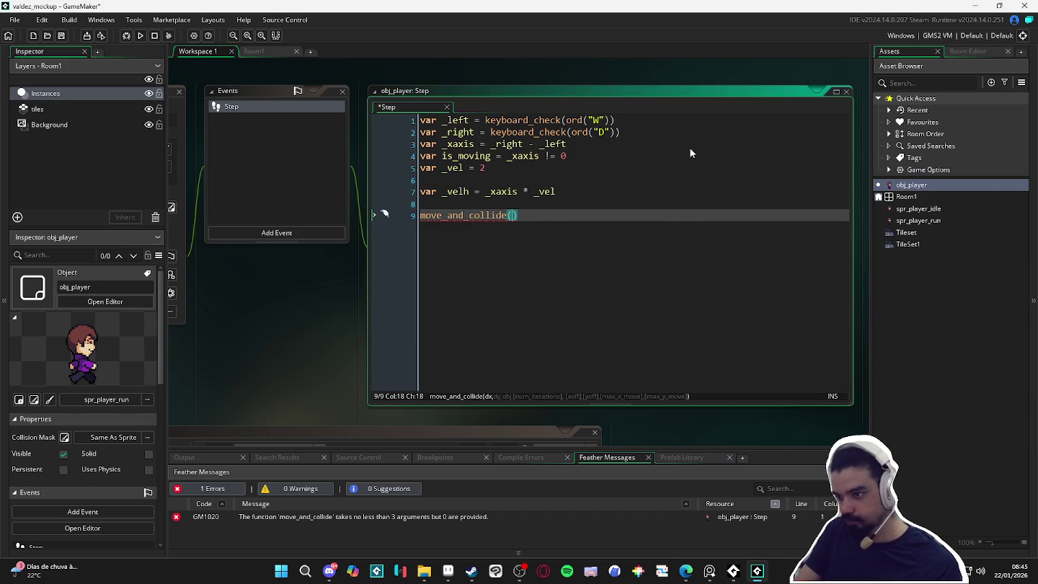
type("_velh, 0,")
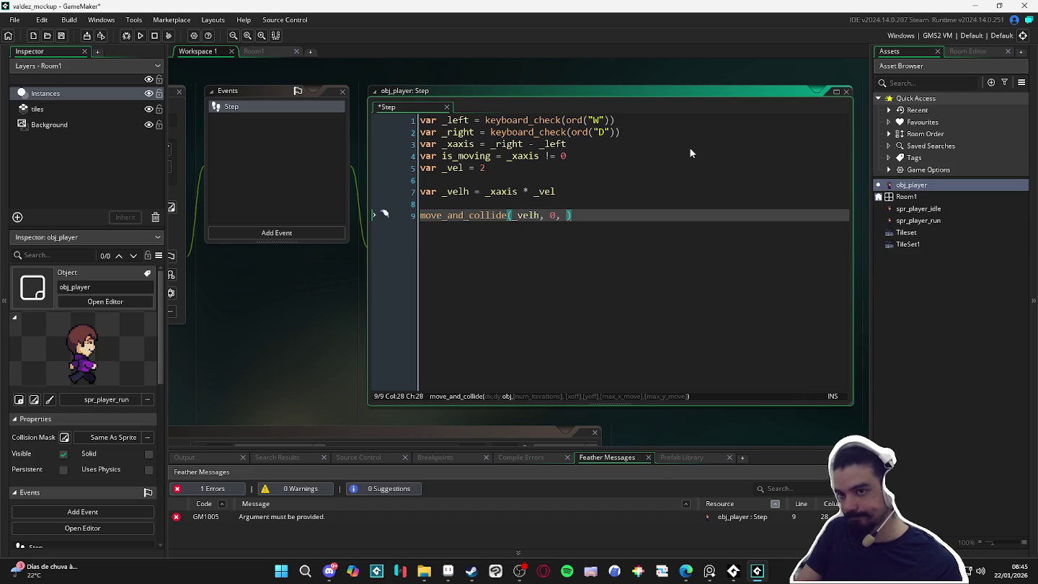
type("layer_get")
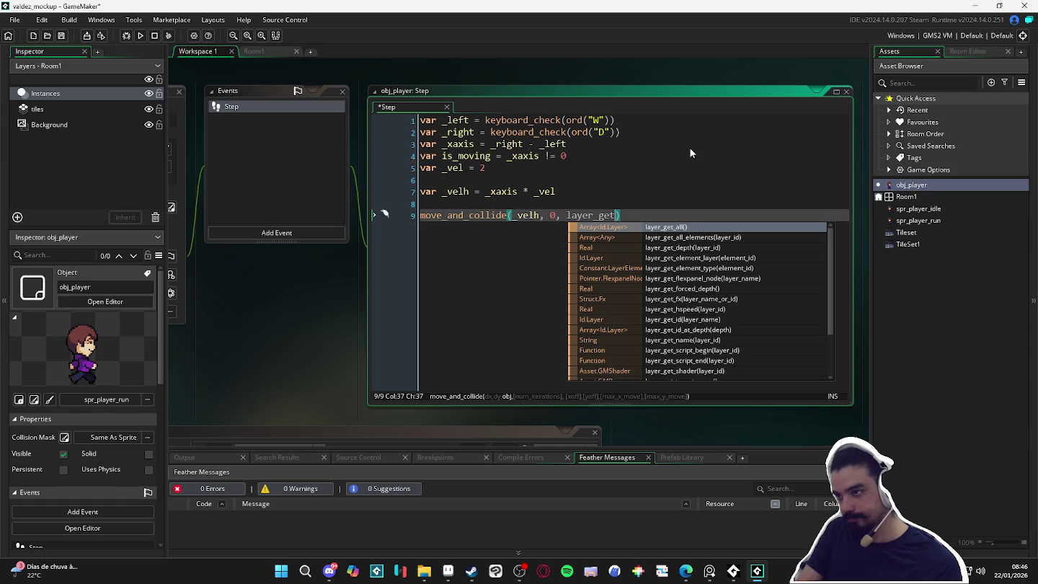
type("_")
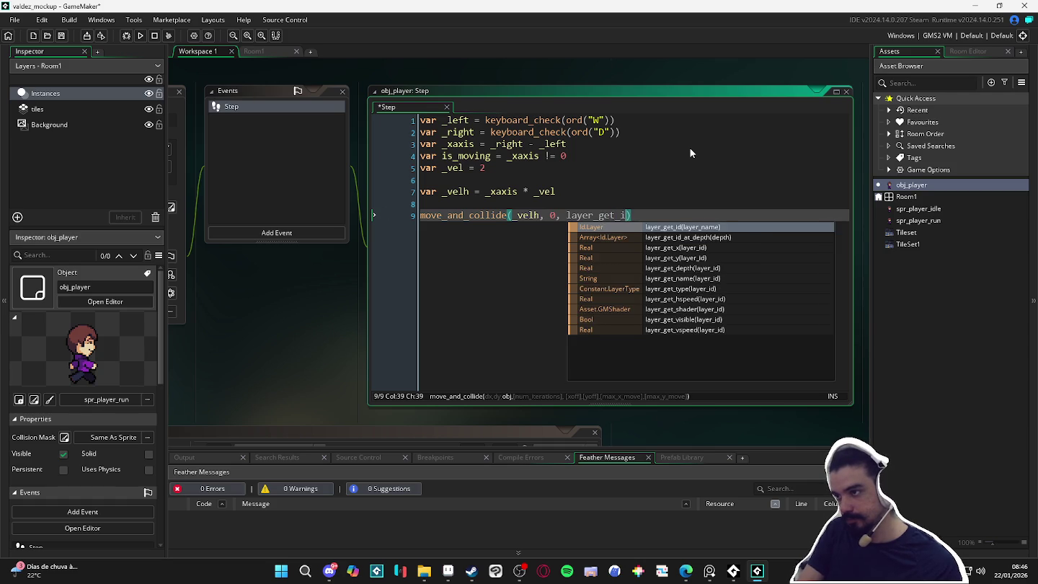
type("id")
key("Return")
type("\"tiles\")")
key("ctrl+s")
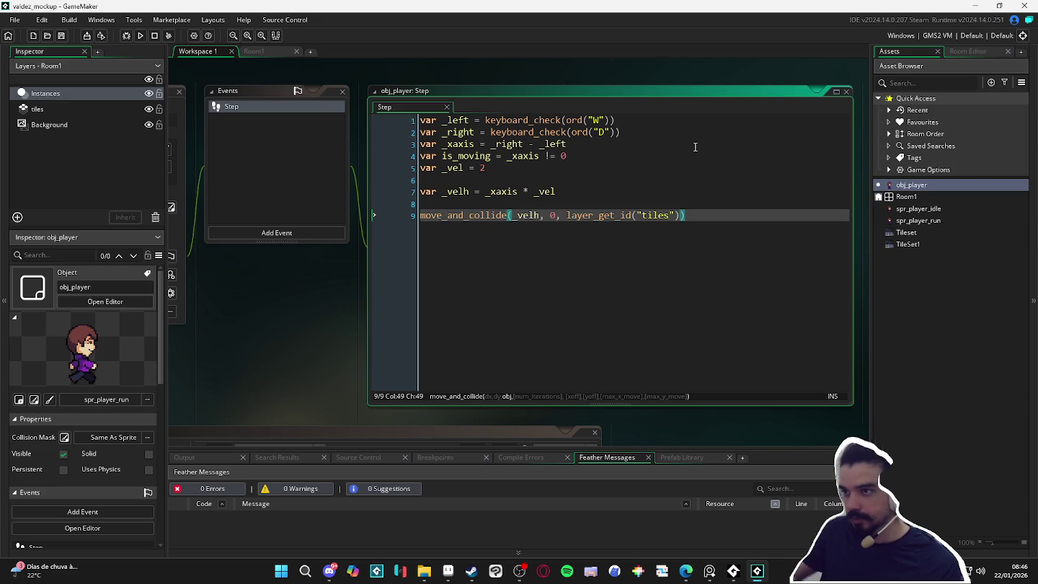
left_click(257, 51)
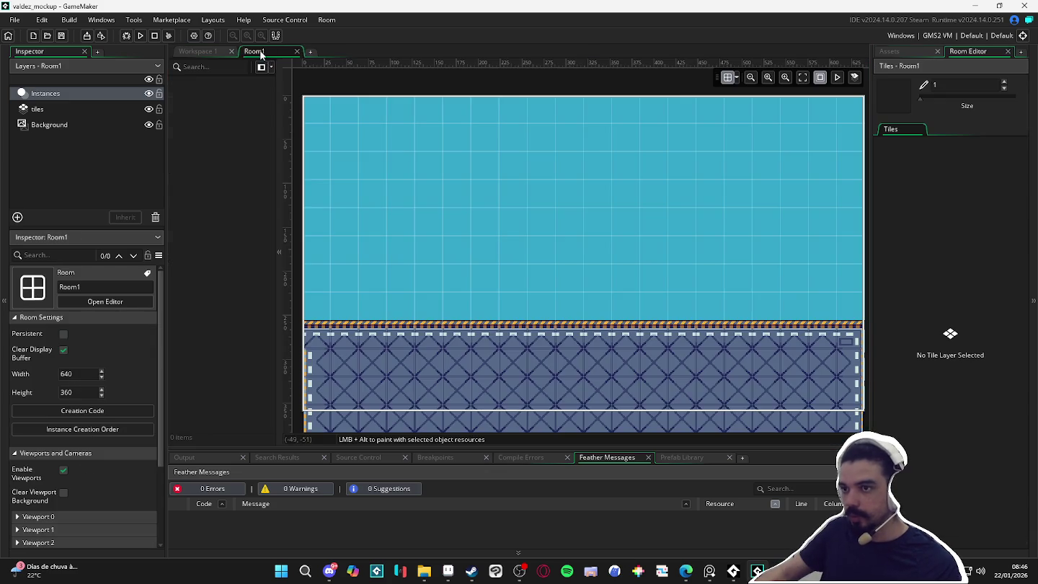
Place obj_player in Room1 and start a test run with F5.
left_click(898, 50)
mouse_move(912, 185)
left_mouse_down()
mouse_move(427, 296)
mouse_move(510, 296)
left_mouse_up()
left_click(837, 77)
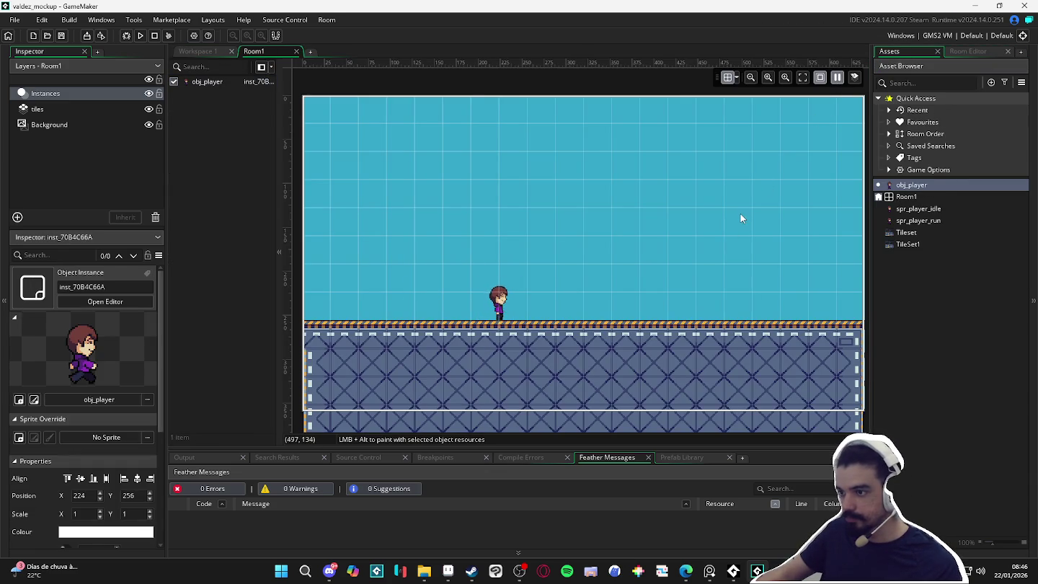
key("F5")
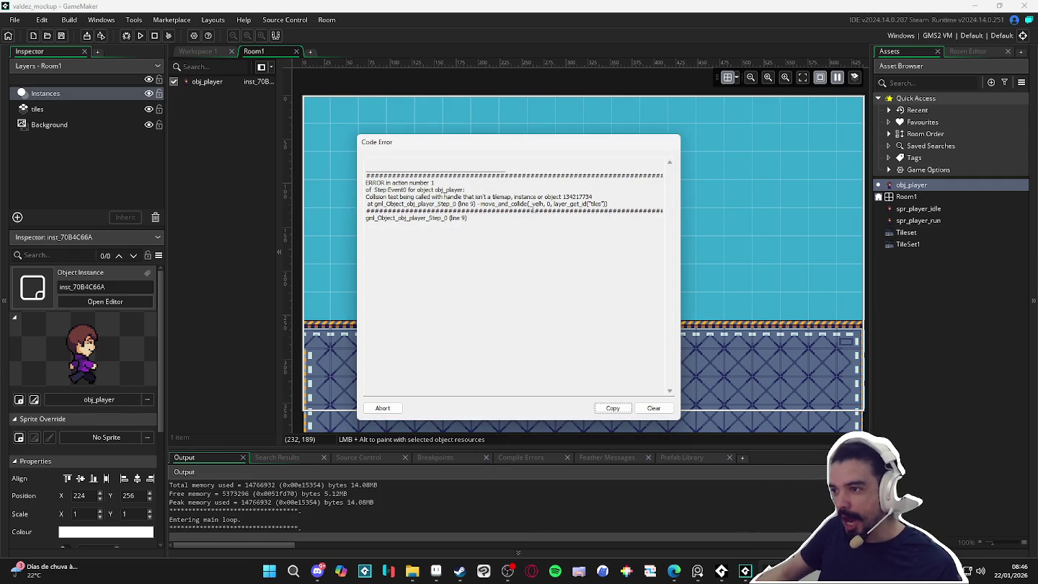
Dismiss the collision code error and reopen obj_player's Step code.
left_click(382, 408)
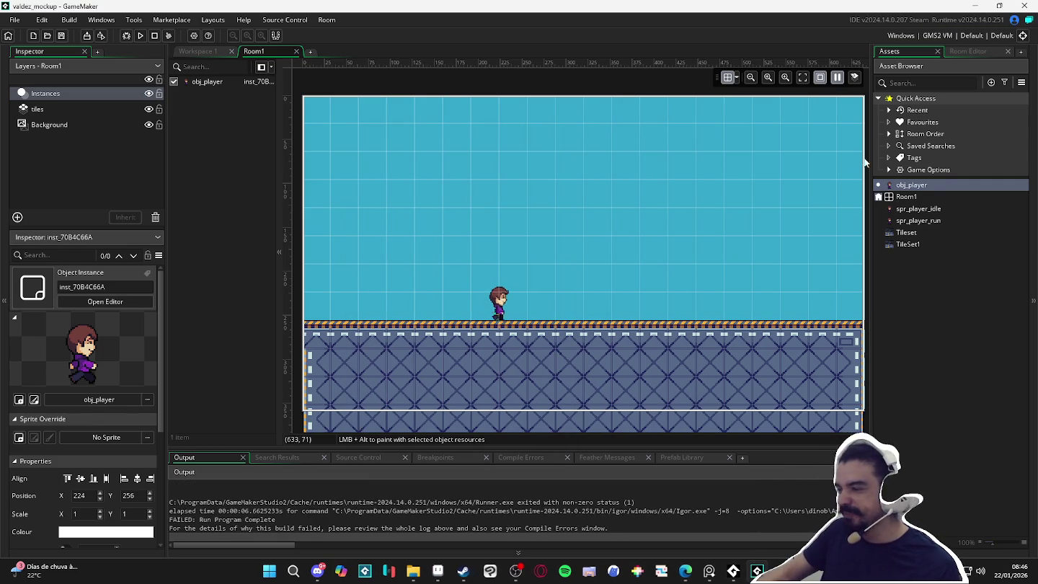
left_click(909, 196)
double_click(911, 185)
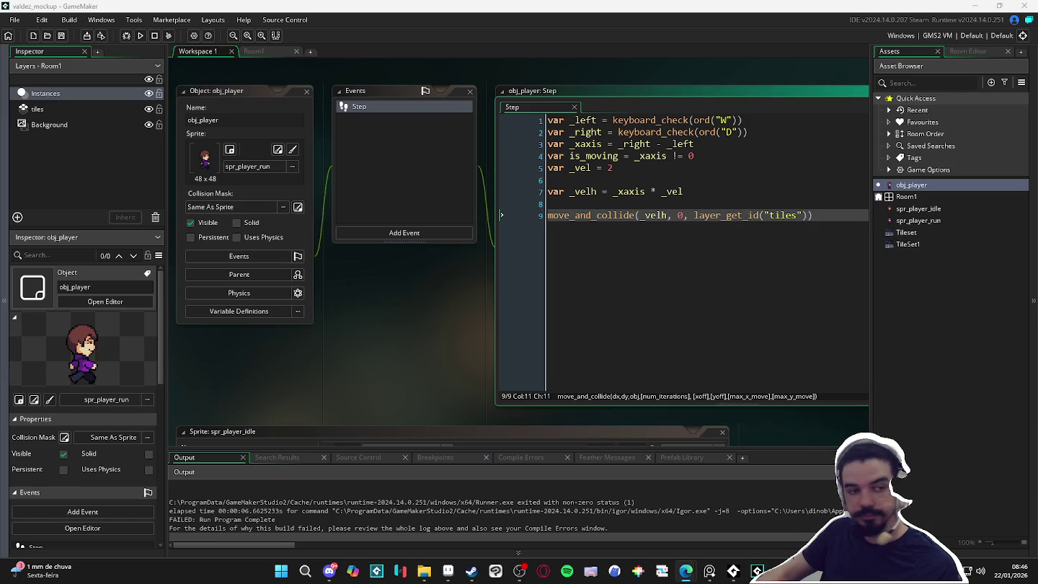
mouse_move(726, 214)
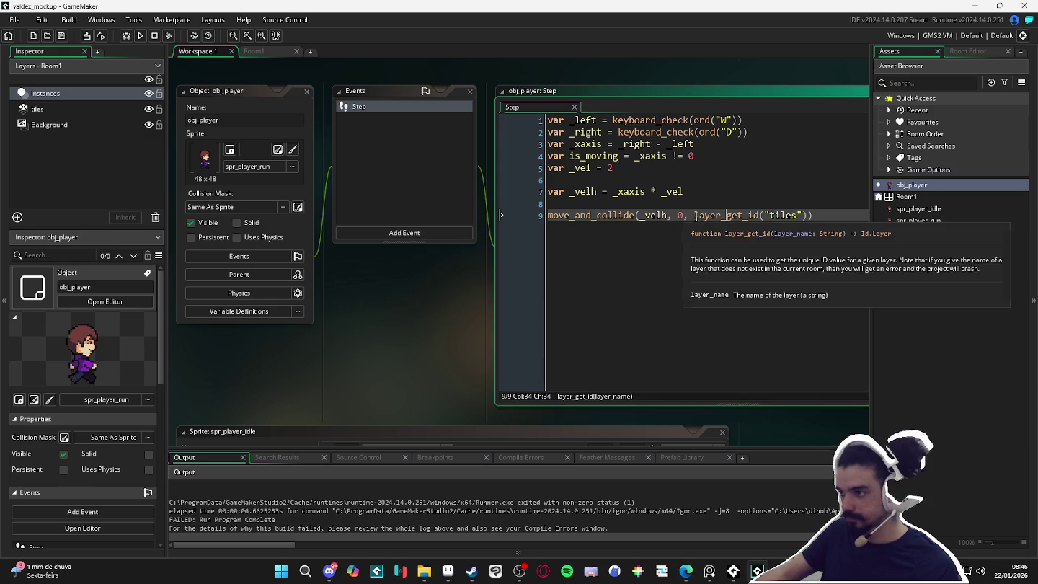
Start replacing the layer_get_id argument of move_and_collide with tilemap.
left_click_drag(690, 216, 802, 216)
type("tilemap_")
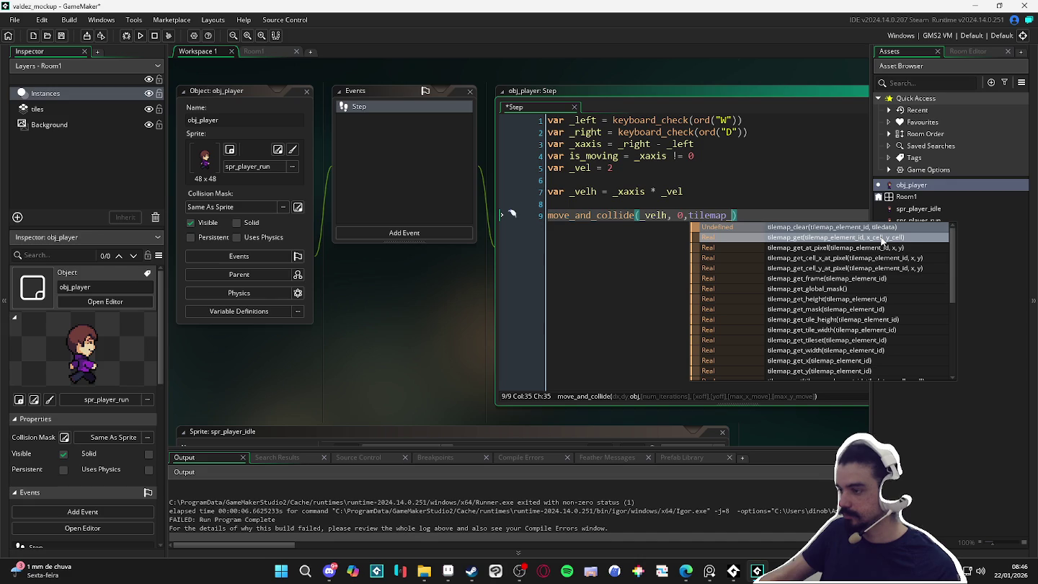
scroll(883, 240, "down", 3)
scroll(882, 242, "down", 2)
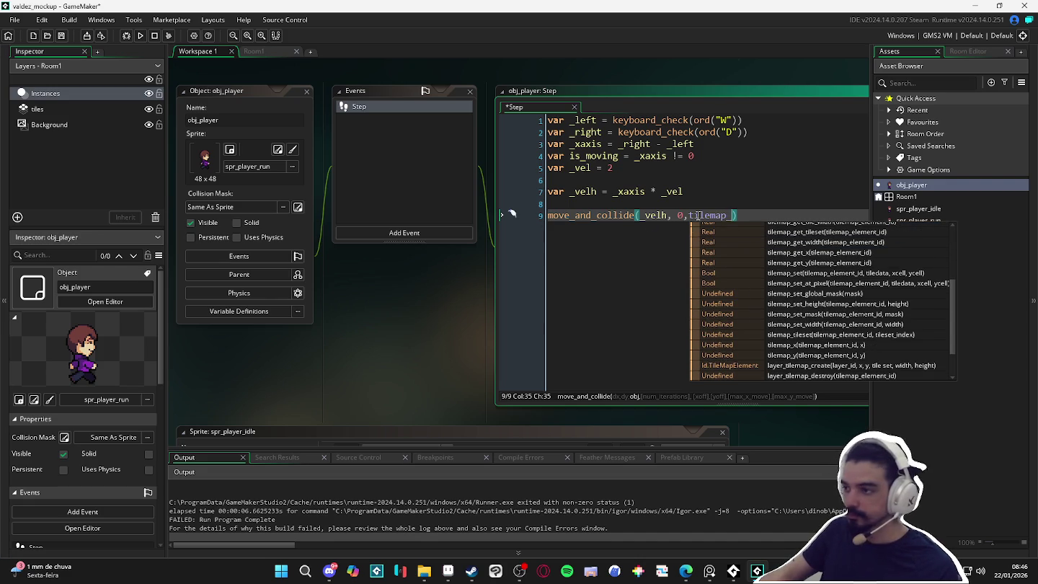
Open the move_and_collide manual page and read its obj argument description.
left_click(635, 215)
mouse_move(584, 215)
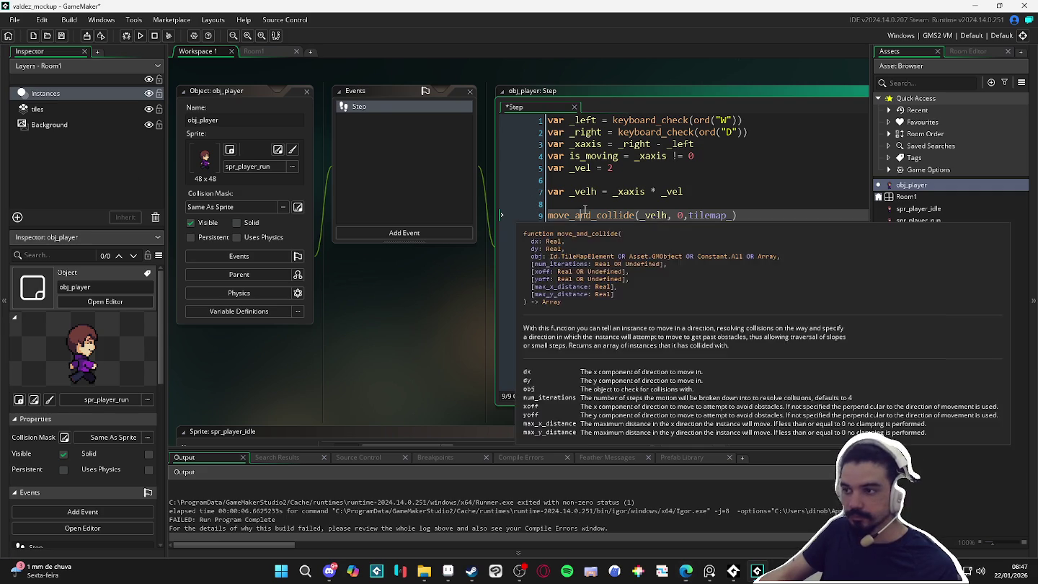
key("F1")
scroll(546, 322, "down", 3)
scroll(477, 302, "down", 3)
scroll(477, 302, "up", 3)
scroll(328, 267, "up", 1)
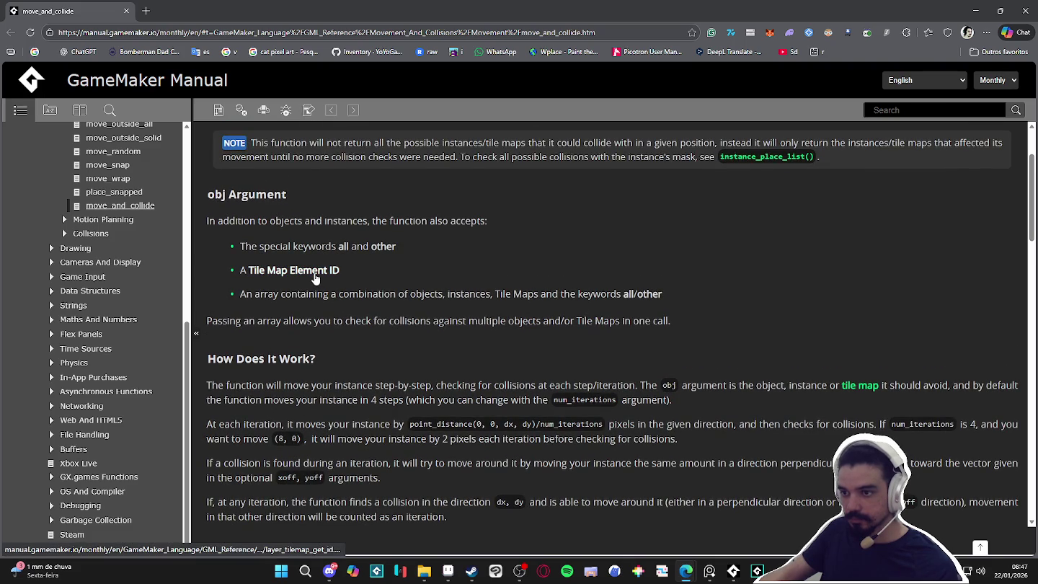
Copy the layer_tilemap_get_id example code from its manual page and return to GameMaker.
middle_click(315, 278)
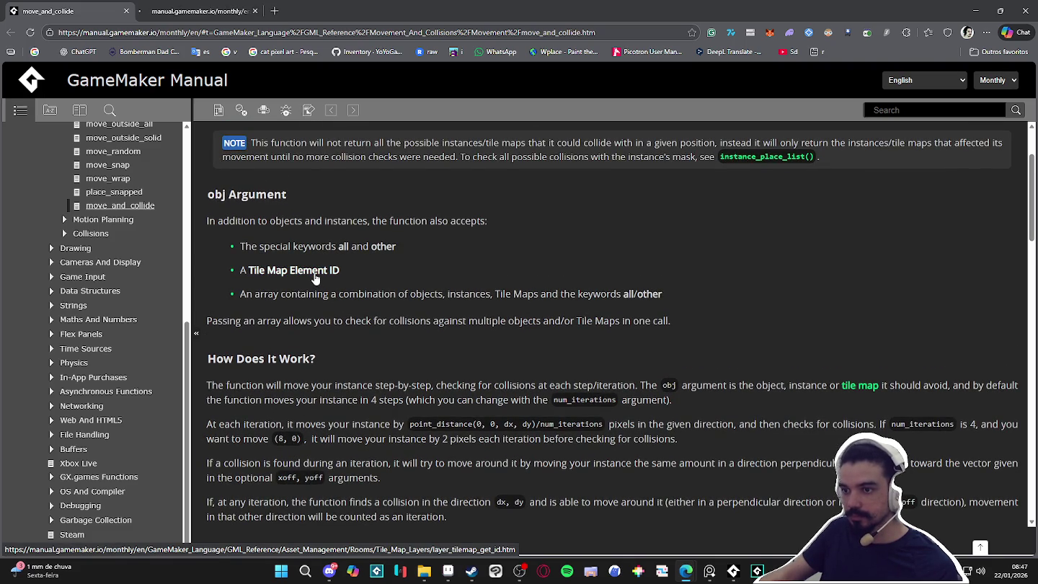
left_click(210, 10)
double_click(99, 291)
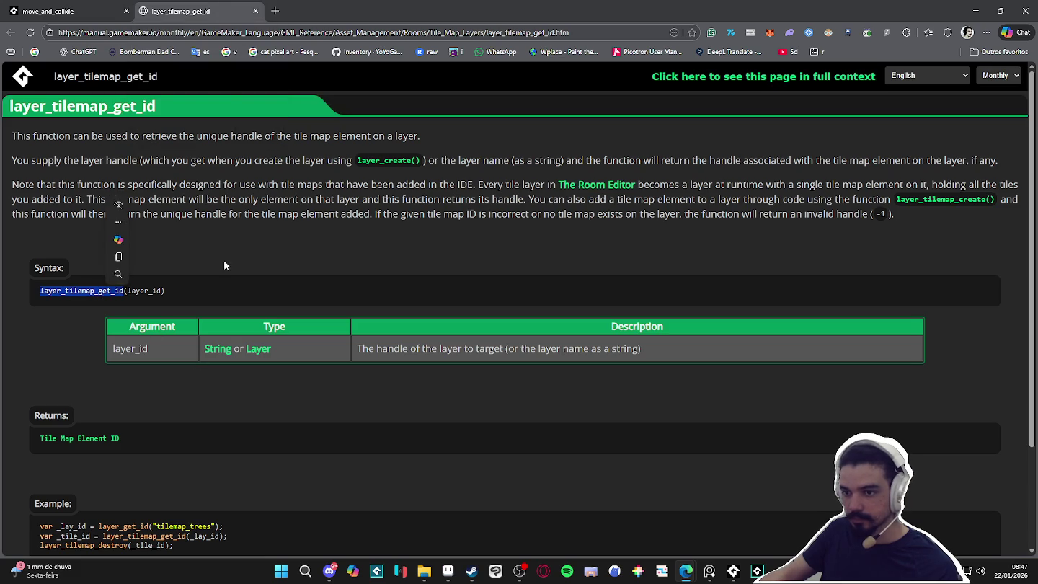
scroll(289, 288, "down", 2)
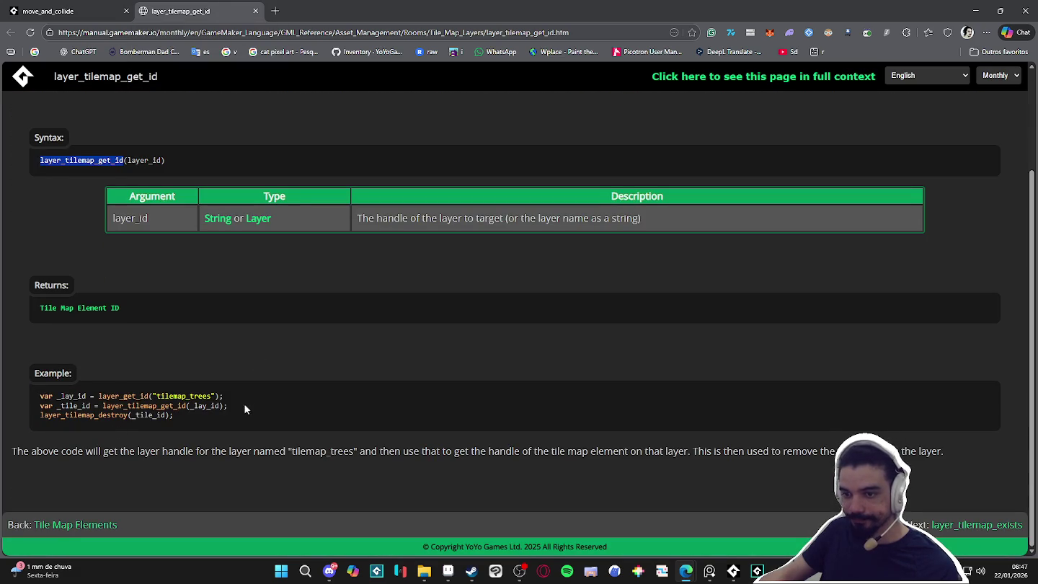
left_click_drag(238, 407, 33, 372)
key("ctrl+c")
left_click(986, 6)
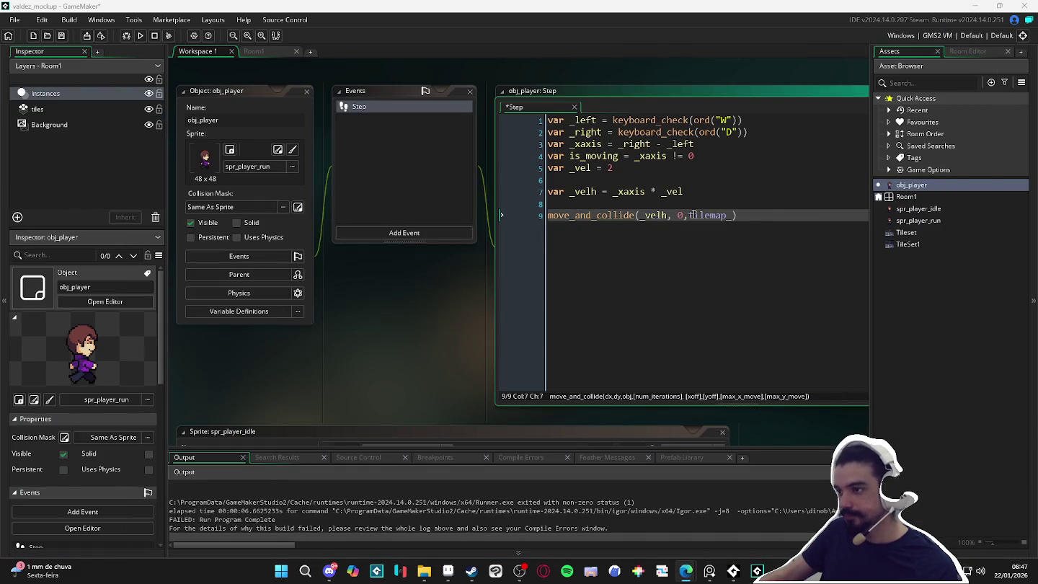
Paste the example with layer "tiles", pass _tile_id to move_and_collide, and run.
key("ctrl+v")
double_click(568, 203)
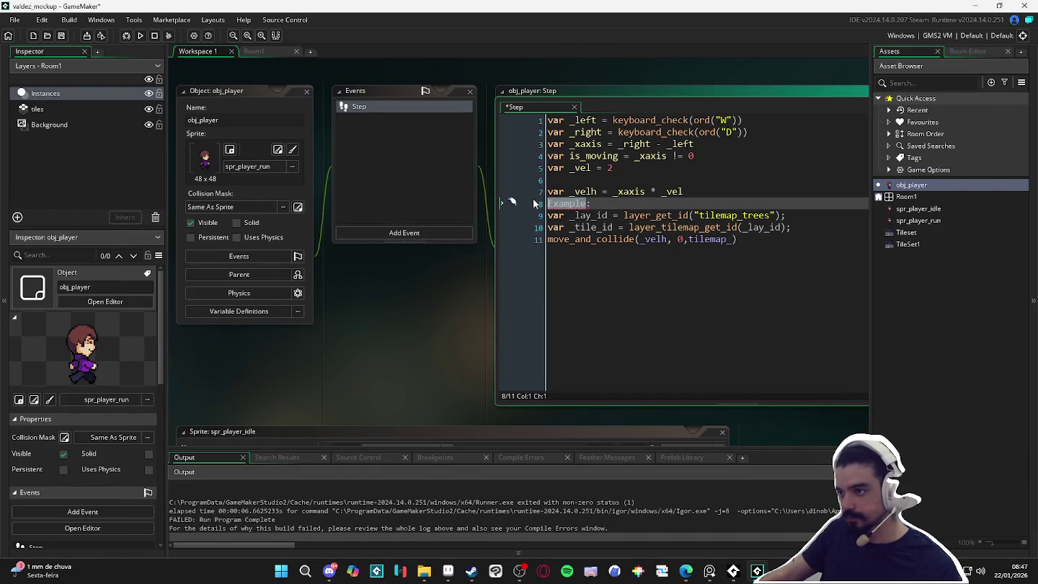
key("BackSpace")
double_click(736, 215)
type("tiles")
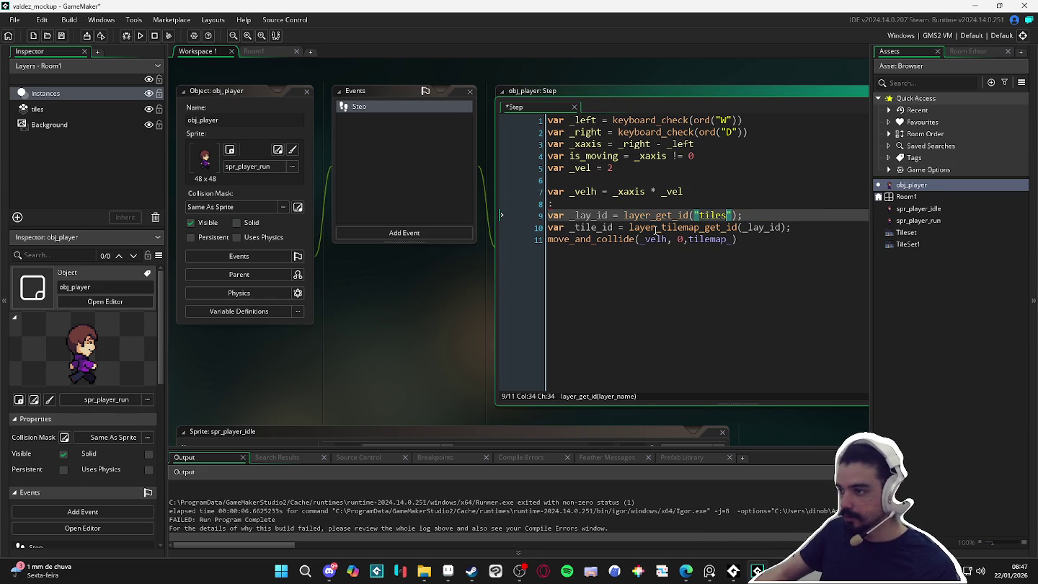
double_click(597, 227)
key("ctrl+c")
double_click(702, 238)
key("ctrl+v")
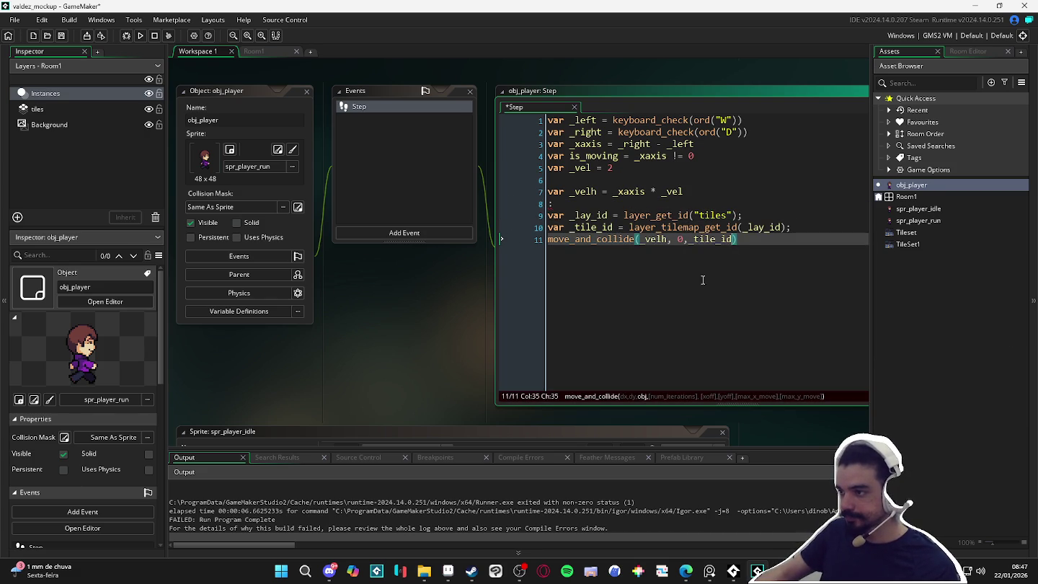
key("F5")
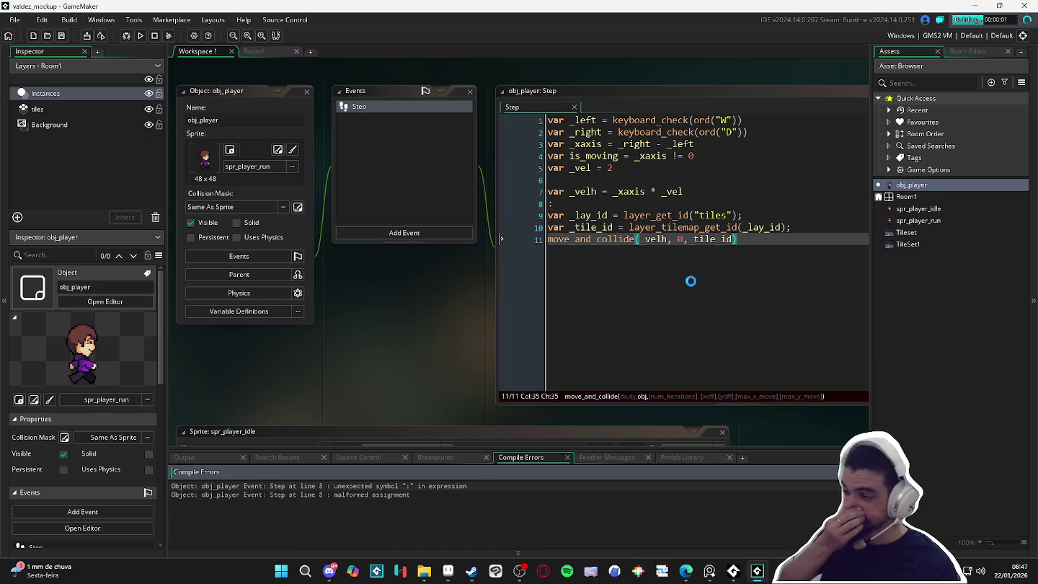
Remove the stray semicolons and colon, rerun, and walk the player right with D.
left_click(808, 230)
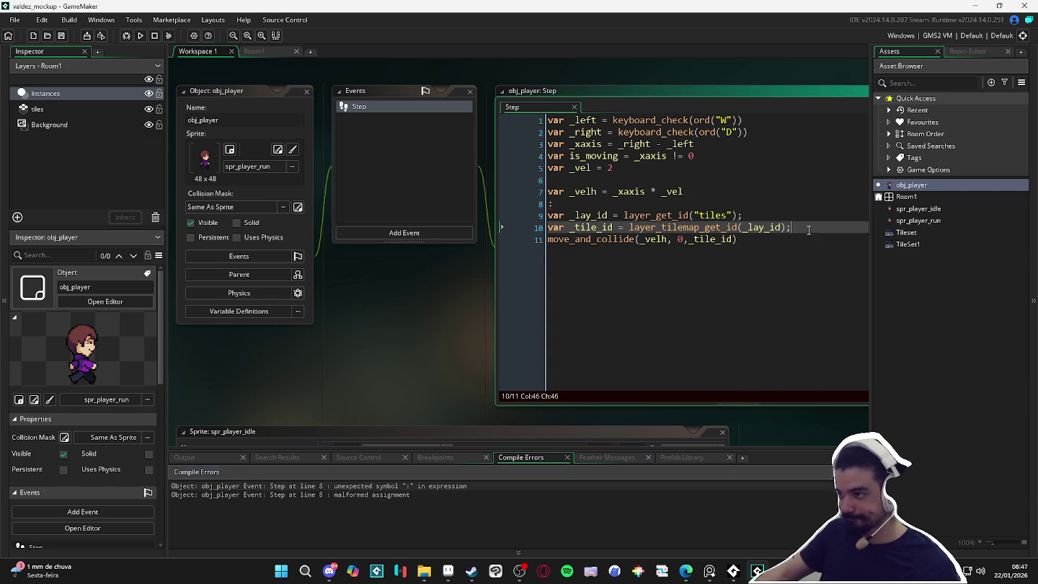
key("BackSpace")
key("Up")
key("BackSpace")
key("Up")
key("BackSpace")
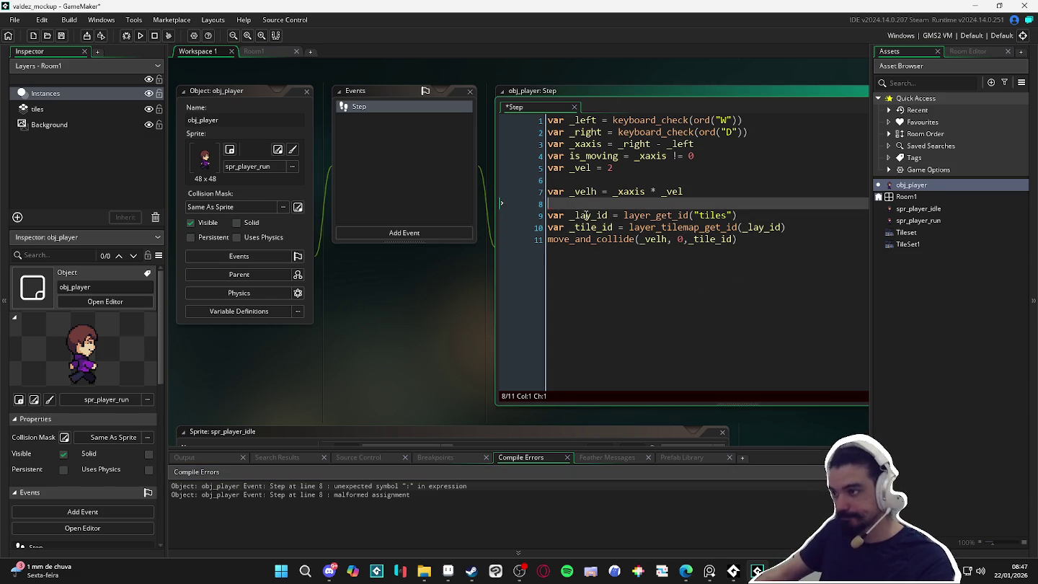
key("F5")
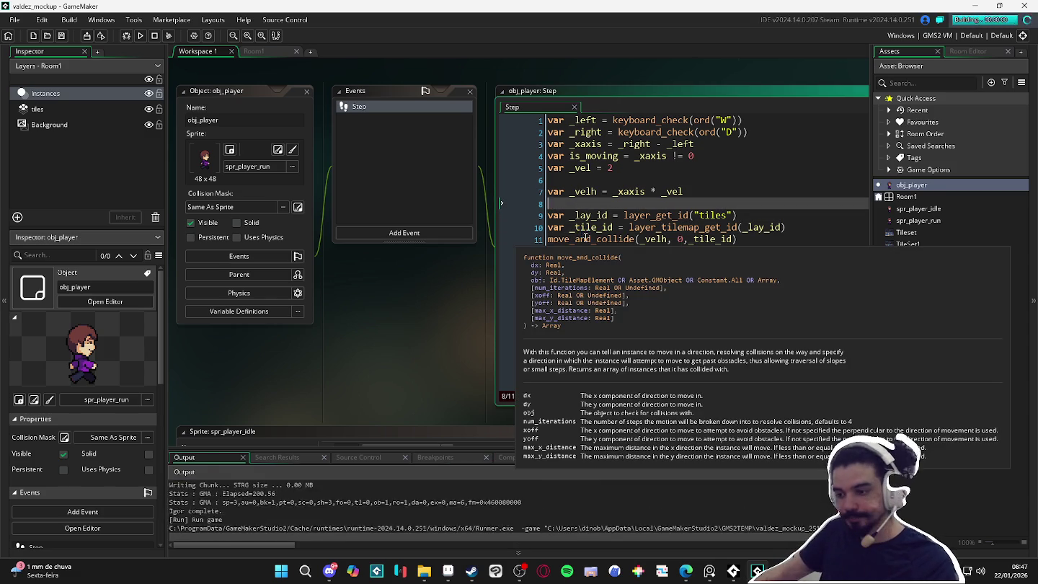
key("d")
key("d")
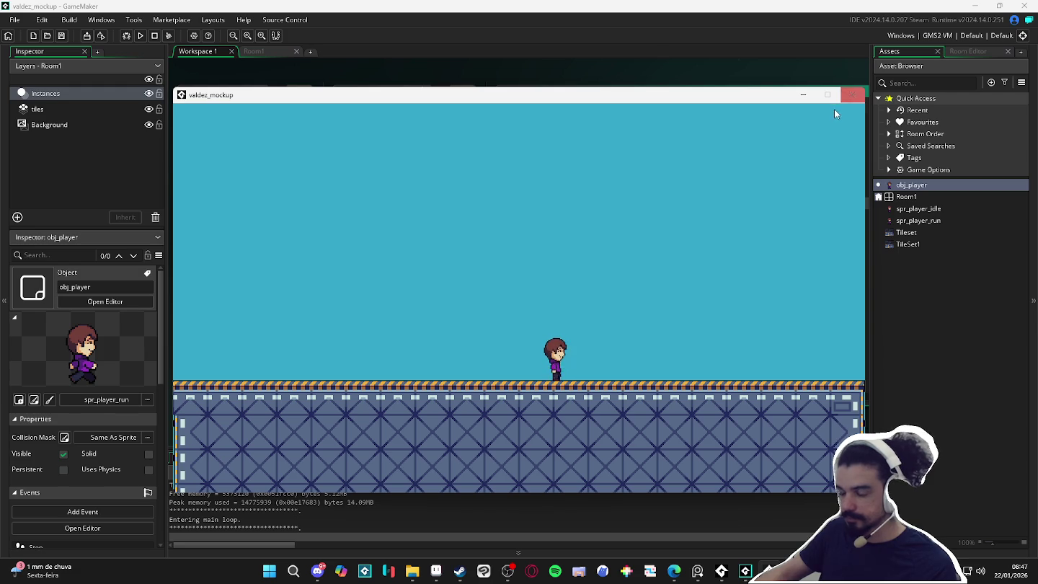
left_click(852, 93)
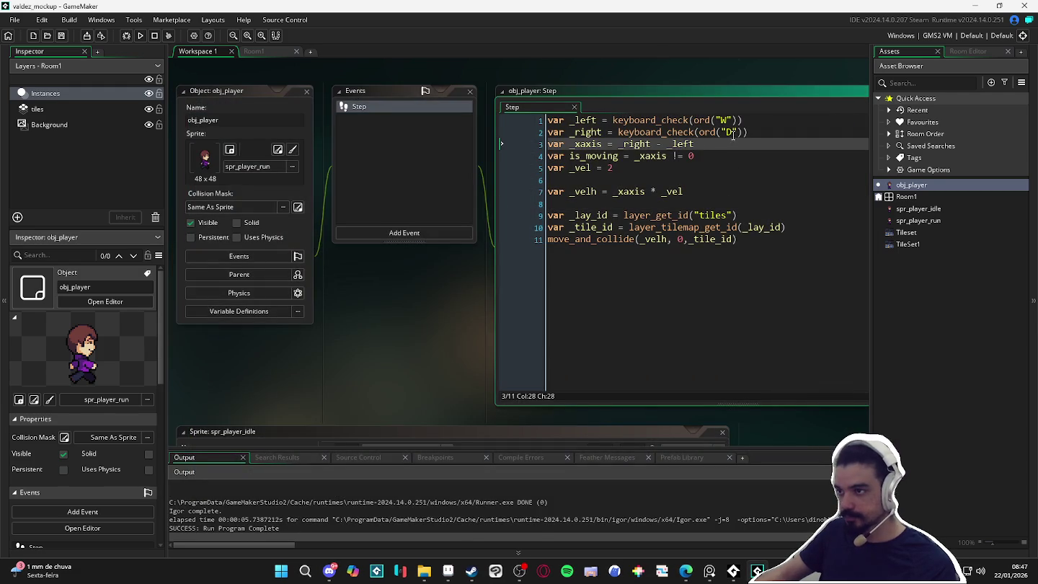
Change the left-movement key from W to A and save.
double_click(726, 120)
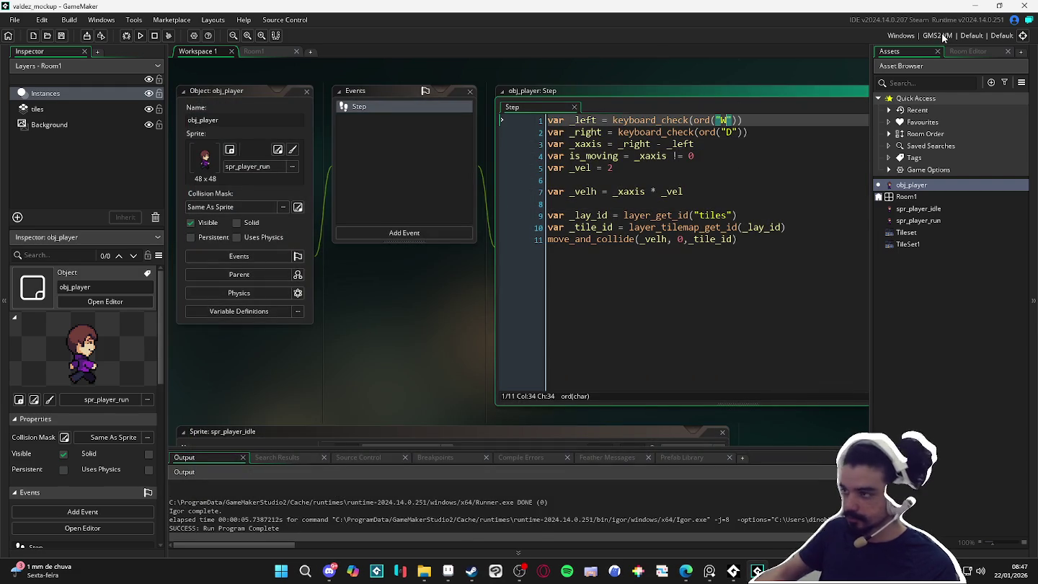
type("A")
left_click(609, 260)
key("ctrl+s")
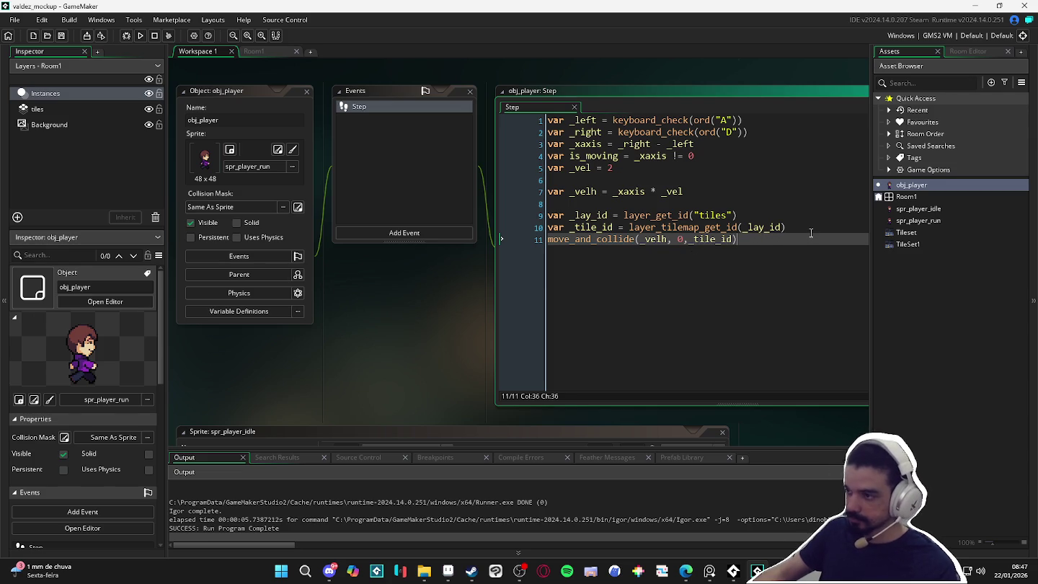
Add if(is_moving) { image_xscale = _xaxis } after move_and_collide and run the game.
key("Return")
type("image_xscale =")
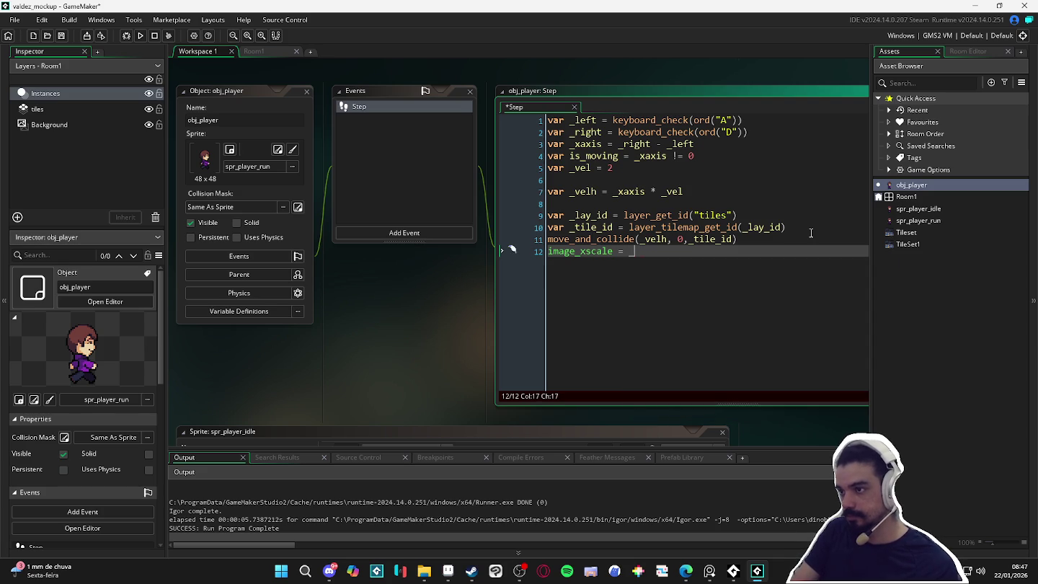
key("ctrl+space")
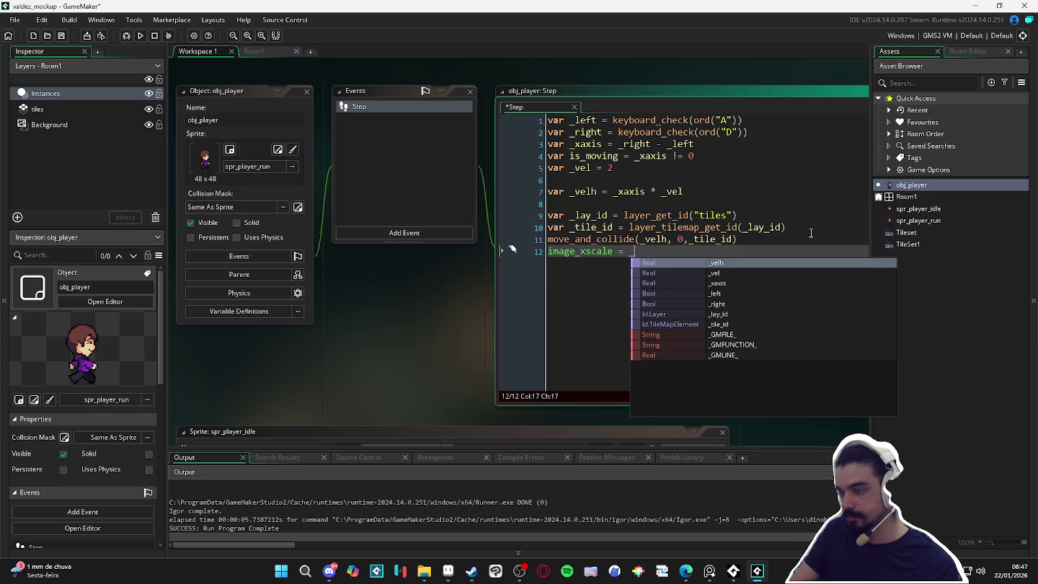
key("shift+Home")
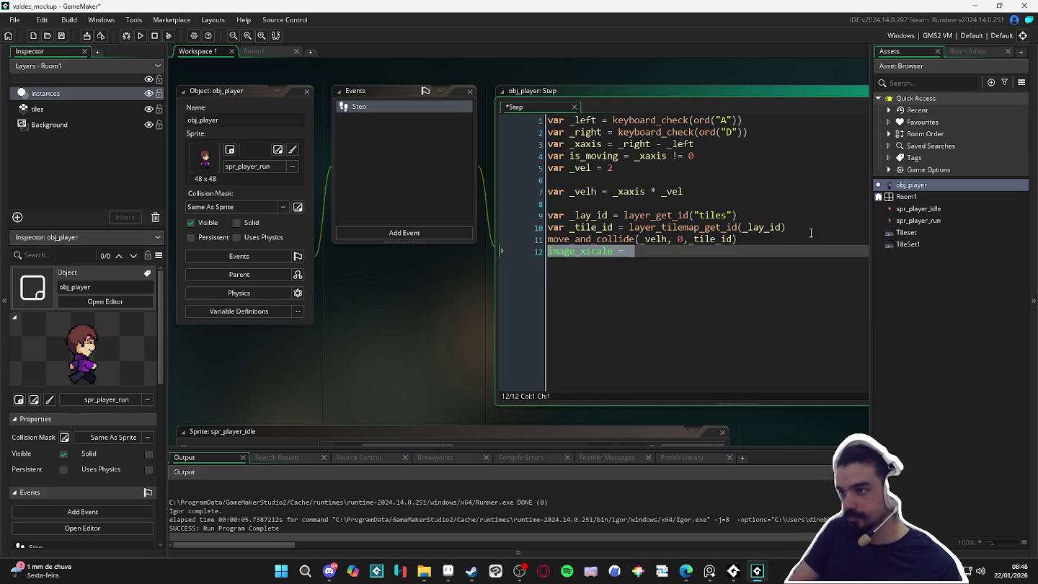
type("if(")
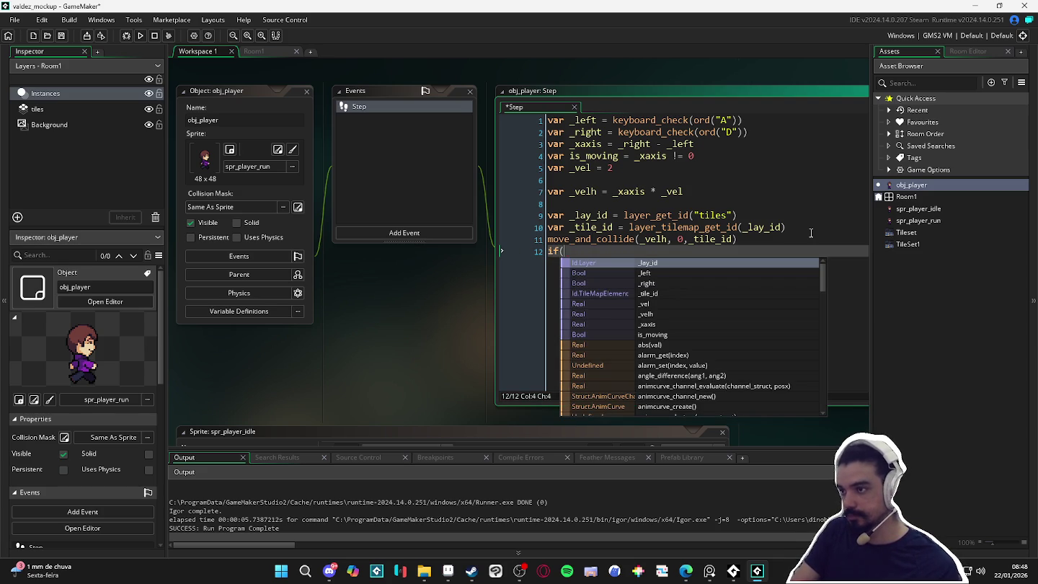
type("is")
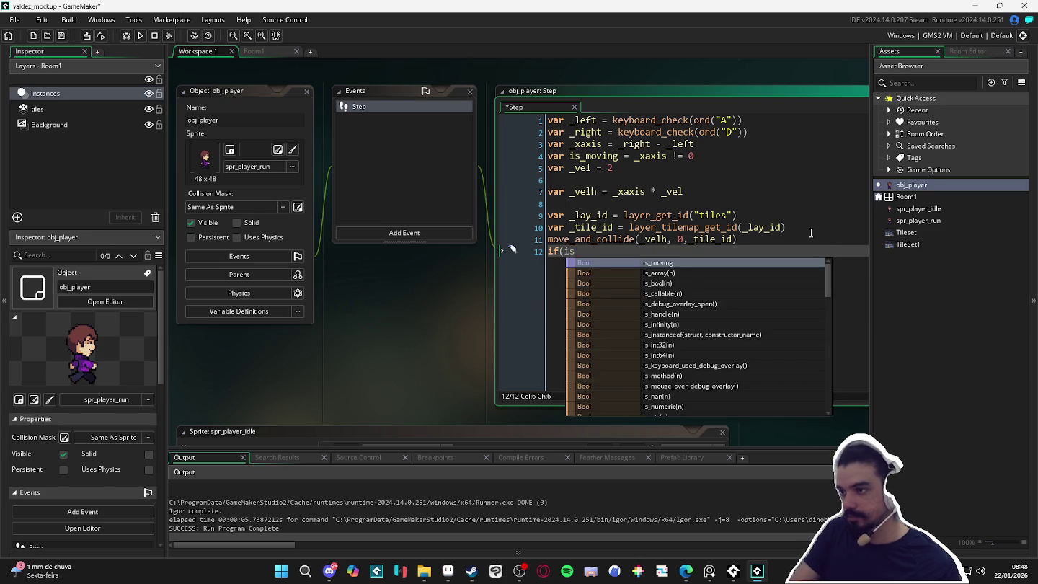
key("Return")
type(")")
key("Return")
type("image_x")
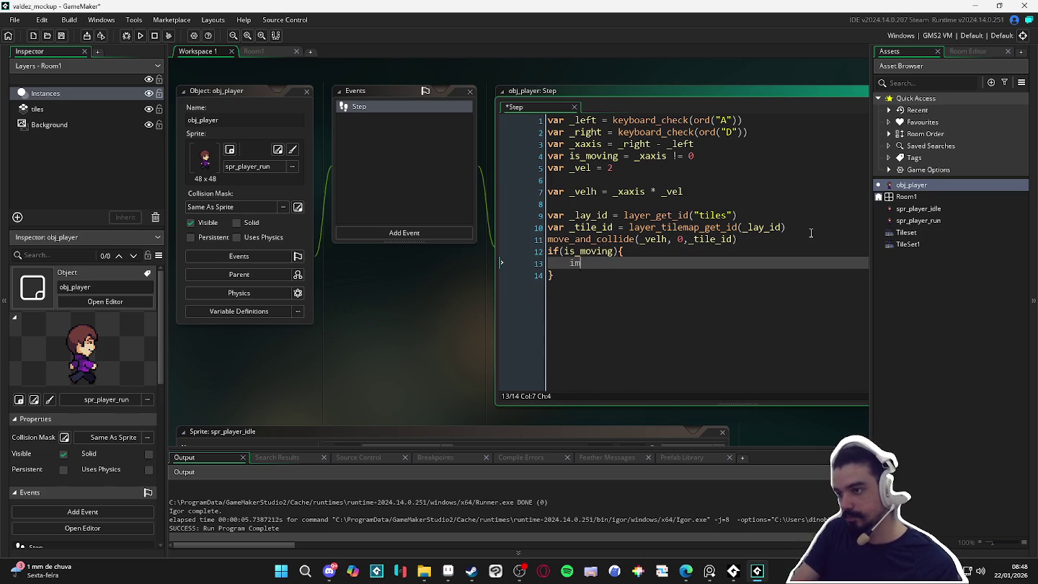
key("Return")
type("= _x")
key("Return")
key("F5")
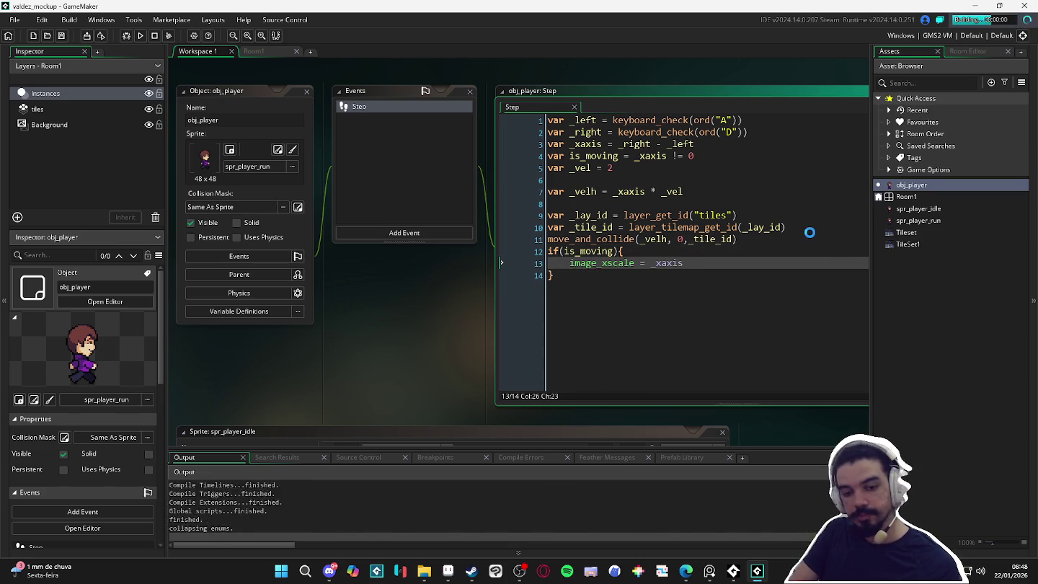
Walk the player left and right with A and D to check facing, then close the game.
key("a")
key("d")
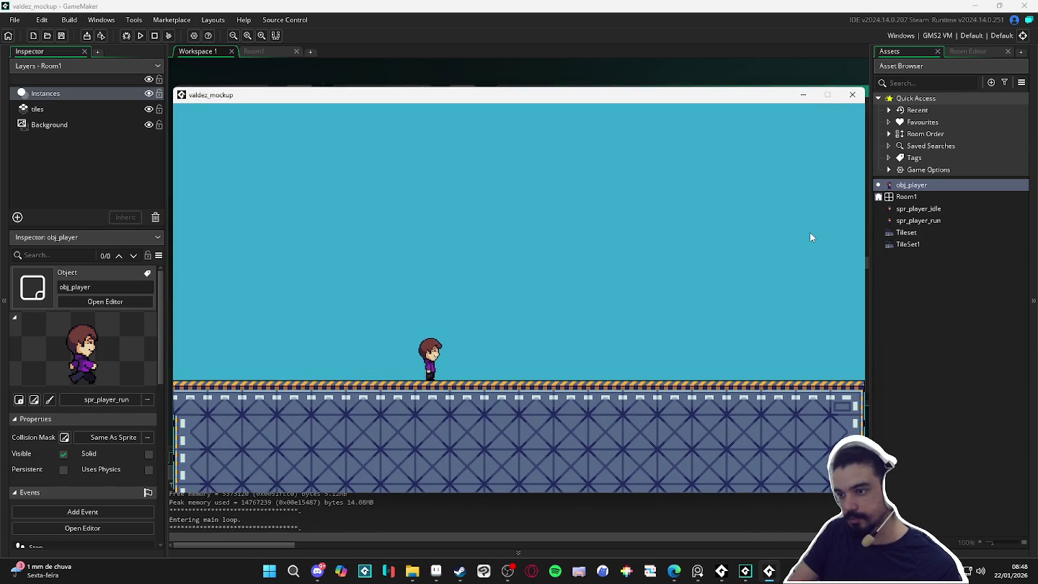
key("d")
key("a")
key("d")
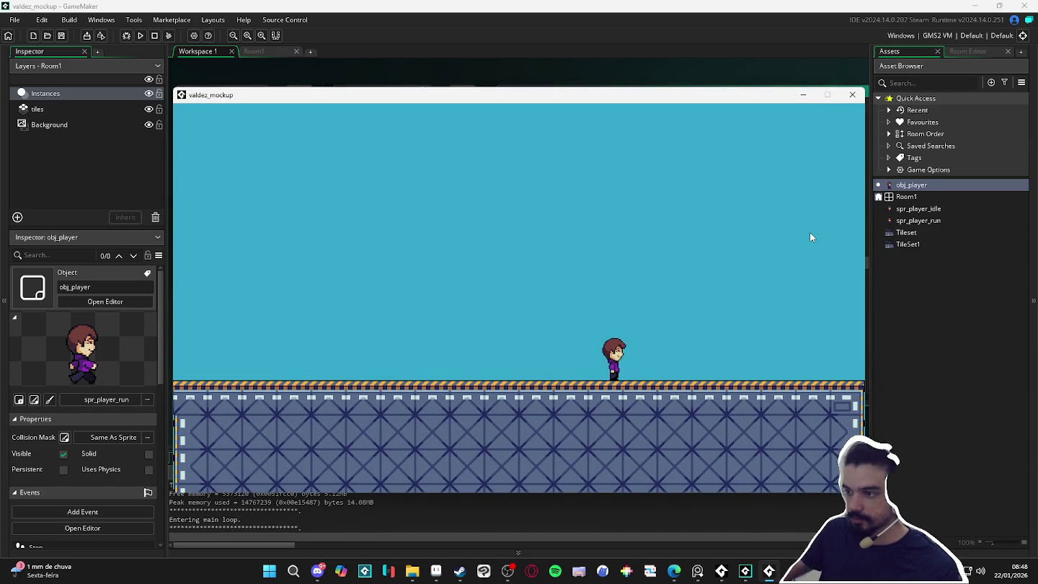
key("a")
left_click(853, 93)
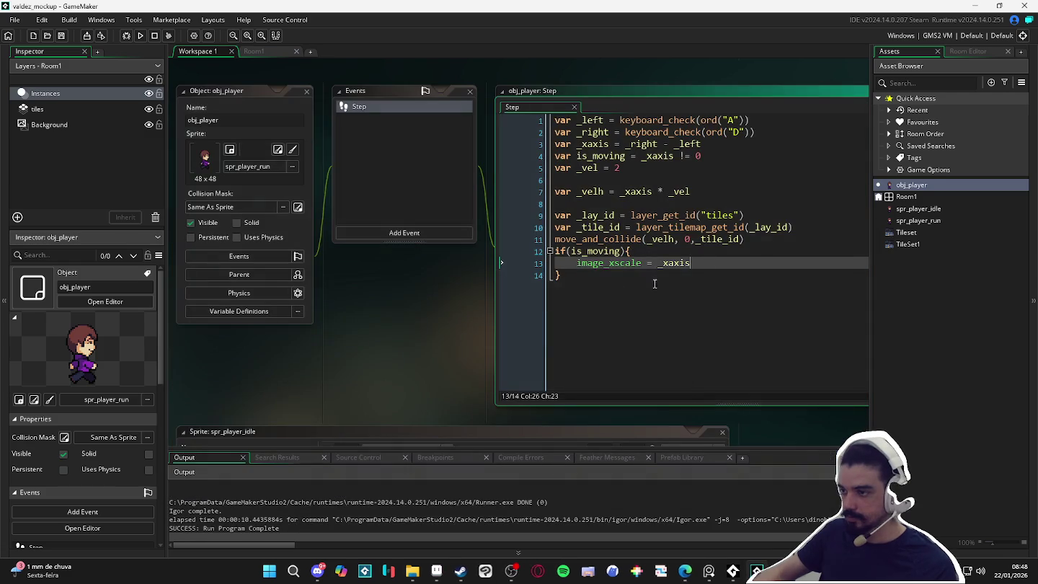
Set sprite_index = spr_player_run inside the is_moving block and save.
key("Return")
type("image_")
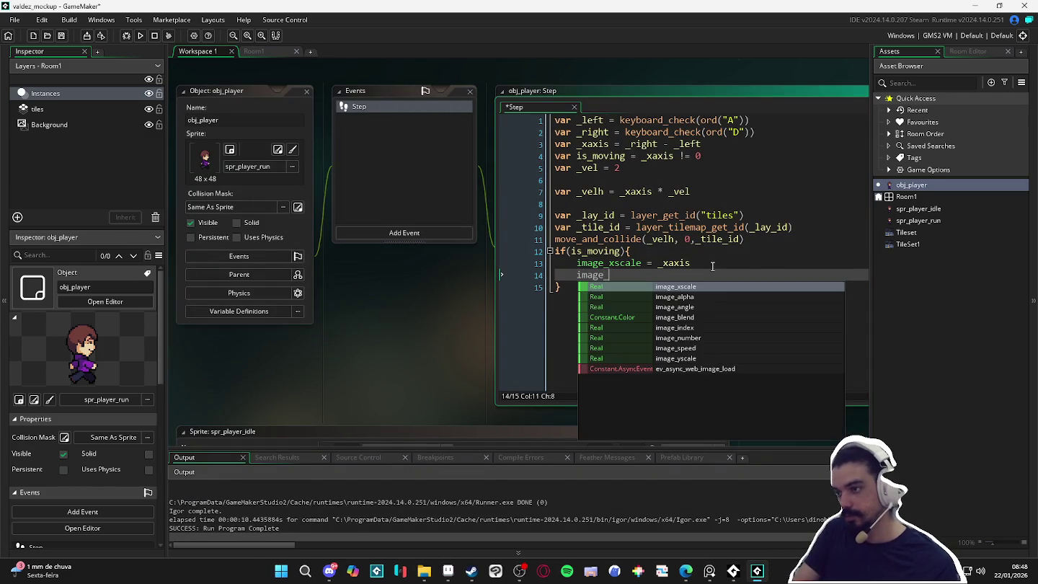
key("BackSpace")
key("BackSpace")
key("BackSpace")
type("sprit")
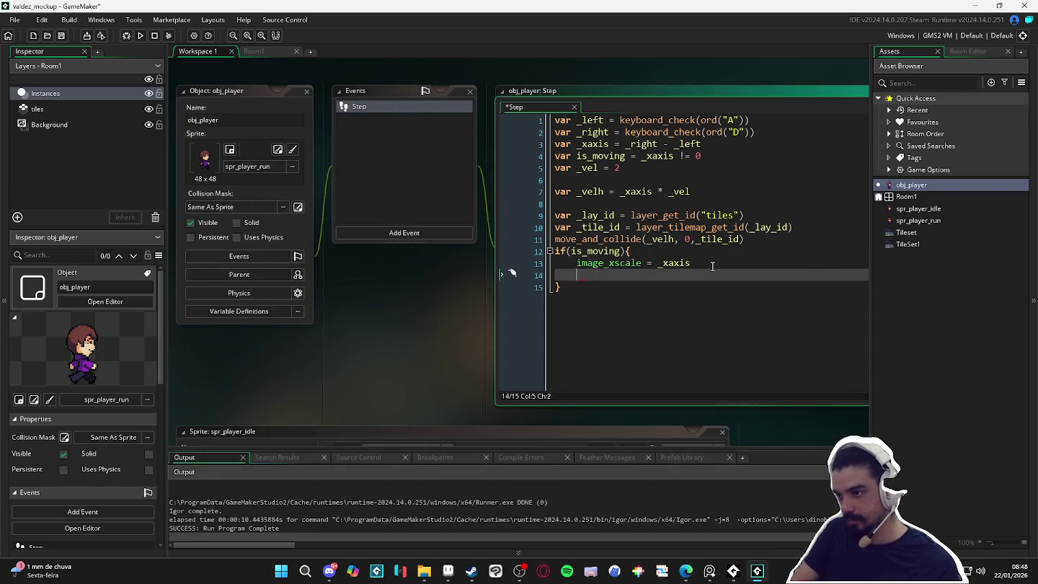
type("e_index = s")
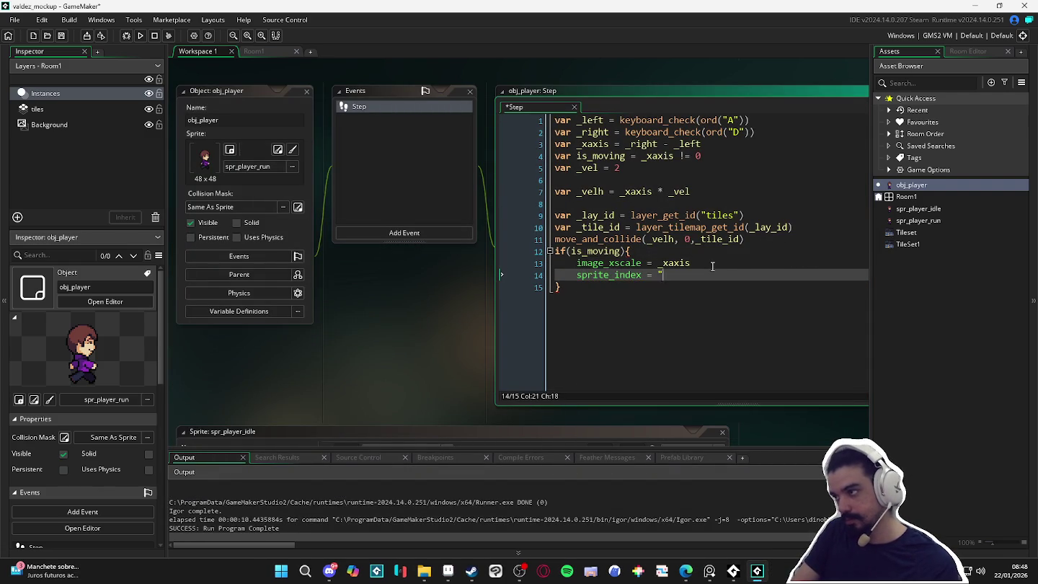
type("pr_")
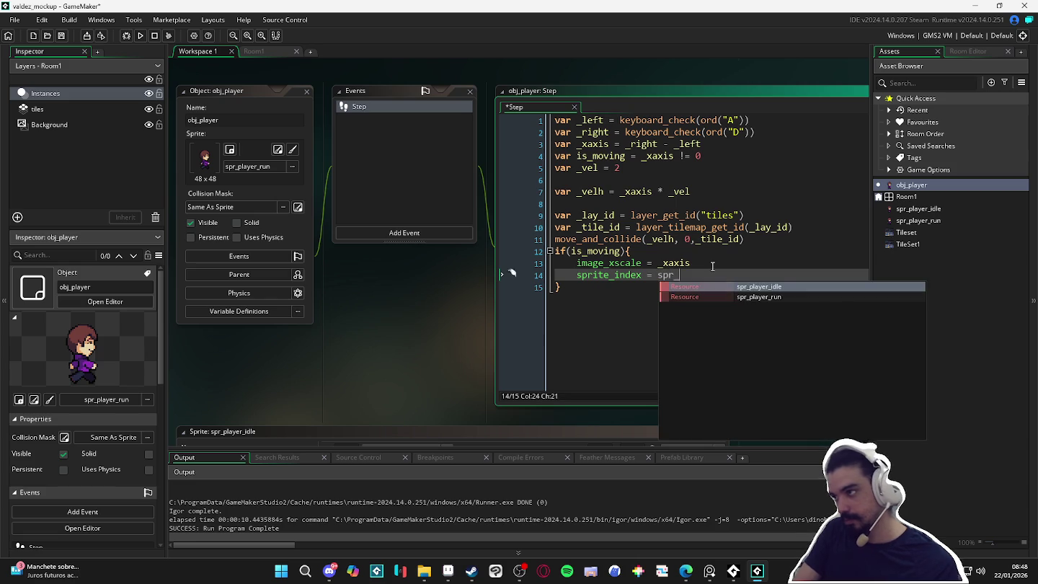
type("player_r")
key("Return")
key("ctrl+s")
Add a default sprite_index = spr_player_idle line above the if block.
key("ctrl+shift+Left")
key("ctrl+shift+Left")
key("ctrl+shift+Left")
key("ctrl+shift+Left")
key("ctrl+c")
key("Up")
key("Up")
key("Left")
key("Left")
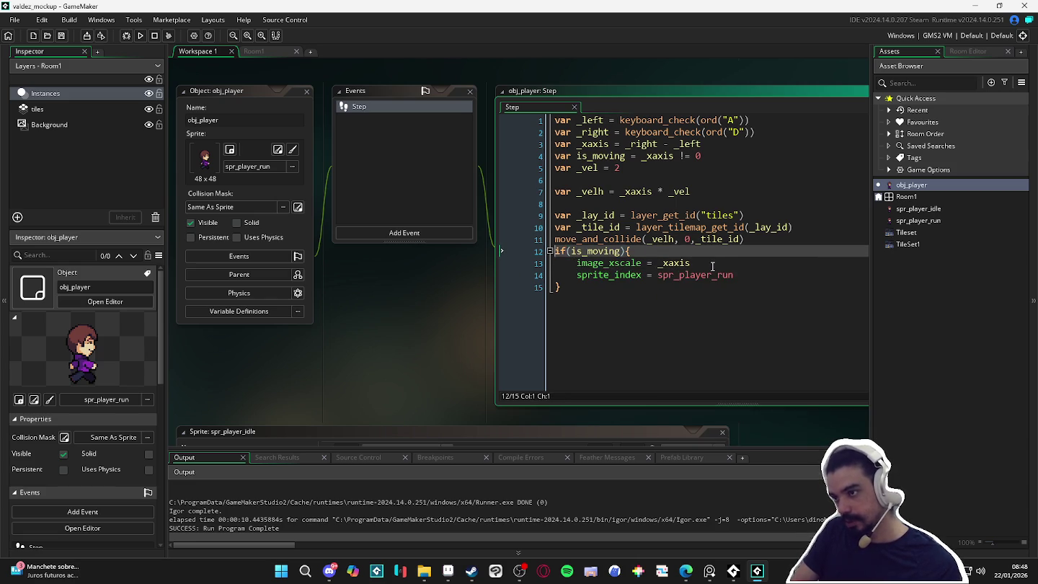
key("Return")
key("Up")
key("ctrl+v")
key("BackSpace")
key("BackSpace")
key("BackSpace")
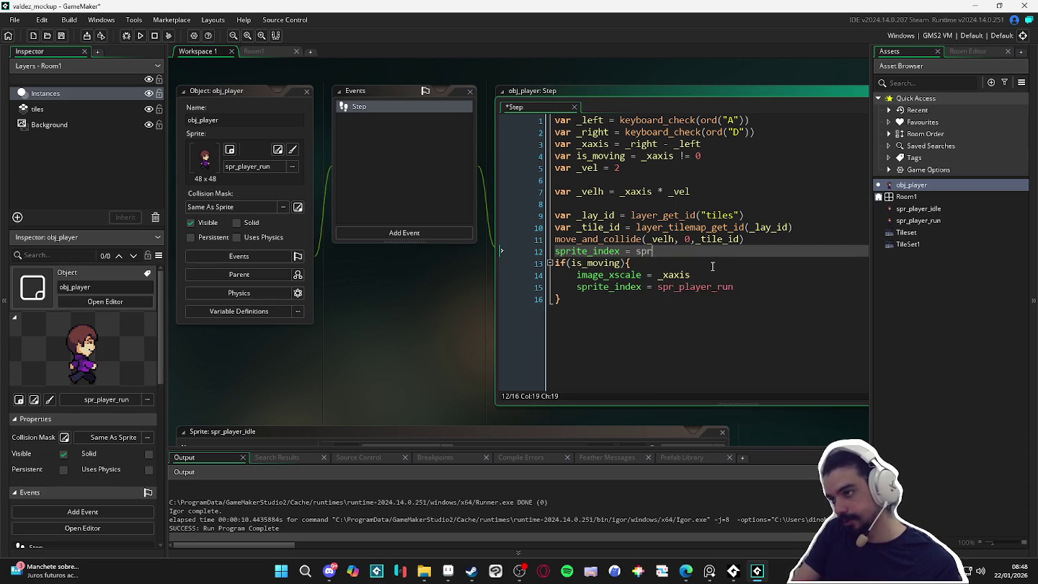
type("_play")
left_click(712, 268)
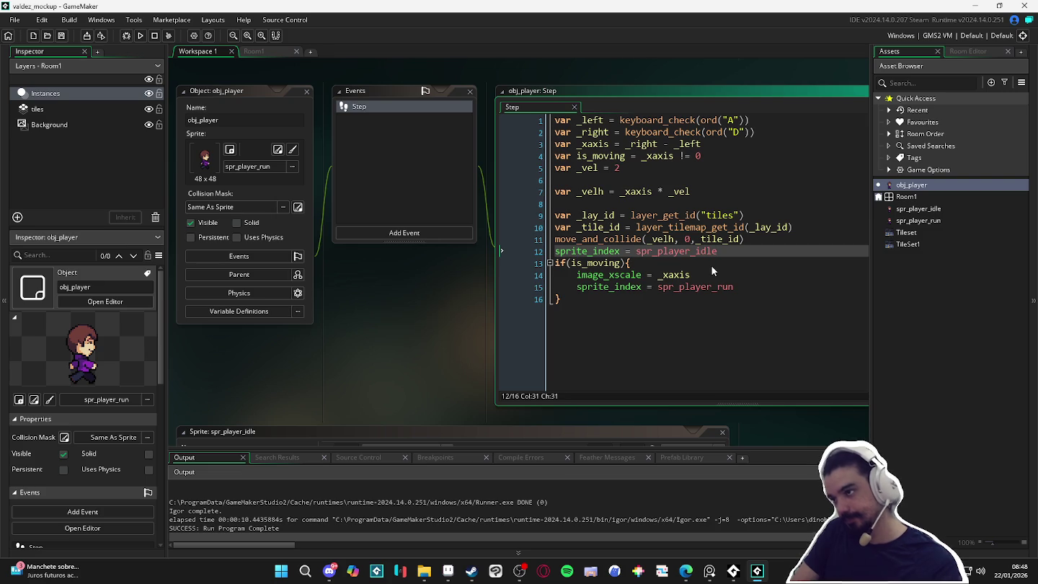
Run the game, move the player both ways to see the run animation, then close it.
key("F5")
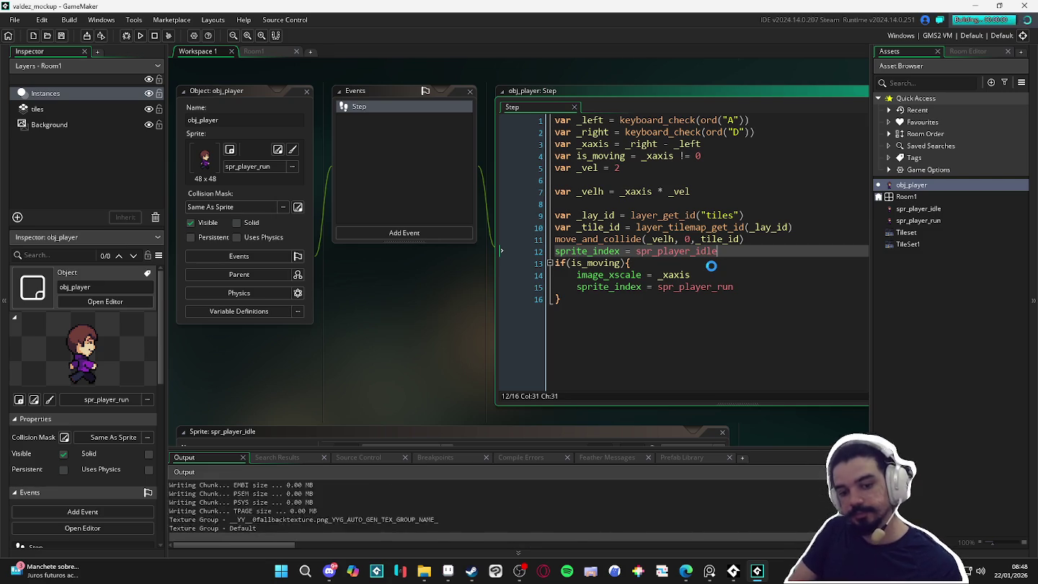
key("Left")
key("Right")
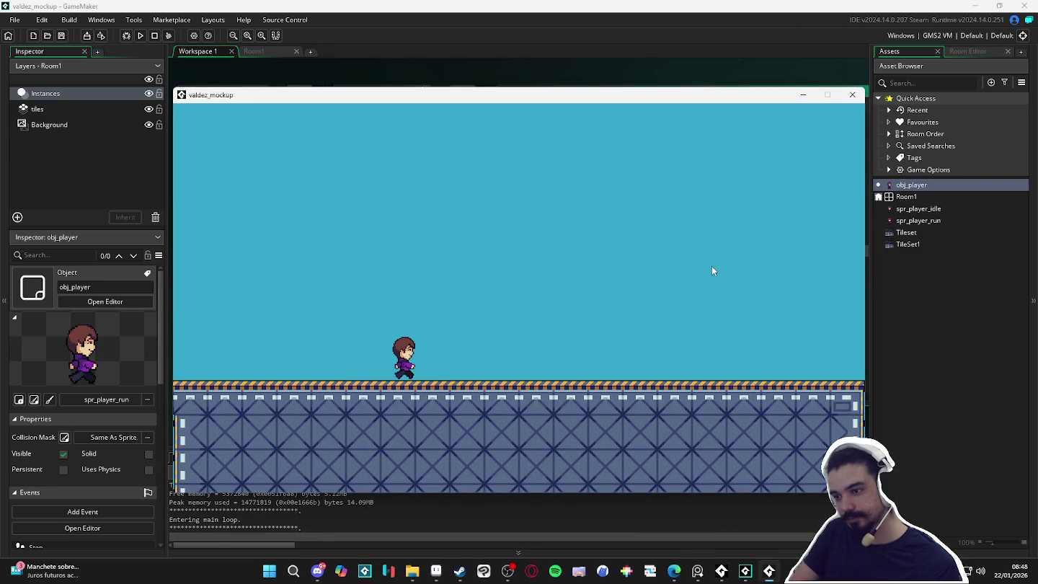
key("a")
key("d")
left_click(852, 94)
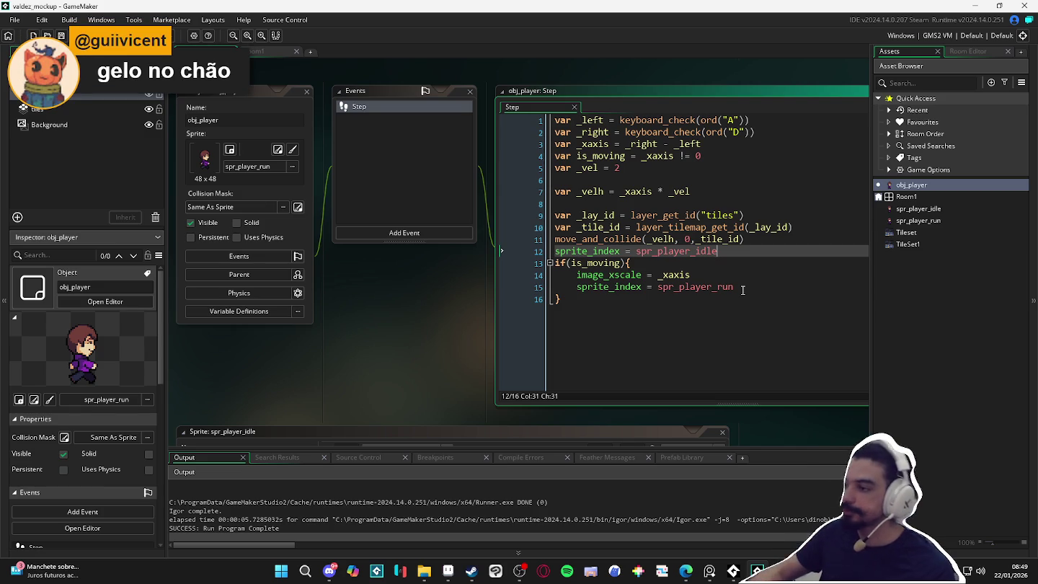
left_click(743, 289)
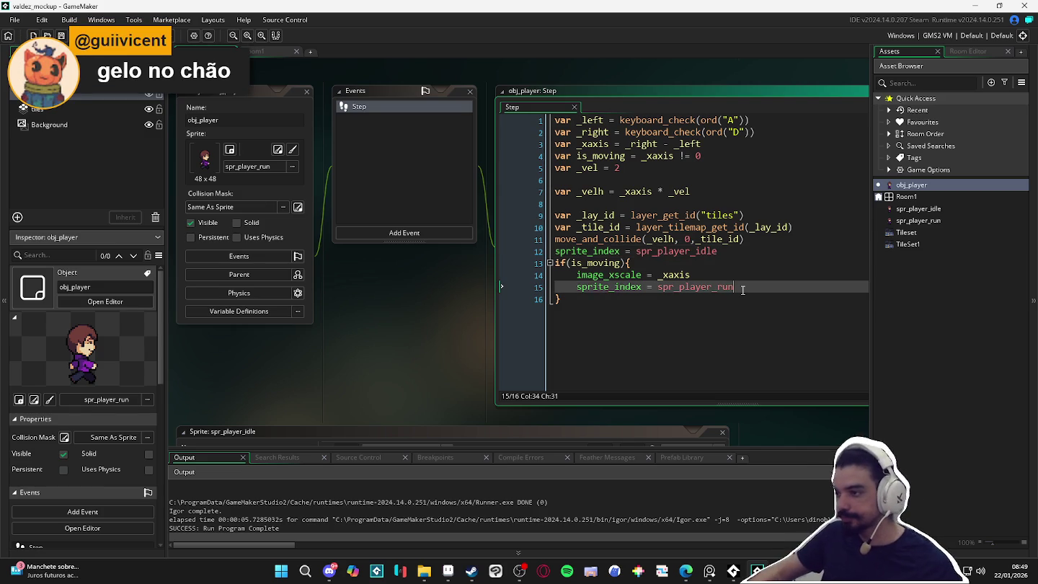
double_click(919, 208)
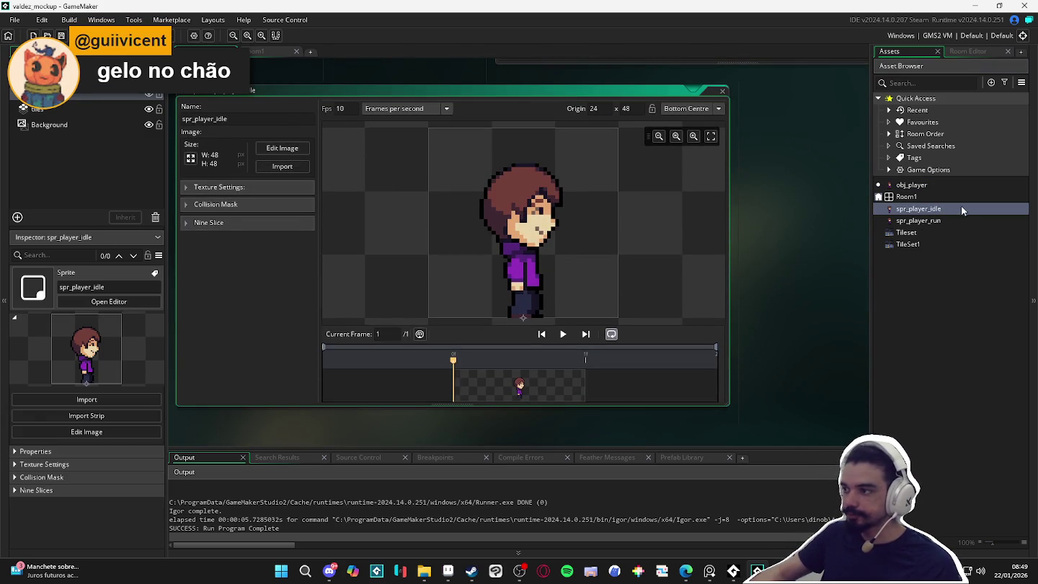
double_click(937, 221)
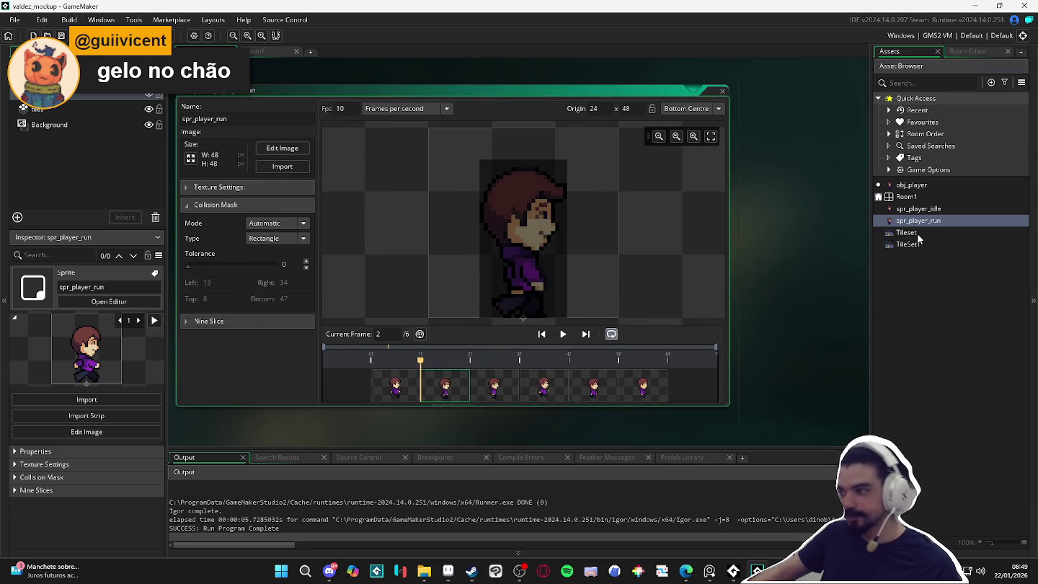
left_click(937, 198)
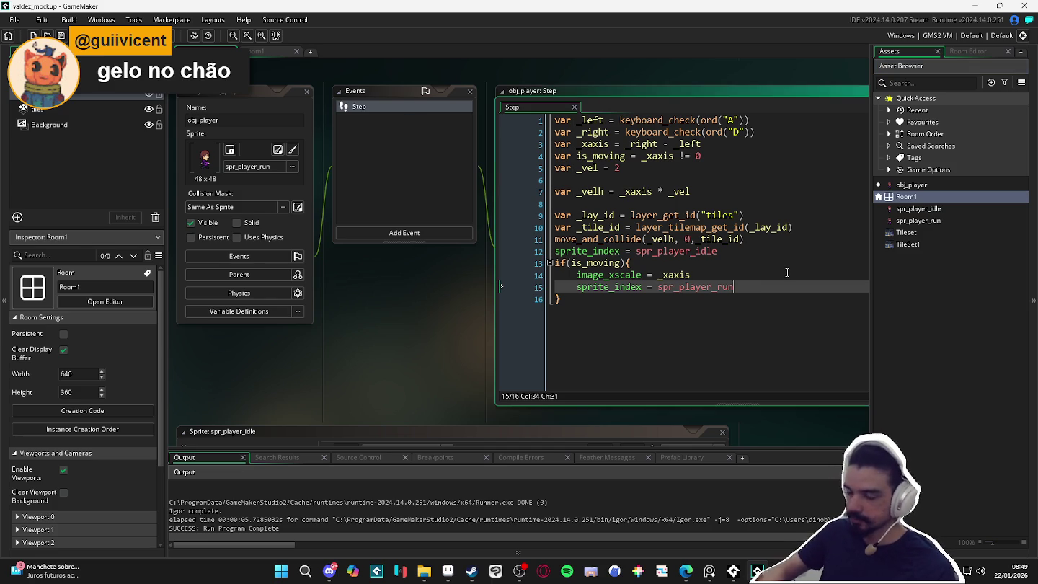
key("Return")
type("i")
key("BackSpace")
type("image_")
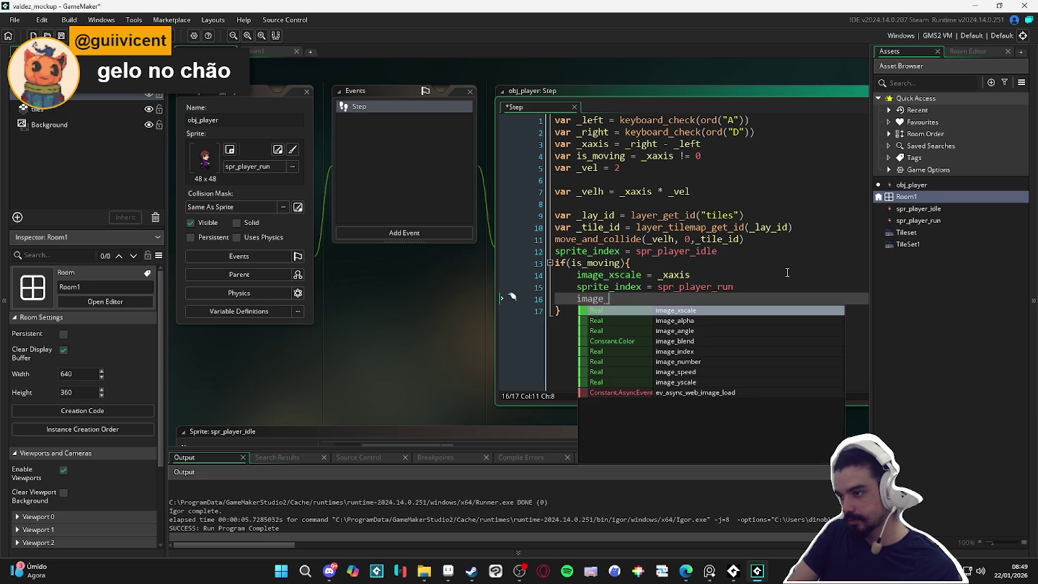
type("s")
key("Return")
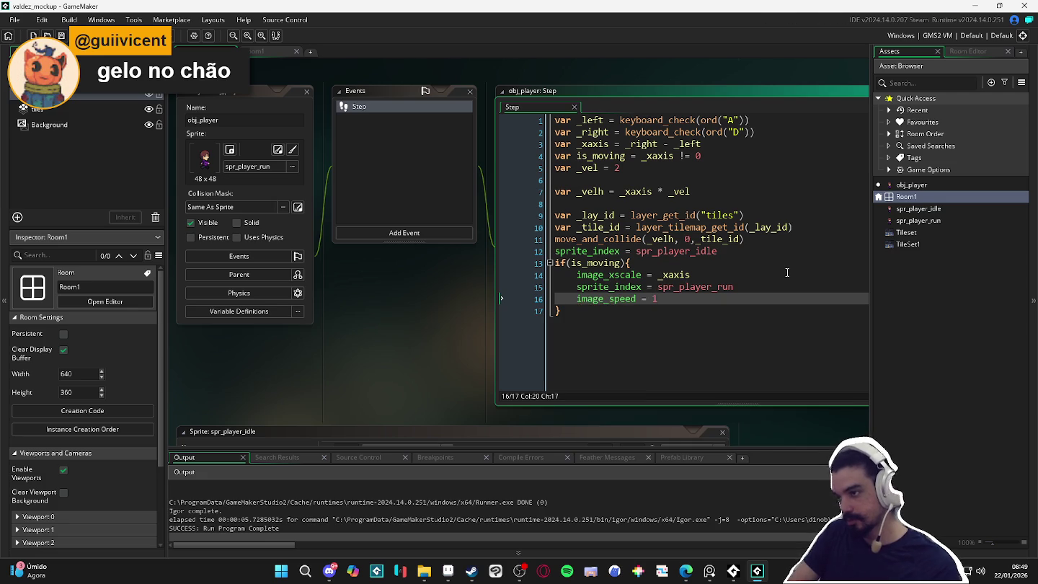
key("F5")
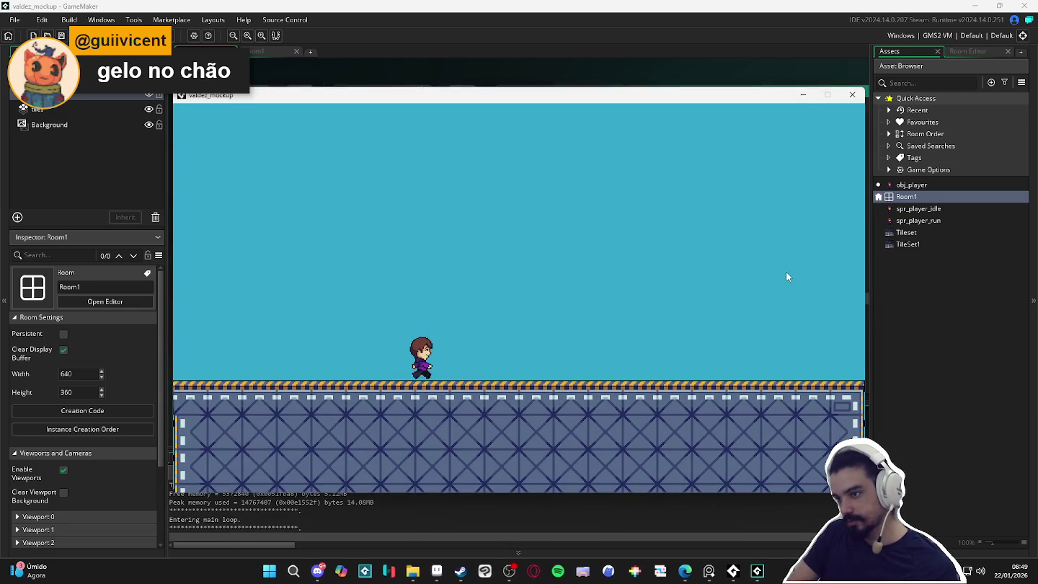
key("Right")
key("Left")
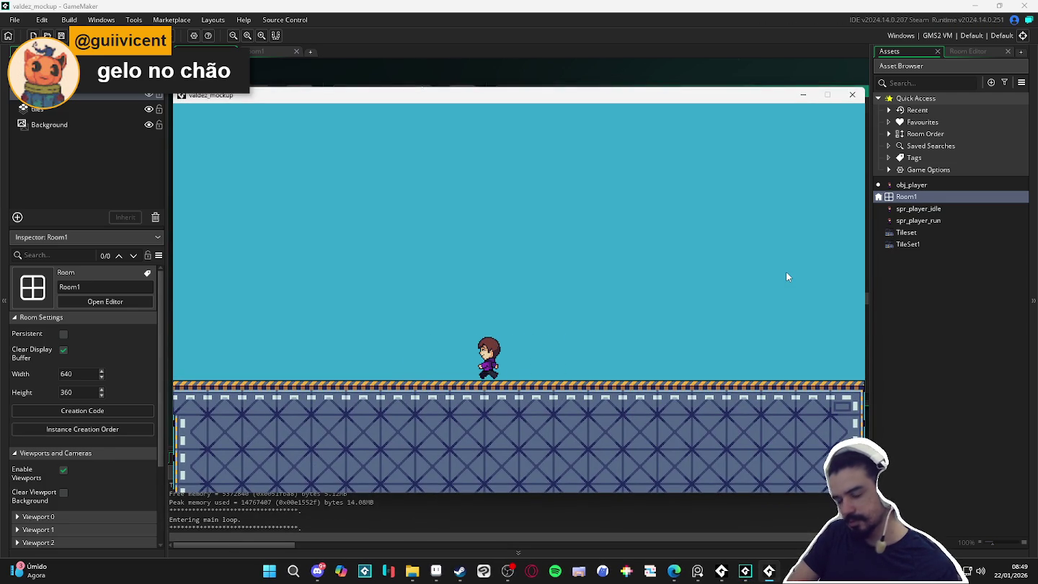
key("Right")
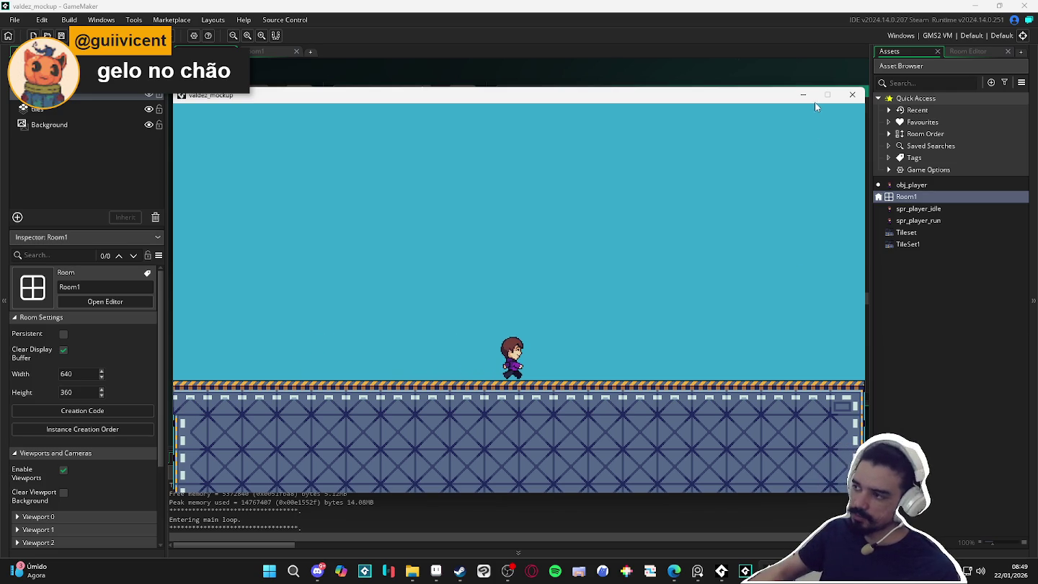
left_click(852, 94)
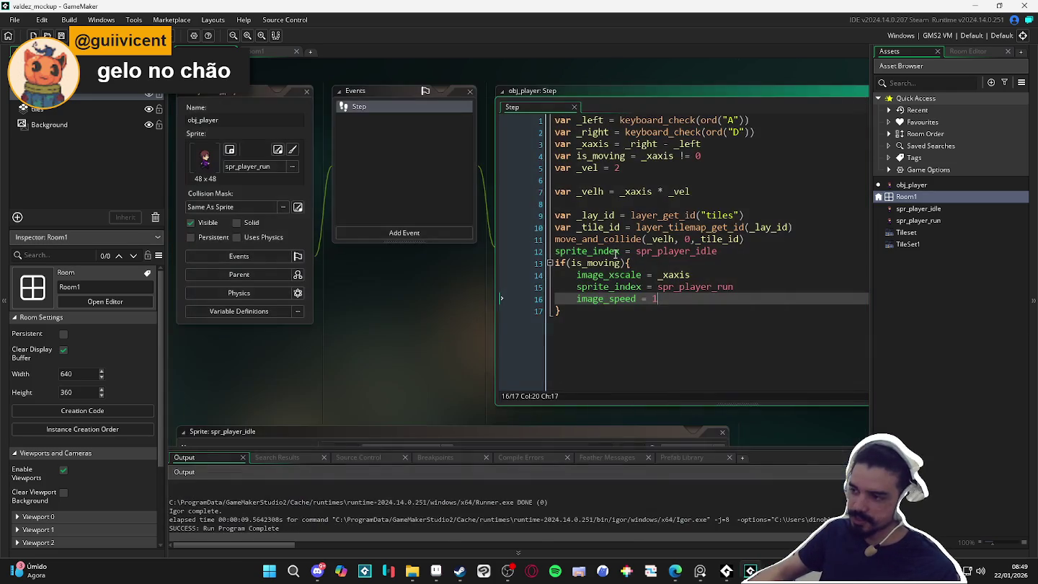
left_click_drag(657, 298, 511, 302)
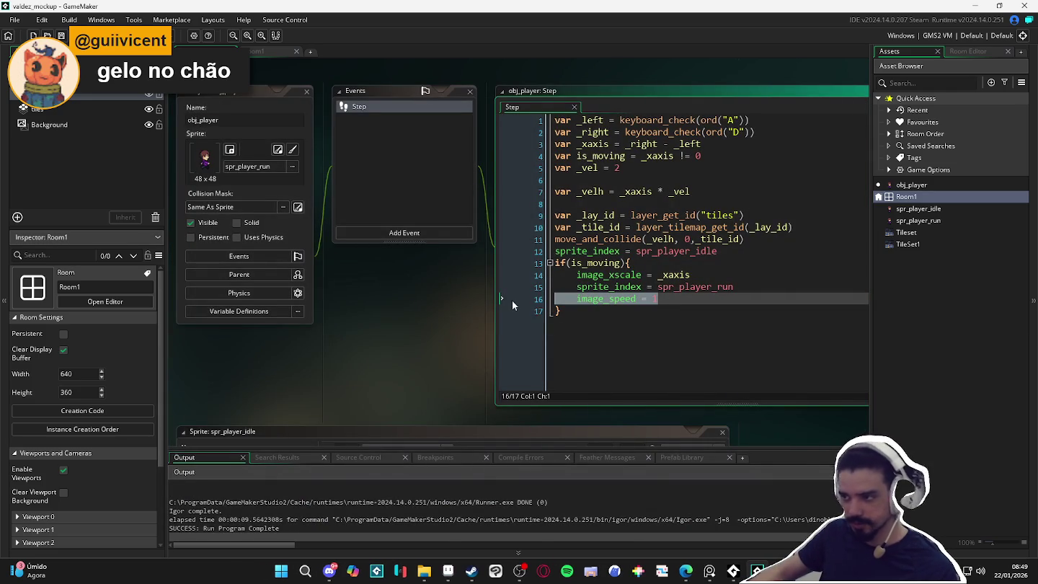
key("BackSpace")
key("BackSpace")
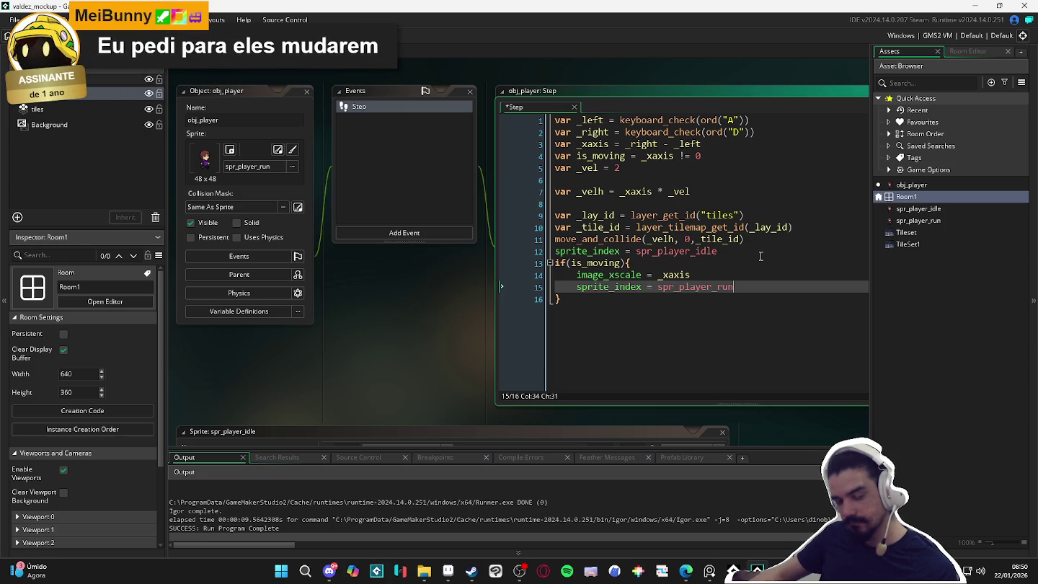
mouse_move(697, 287)
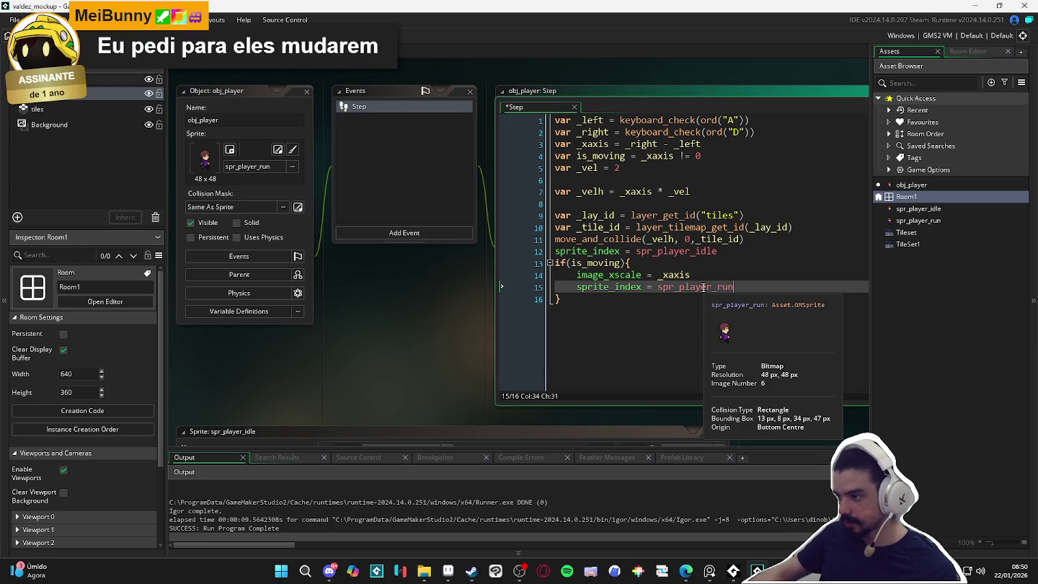
Check spr_player_idle's frames, then test-run the game walking the player right and left twice.
double_click(930, 208)
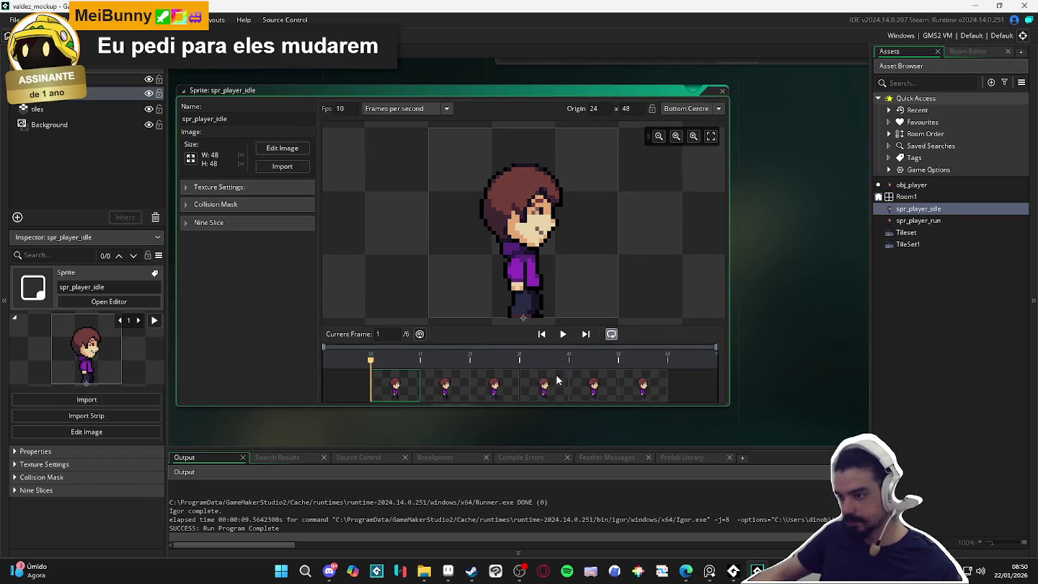
key("F5")
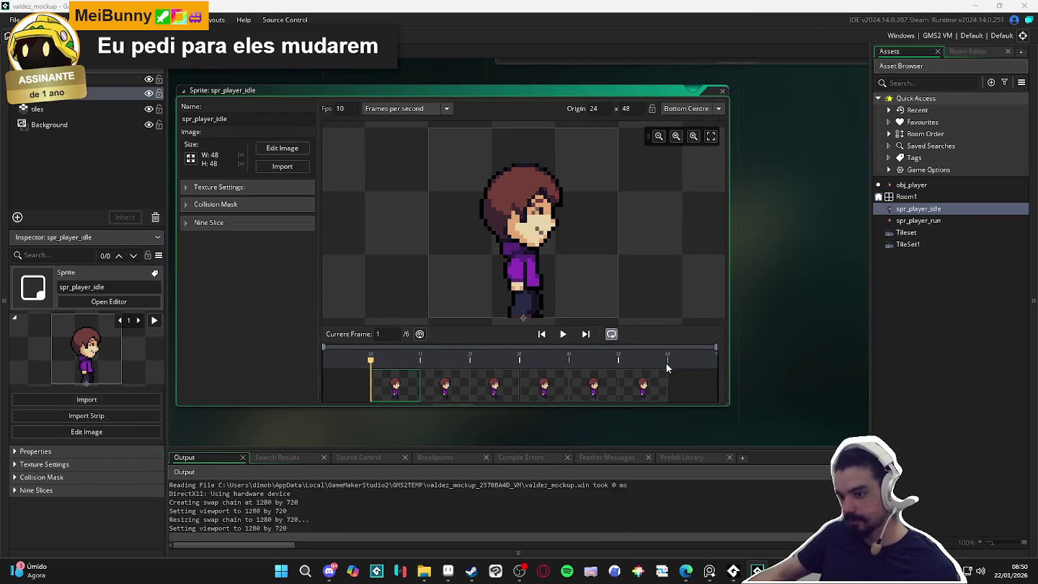
key("Right")
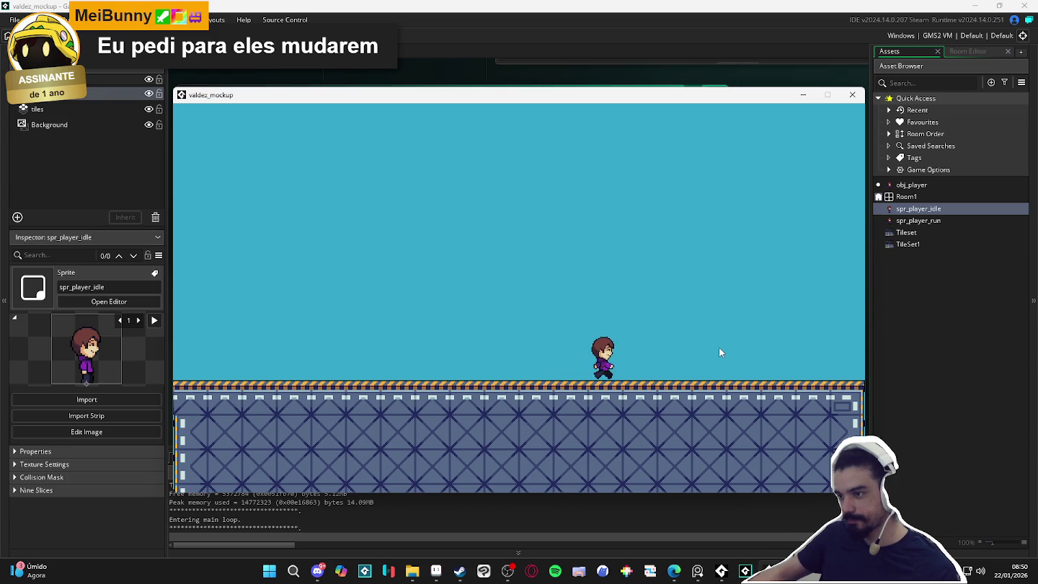
key("Left")
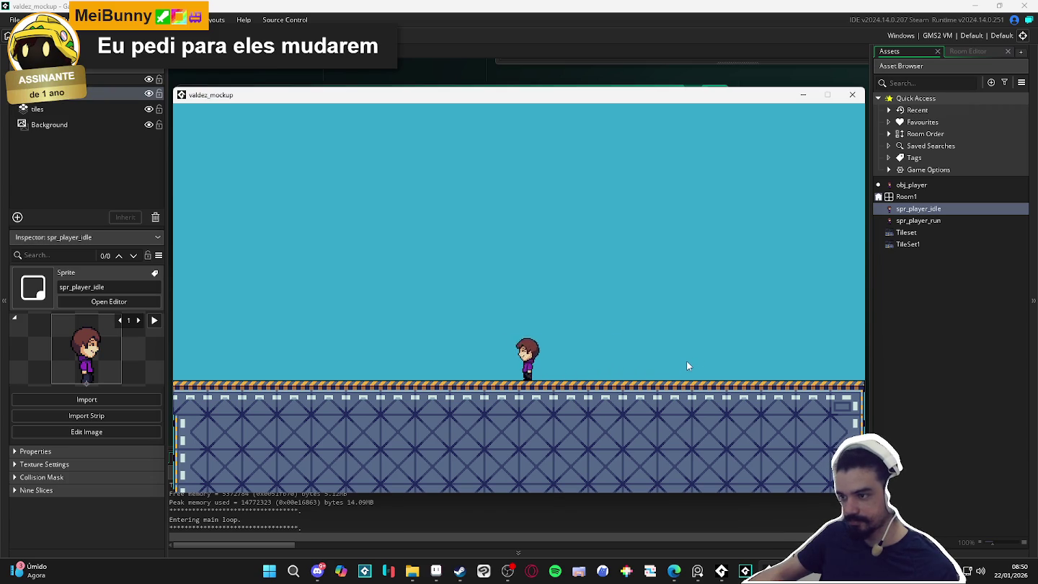
key("Right")
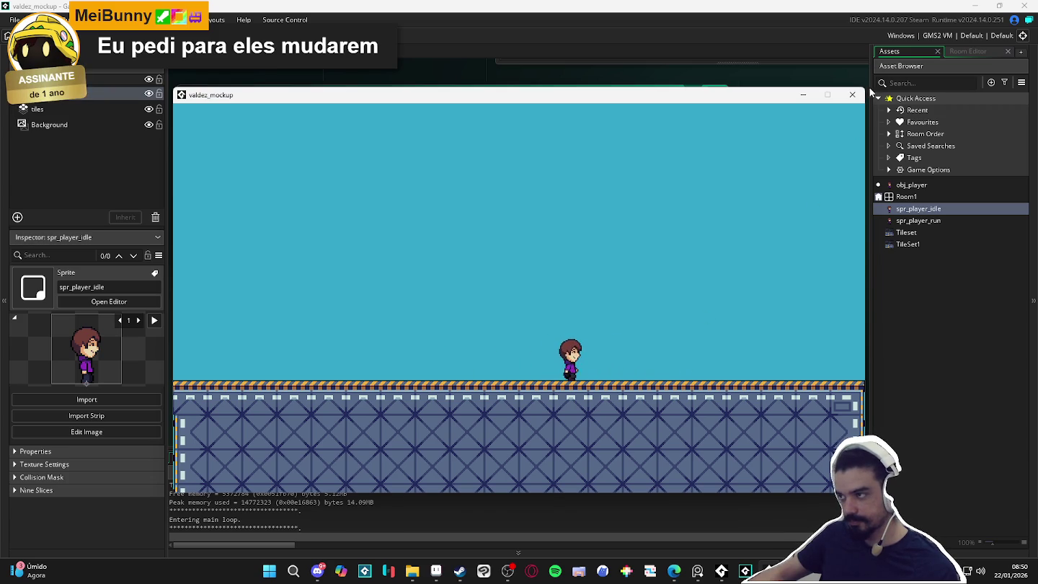
key("Left")
left_click(857, 96)
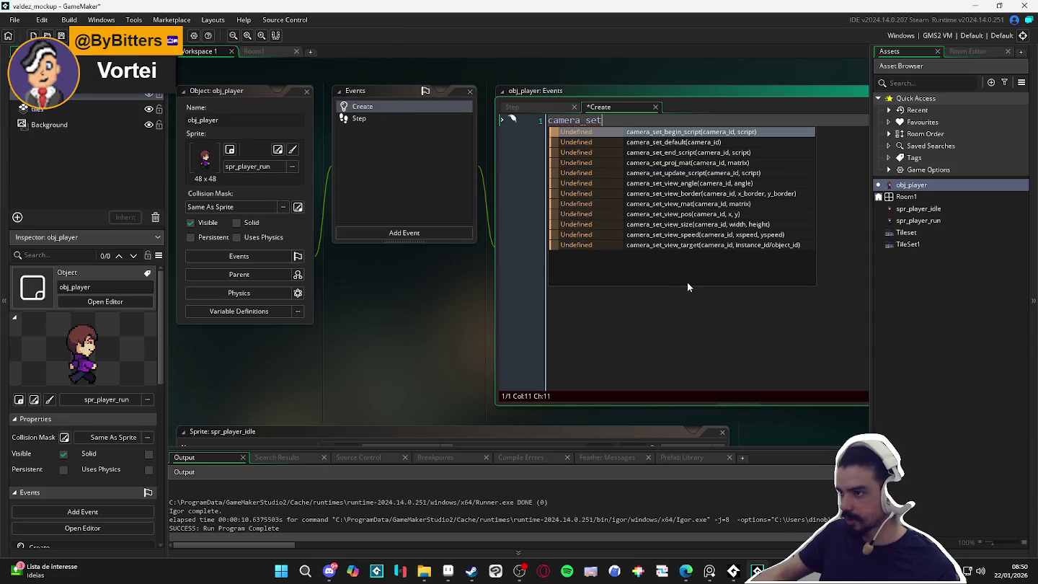
Discard the unfinished camera_set code and set Room1's Viewport 0 camera to 320×180.
key("Escape")
key("ctrl+z")
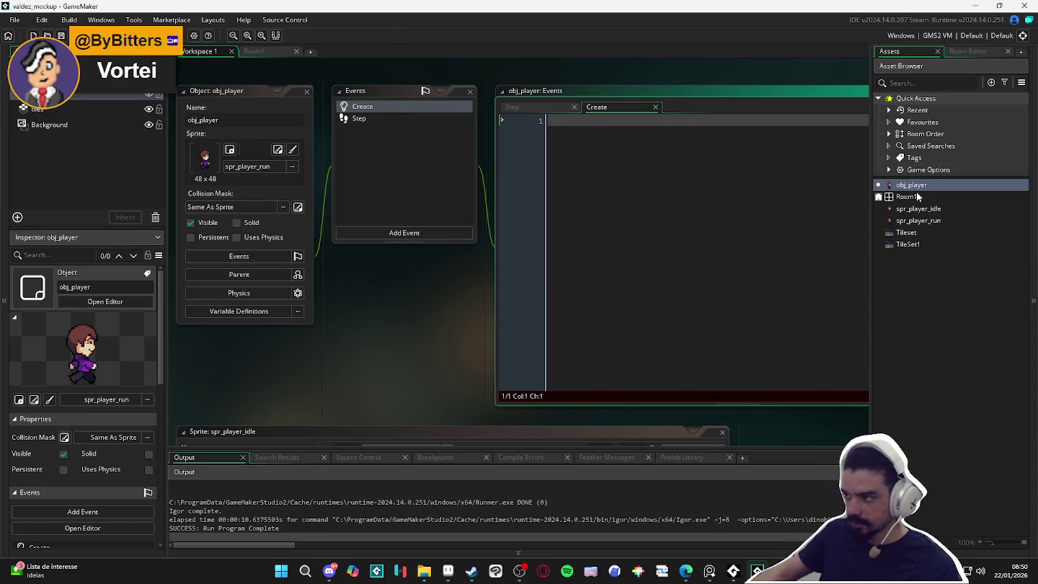
double_click(916, 198)
scroll(118, 458, "down", 2)
left_click(100, 452)
scroll(103, 438, "down", 2)
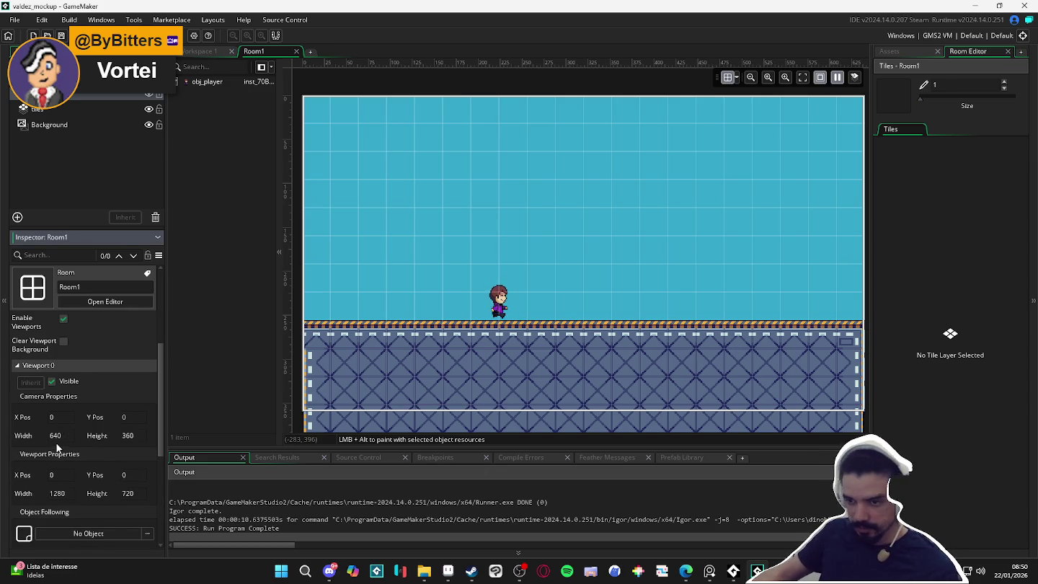
double_click(72, 436)
type("320")
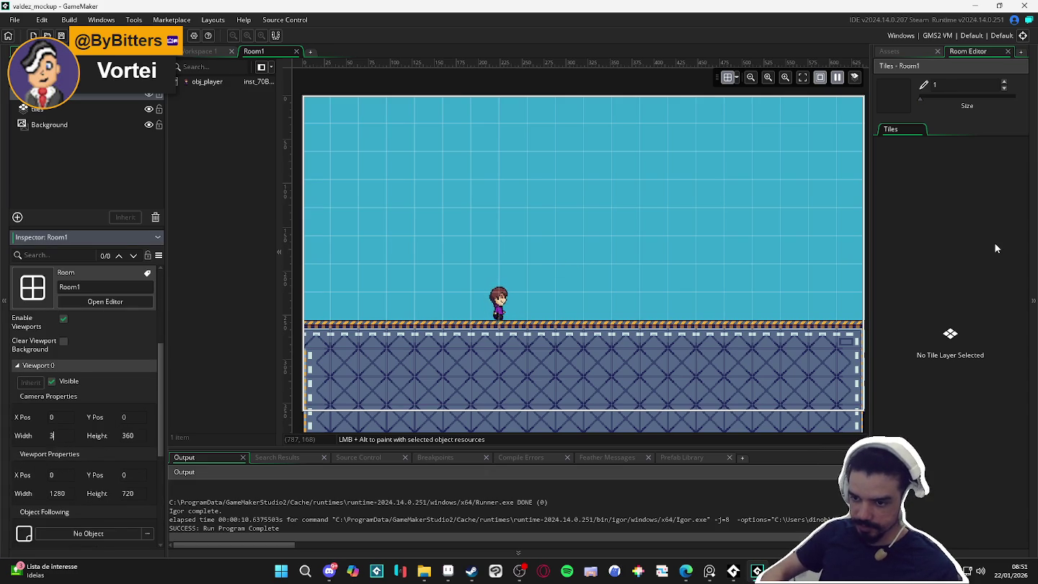
key("Tab")
type("180")
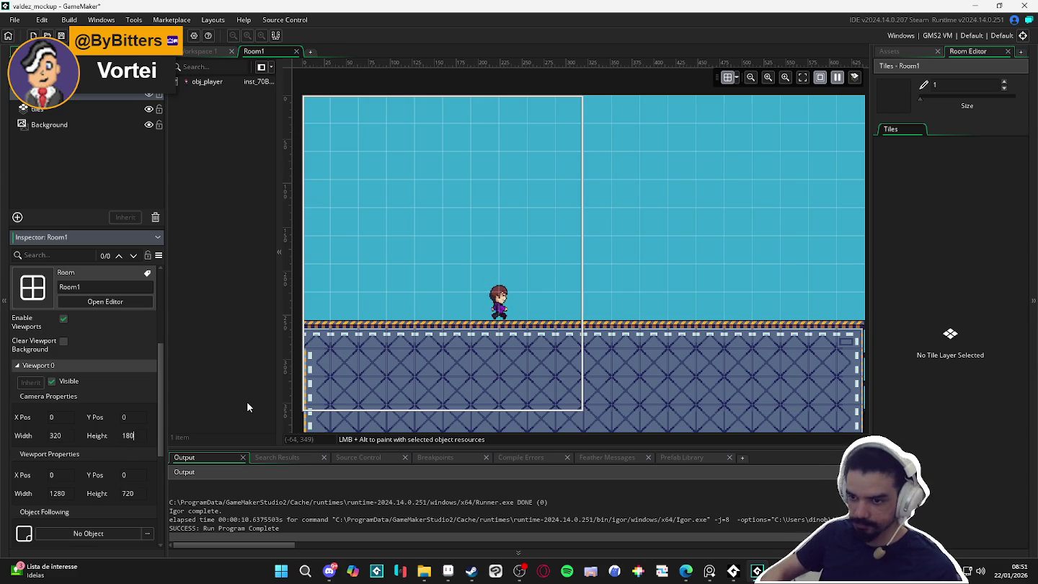
left_click_drag(541, 340, 595, 306)
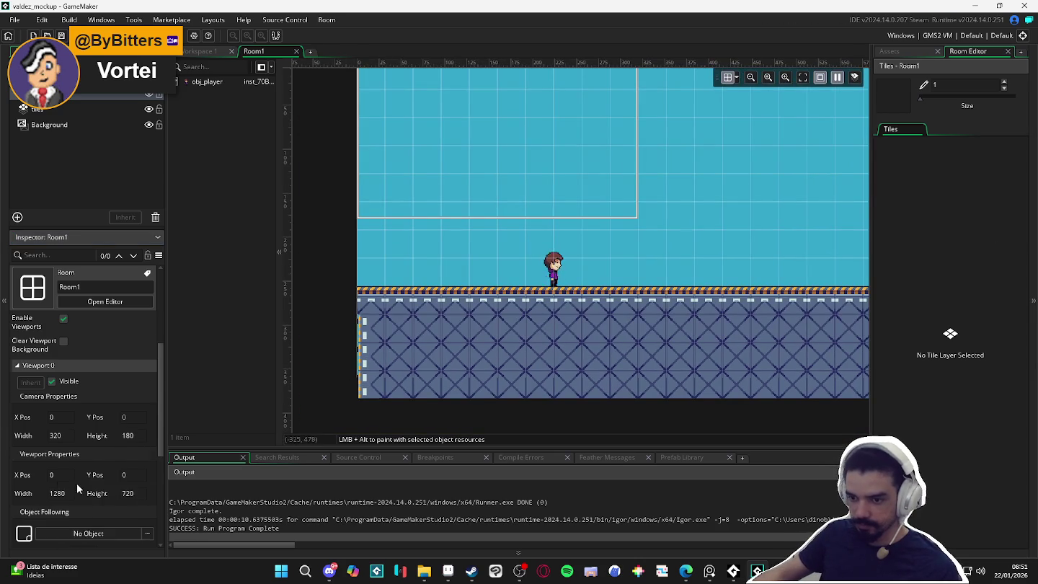
Make the camera follow obj_player with 160 horizontal and 90 vertical borders, then run the game.
scroll(130, 459, "down", 3)
left_click(90, 447)
left_click(256, 310)
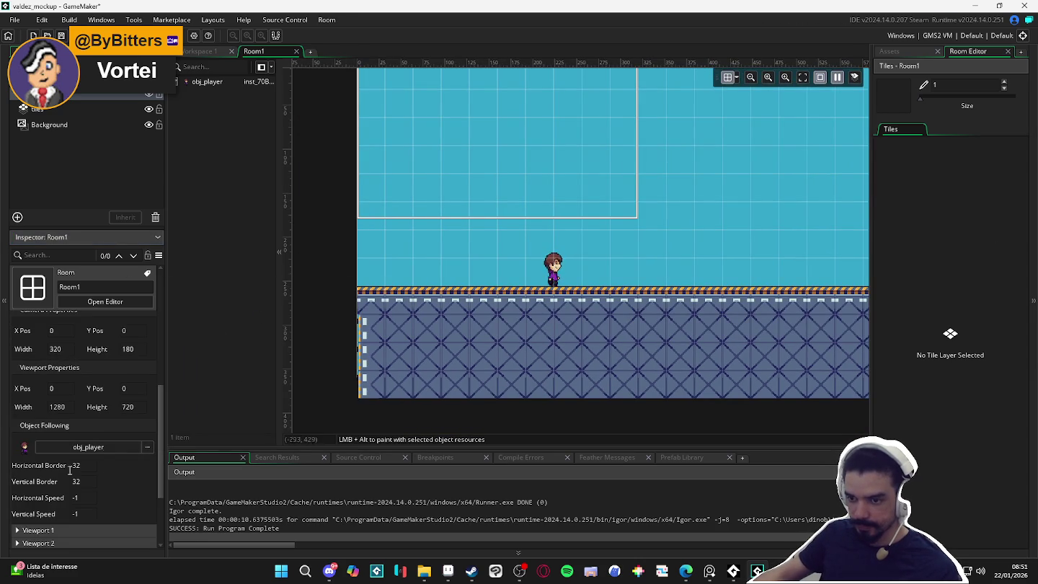
left_click(99, 467)
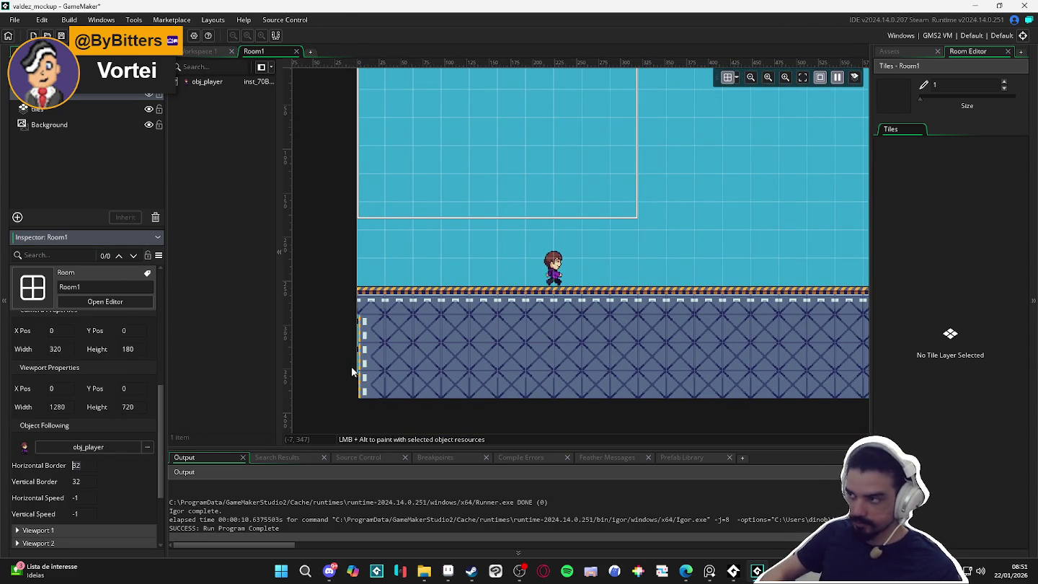
key("BackSpace")
key("BackSpace")
type("160")
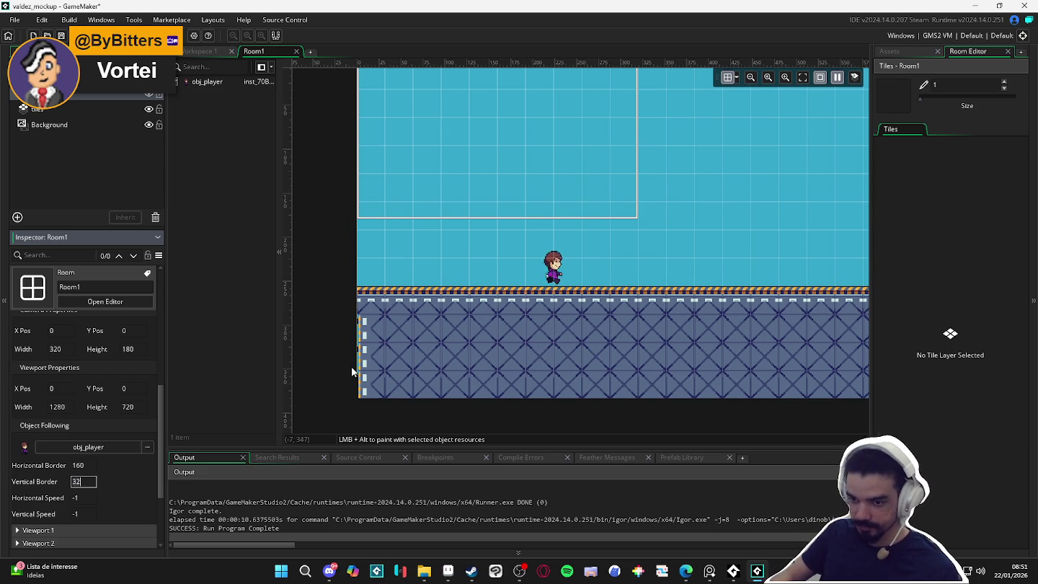
key("Tab")
type("90")
left_click(612, 268)
key("F5")
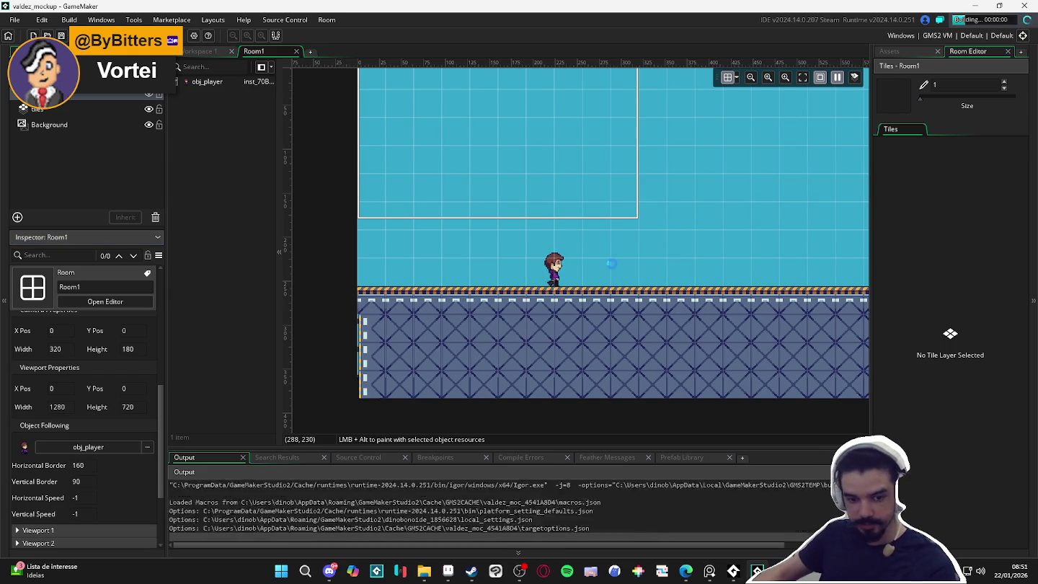
Walk the player left and right and jump to watch the camera track it.
key("Left")
key("Right")
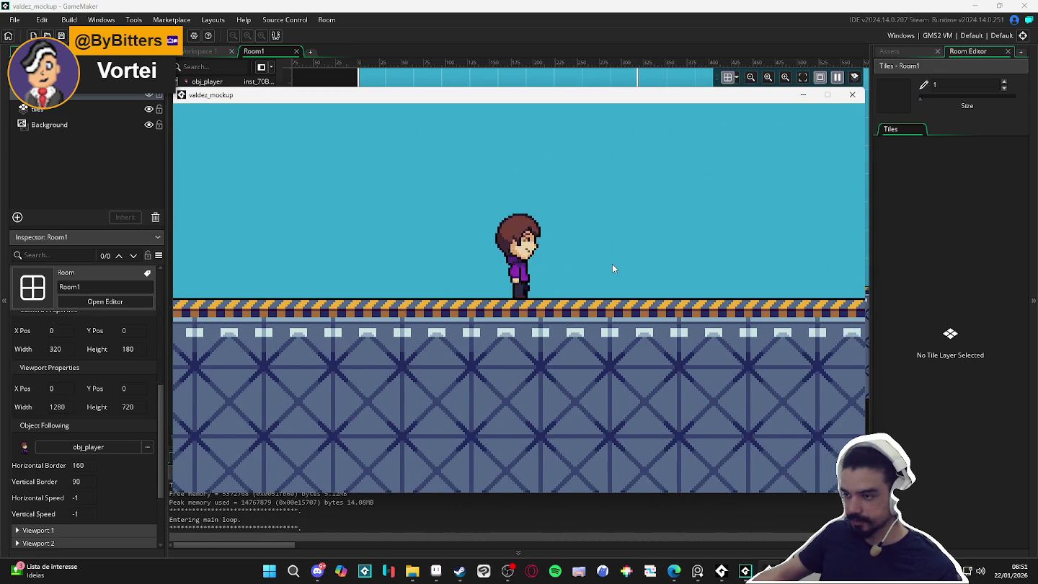
key("Left")
key("Right")
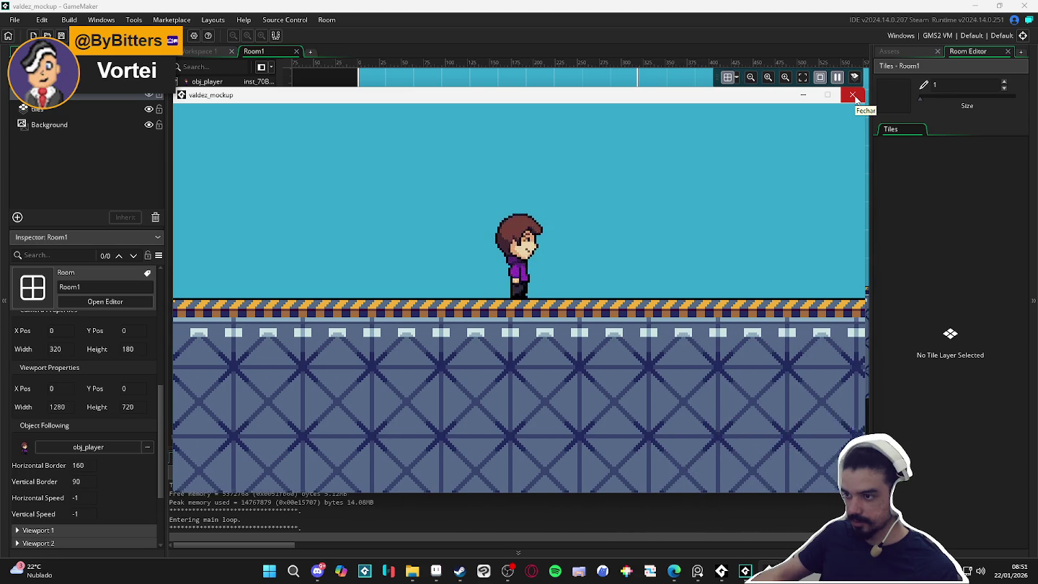
key("Left")
key("space")
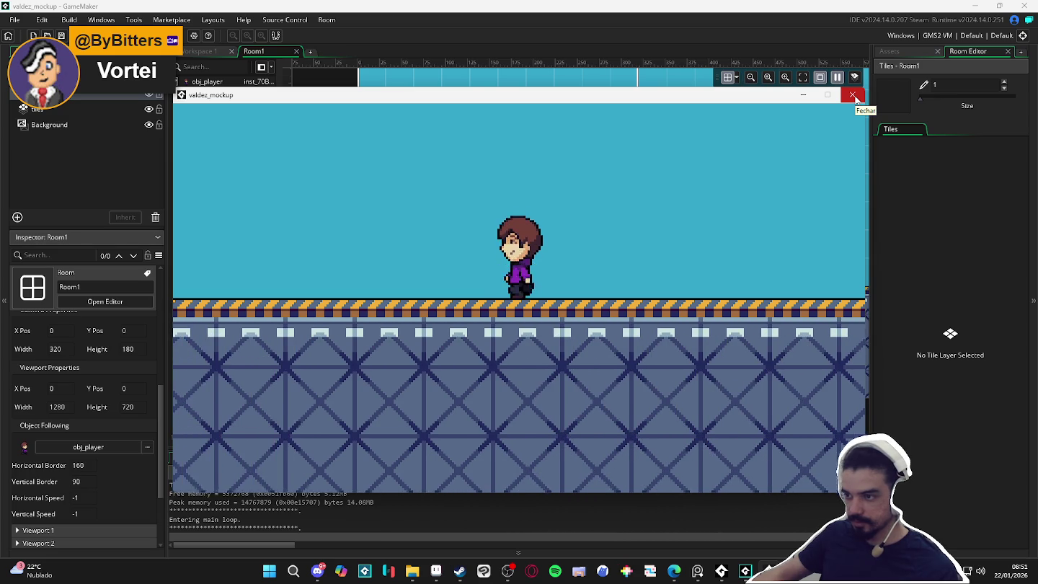
key("Right")
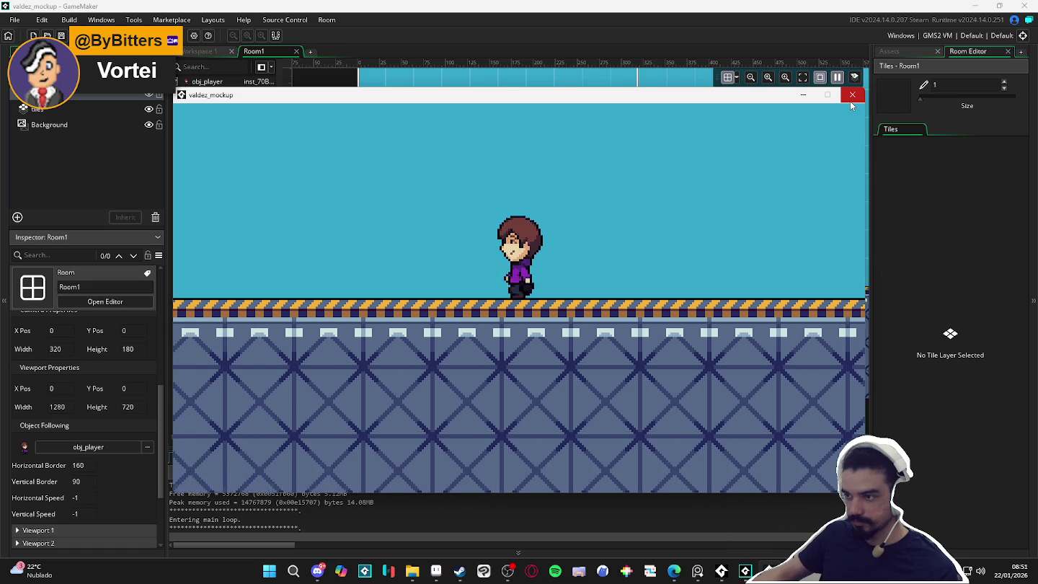
Keep running and jumping the player, then close the game and show the asset list.
key("Right")
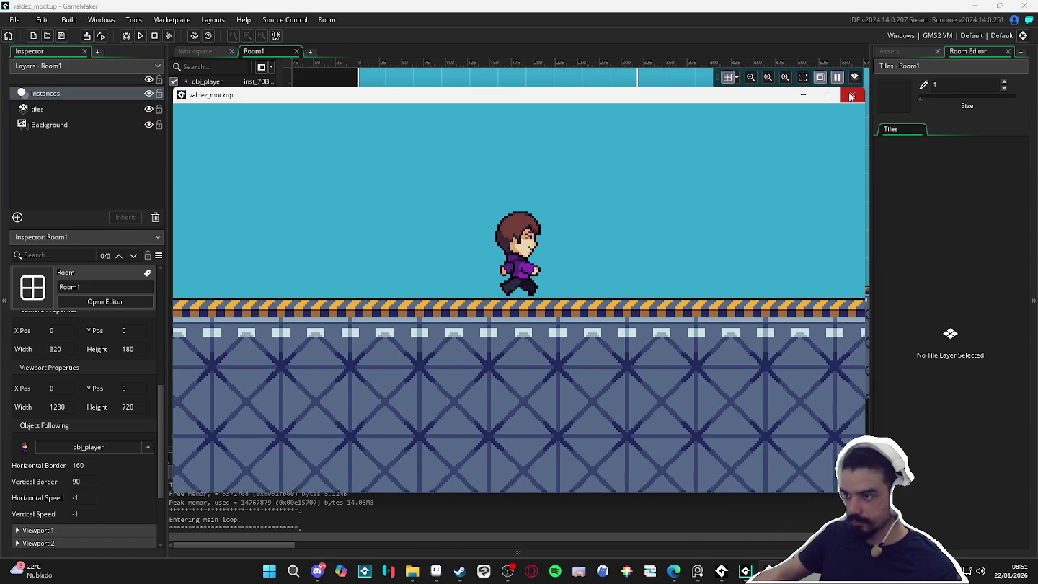
key("Left")
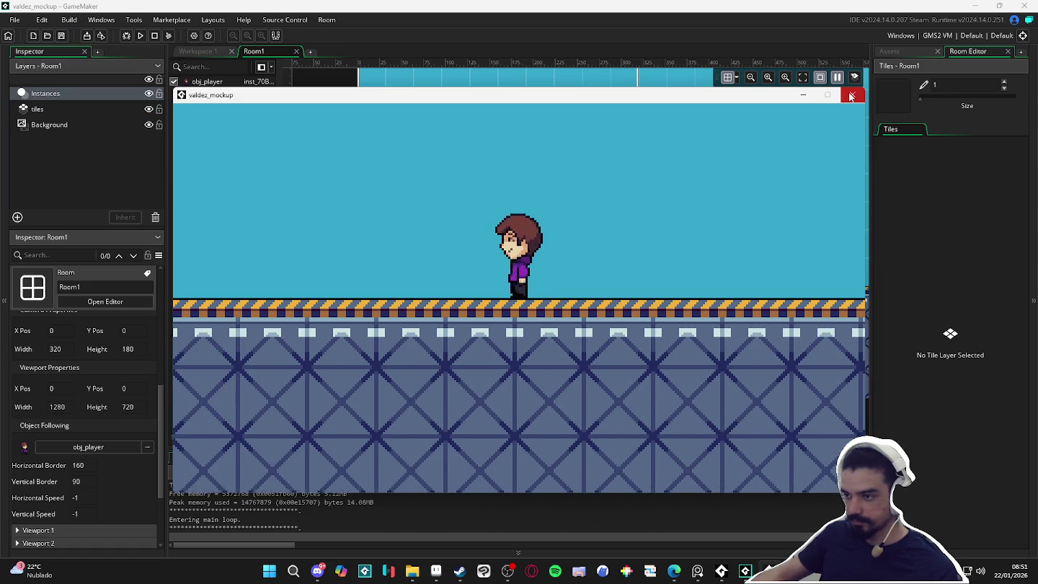
key("Right")
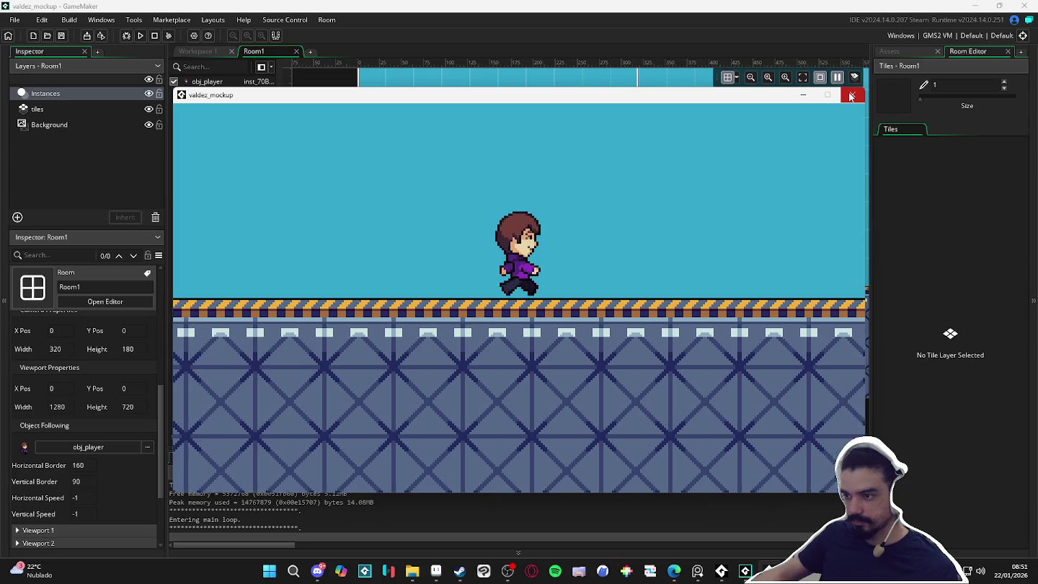
key("Right")
key("Left")
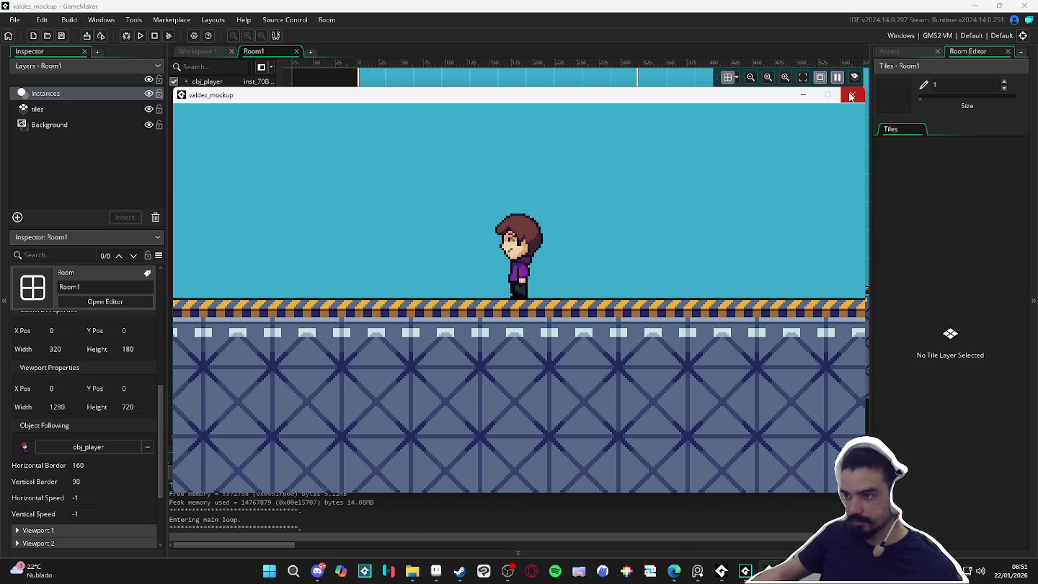
key("space")
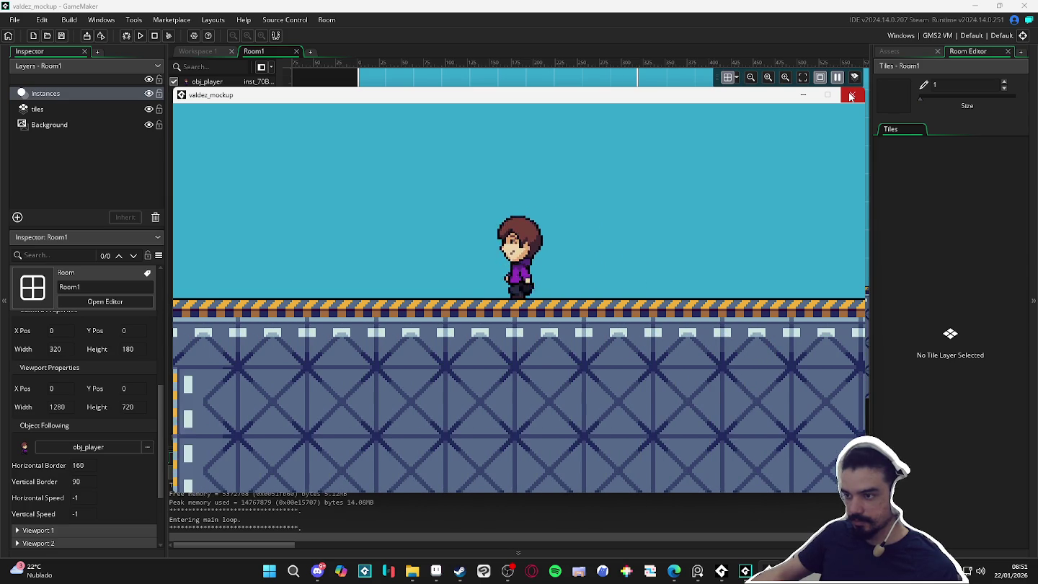
key("Right")
key("Left")
key("Left")
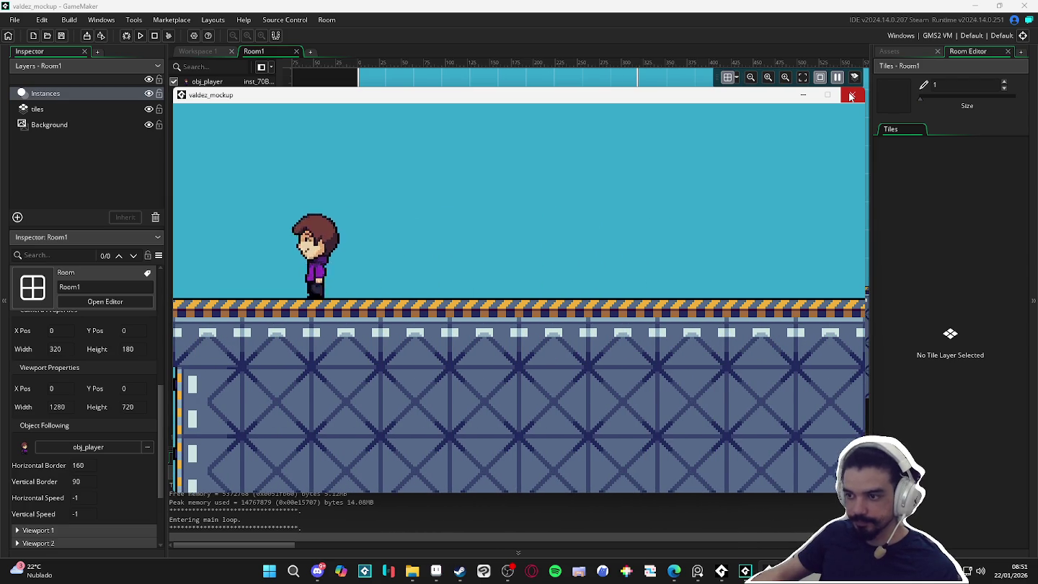
left_click(851, 96)
left_click(890, 51)
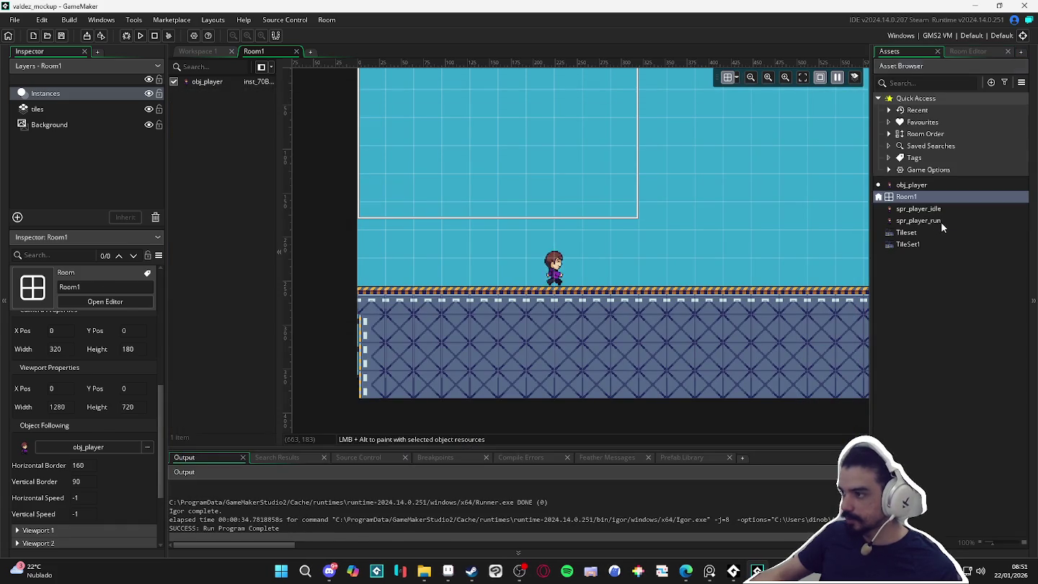
Preview spr_player_run, change its speed to 13 fps, and run the game with the player moving right.
left_click(941, 222)
double_click(945, 219)
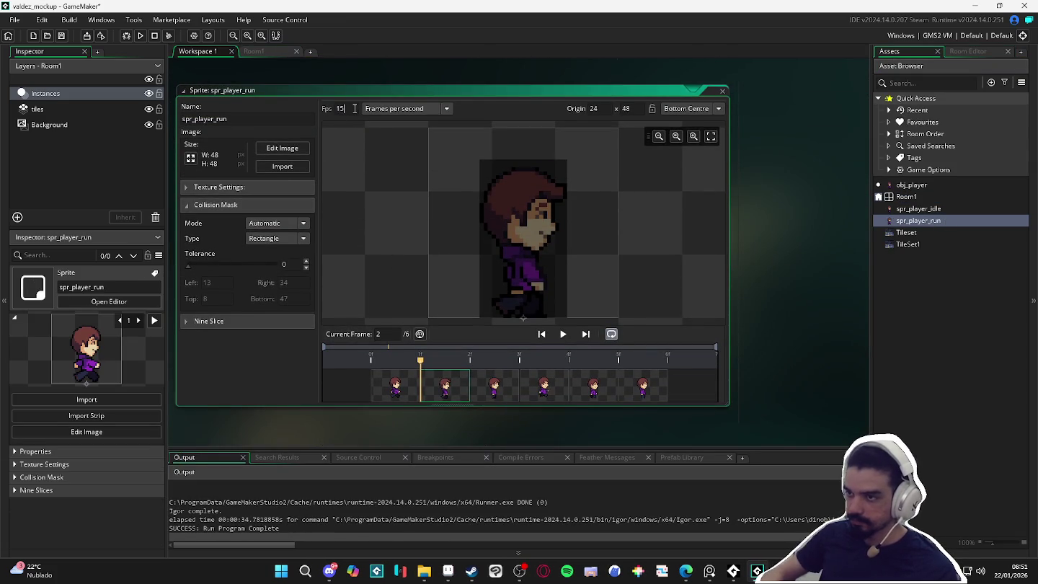
left_click(563, 333)
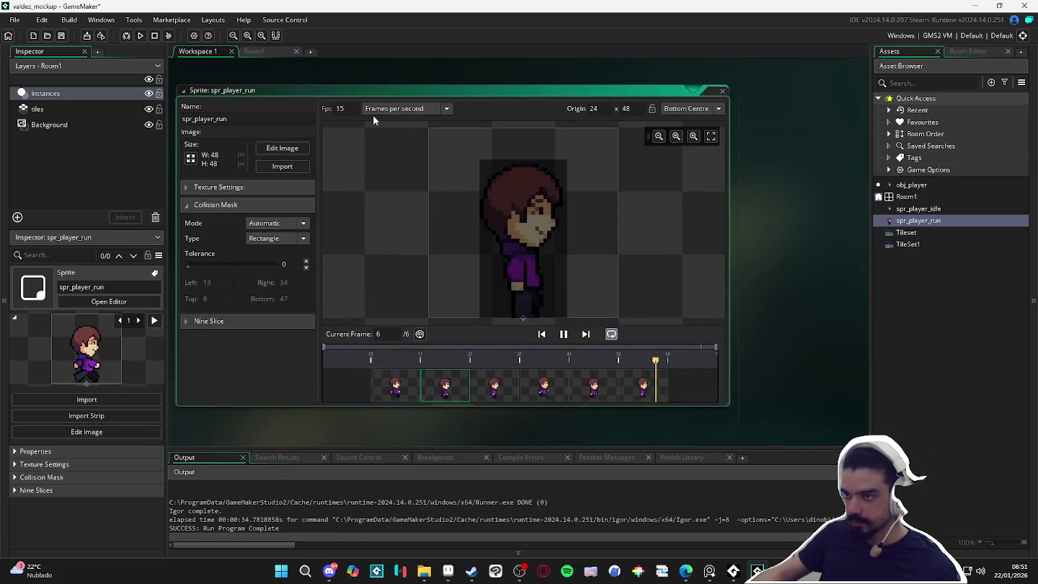
key("ctrl+a")
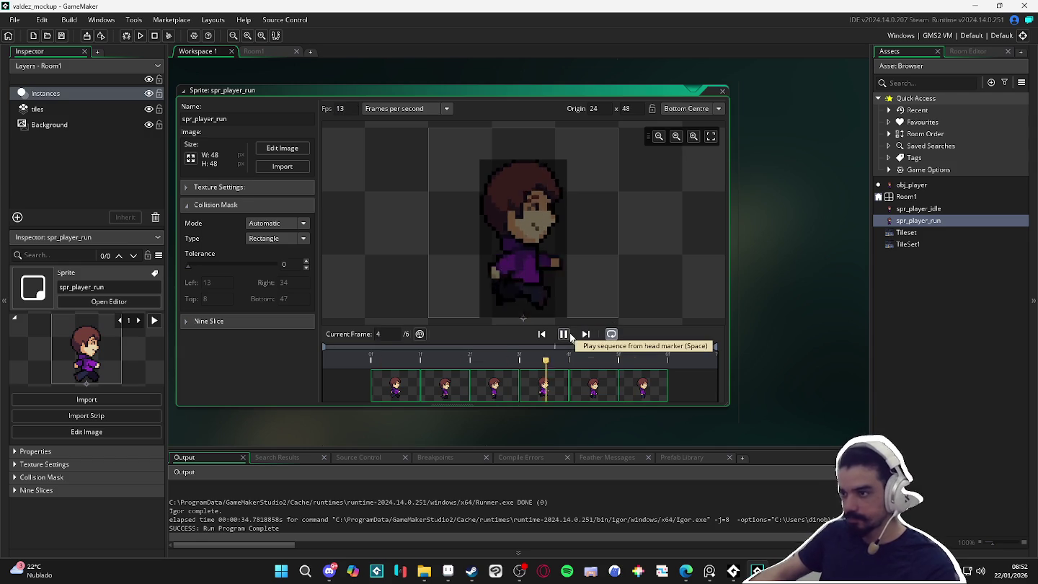
key("F5")
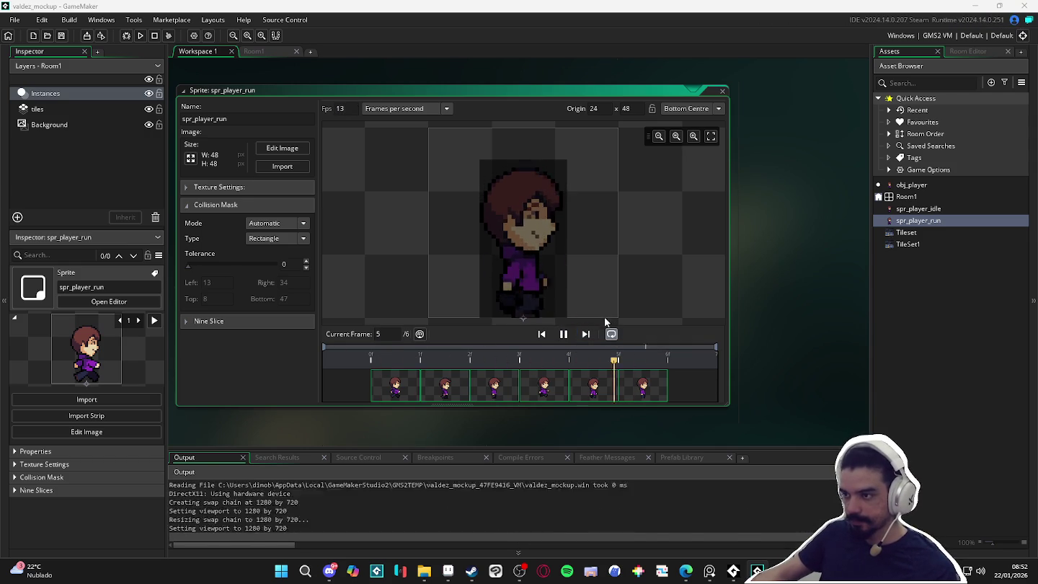
key("Right")
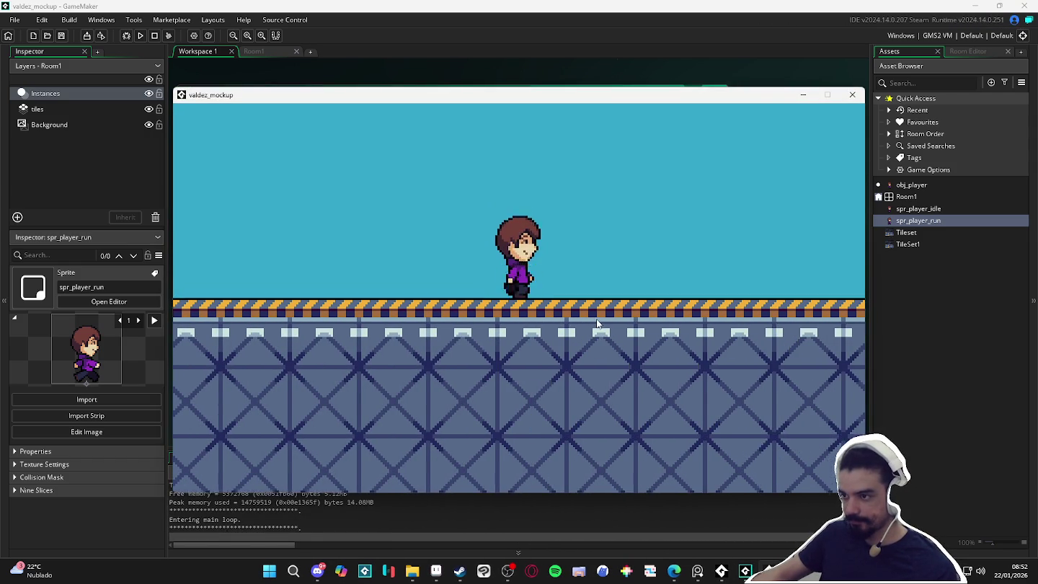
Run the character left and right in the game, then launch LICEcap from Start search.
key("Left")
key("Left")
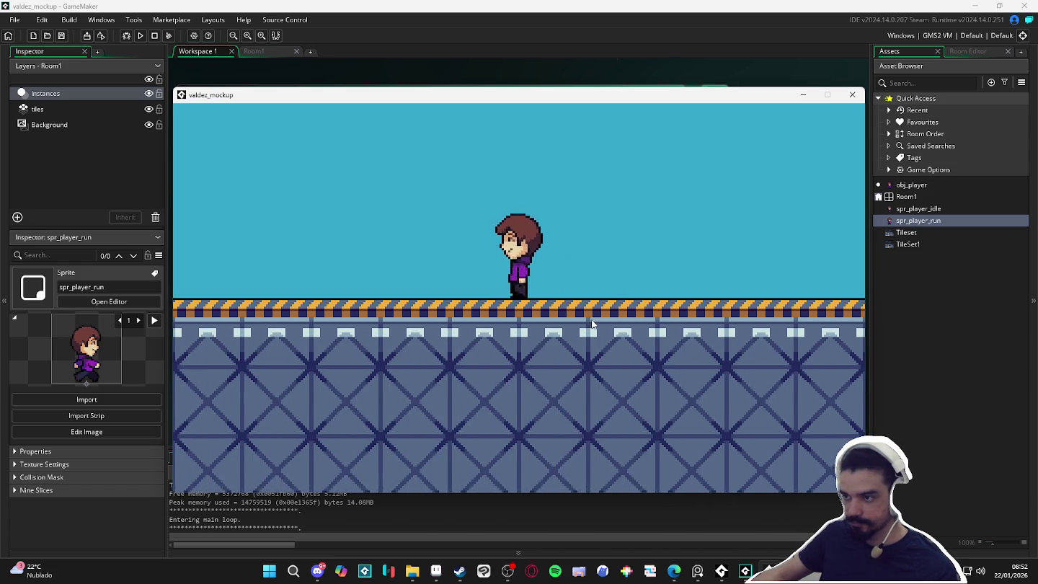
key("Right")
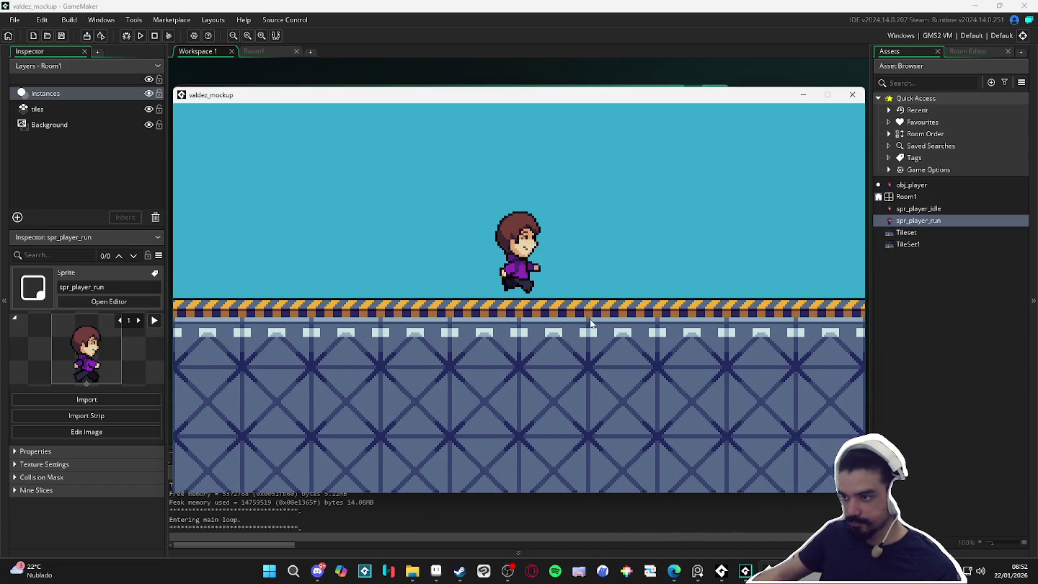
key("Left")
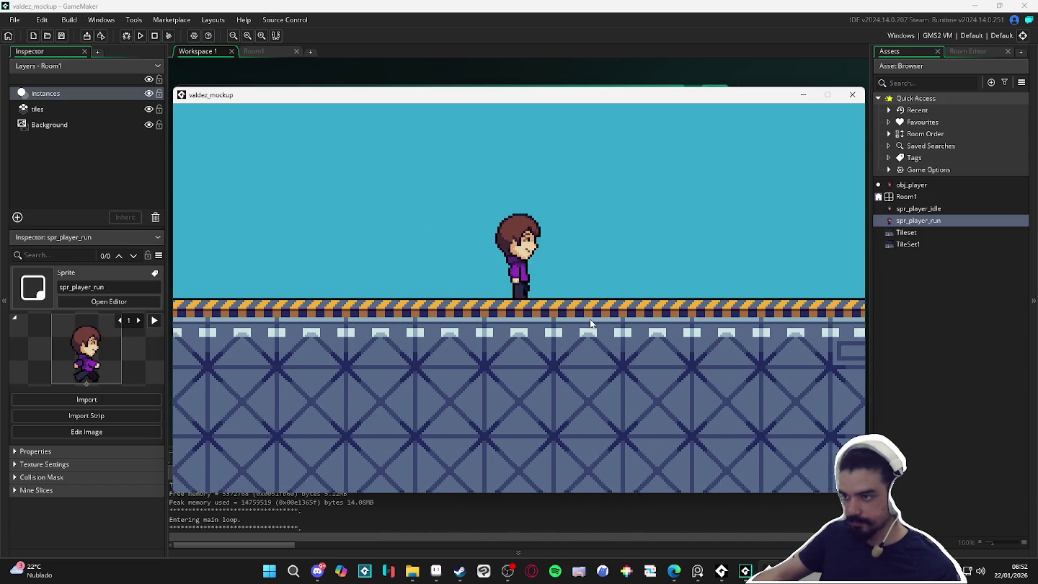
left_click(269, 572)
type("li")
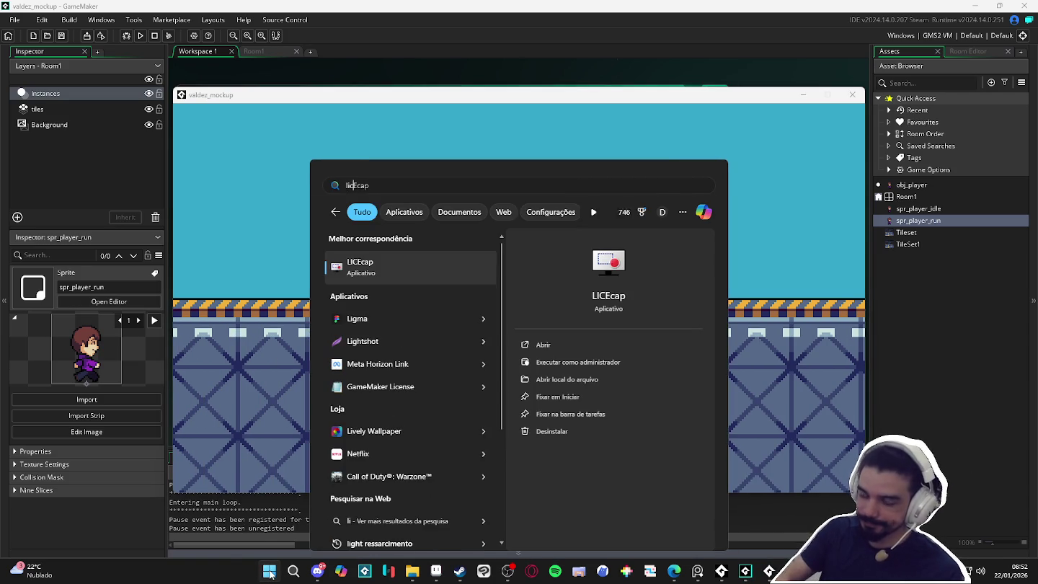
key("Return")
Resize and position LICEcap's capture frame around the character and begin choosing the recording file.
key("Escape")
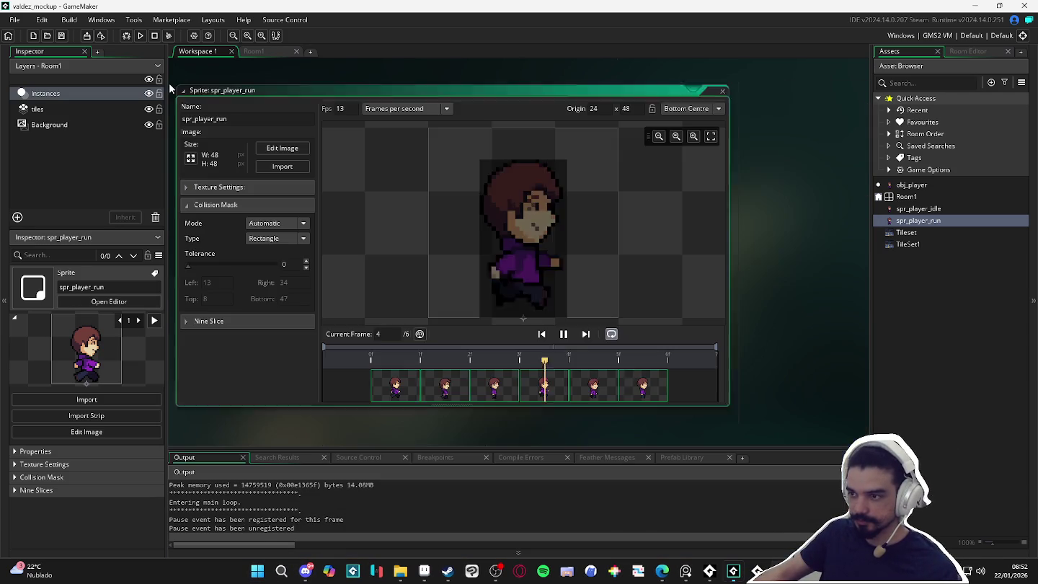
key("F5")
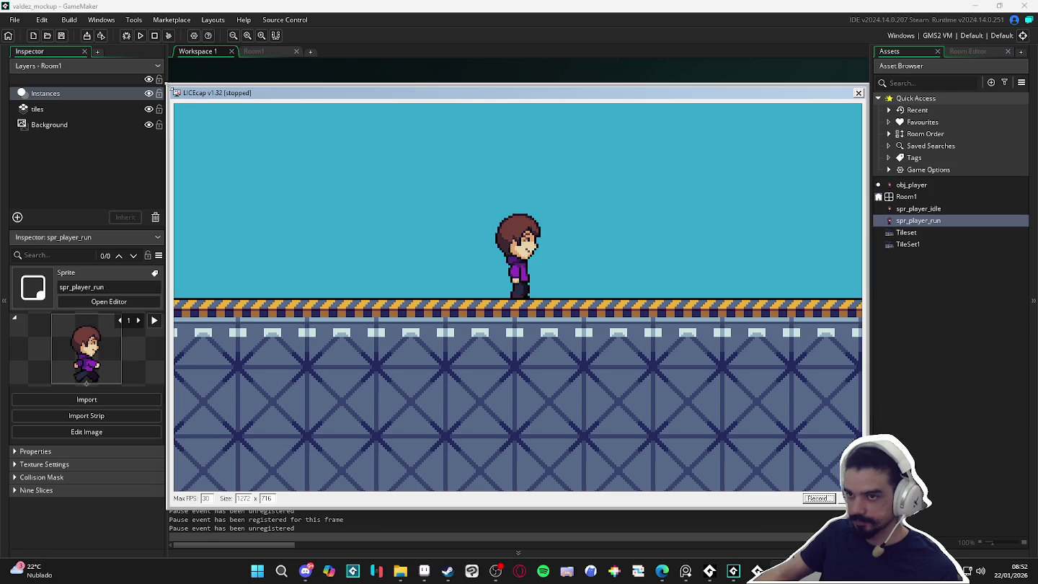
left_click_drag(170, 87, 444, 212)
left_click_drag(575, 222, 454, 114)
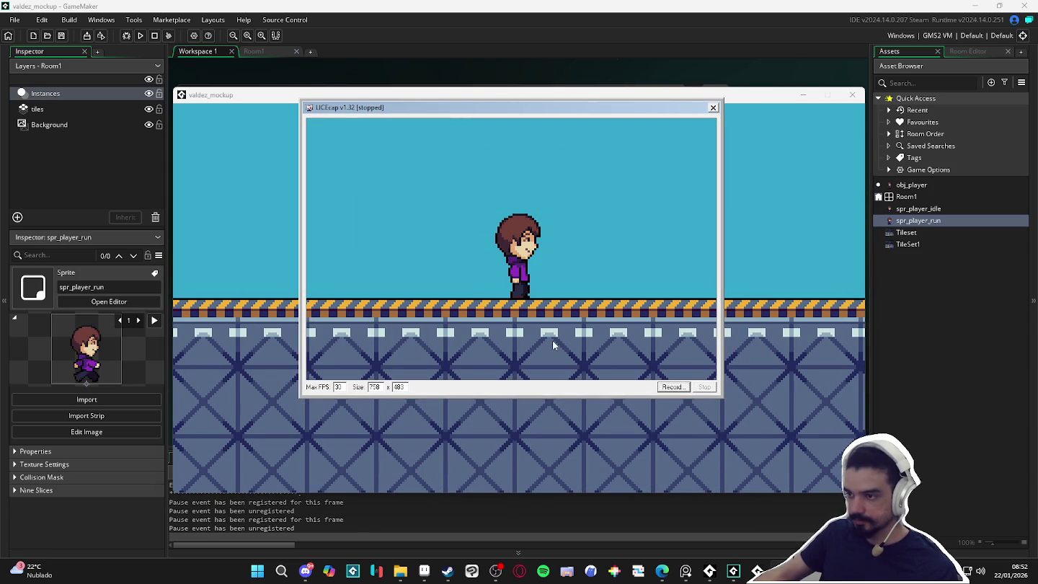
key("Return")
left_click(562, 144)
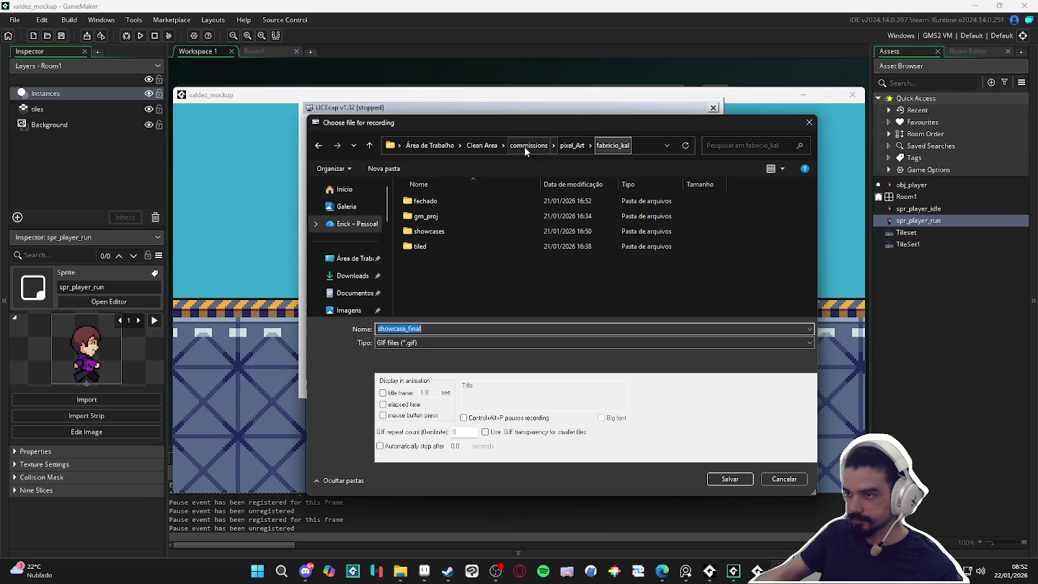
Inside the project's folder under pixel_Art, create and open a new showcases folder.
left_click(533, 145)
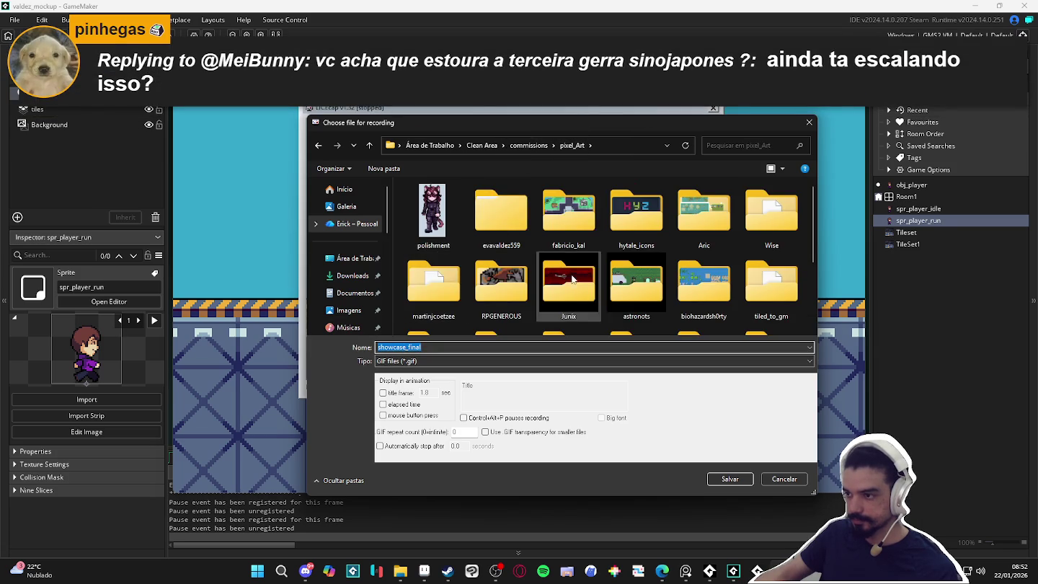
left_click(515, 229)
double_click(514, 230)
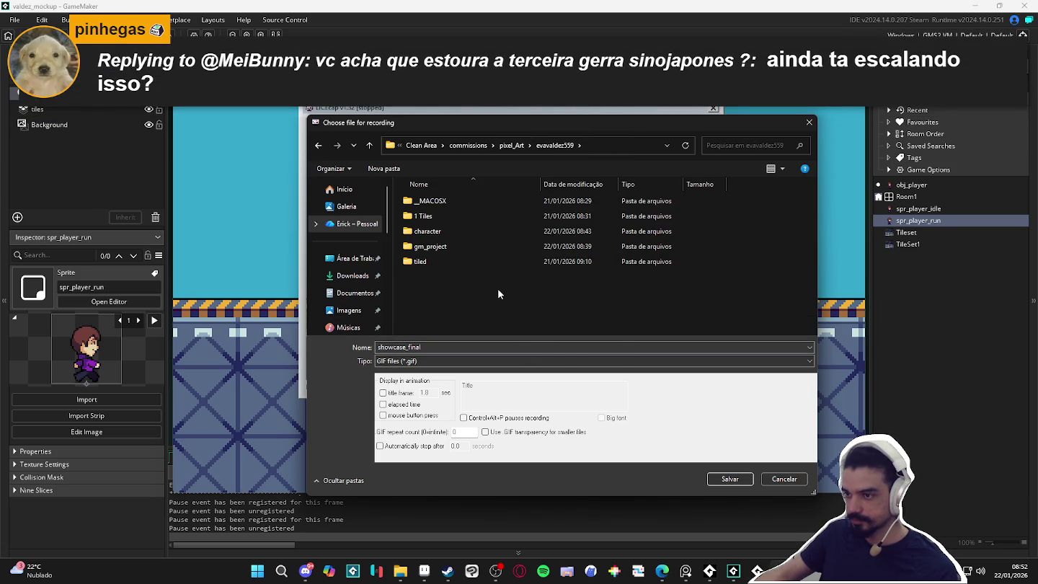
right_click(494, 291)
left_click(650, 416)
type("sho")
key("Return")
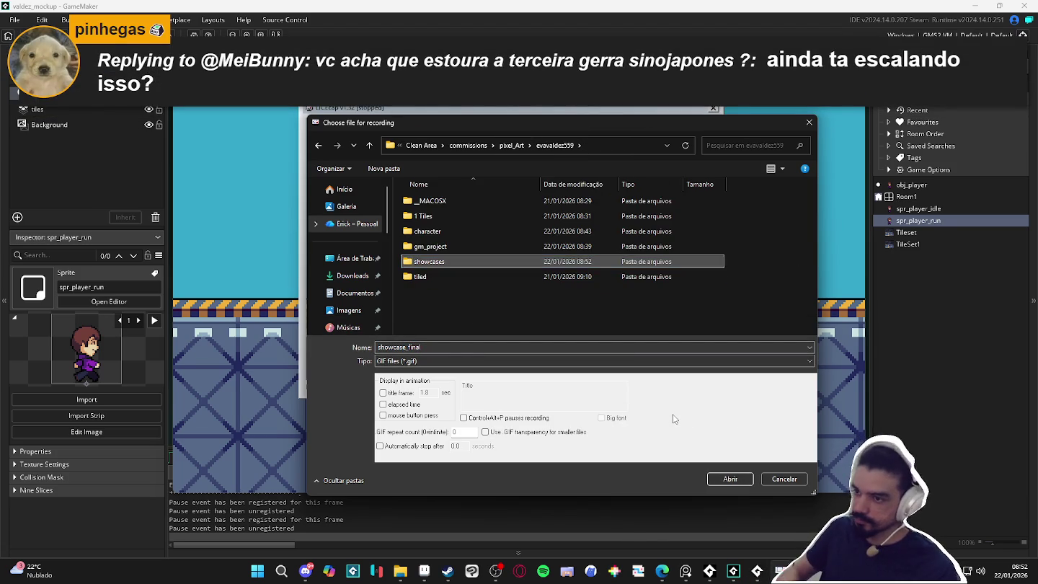
key("Return")
Save the recording as run_showcase to start capturing the game.
double_click(463, 348)
type("run_showca")
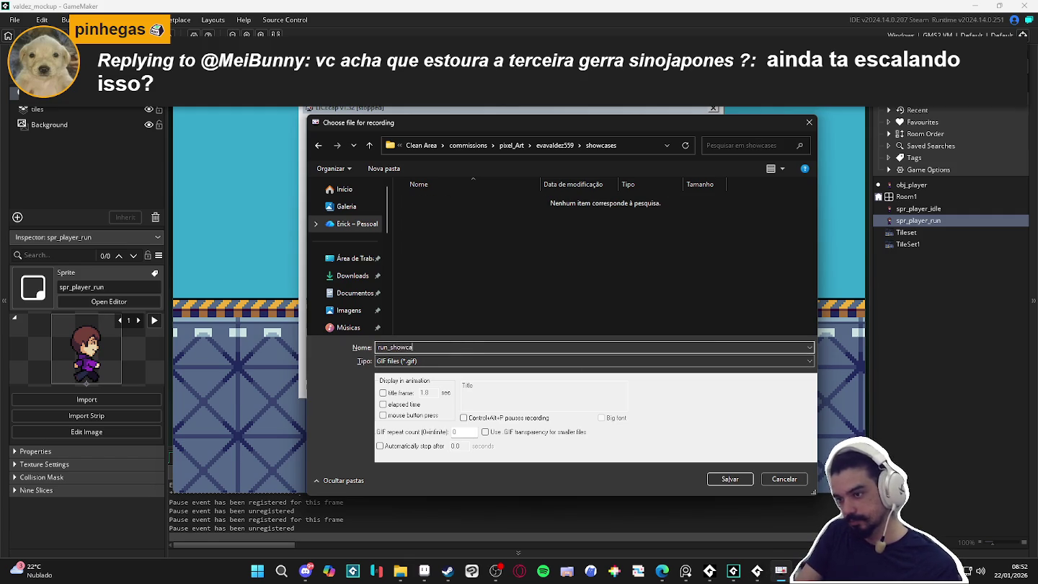
type("se")
key("Return")
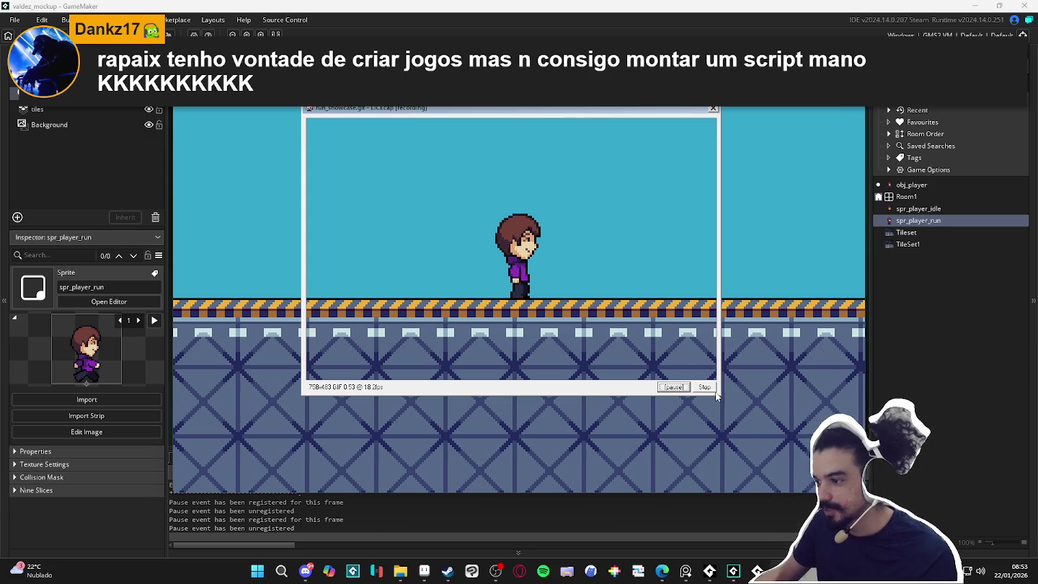
Stop the recording and start a new one, overwriting run_showcase.gif.
left_click(704, 387)
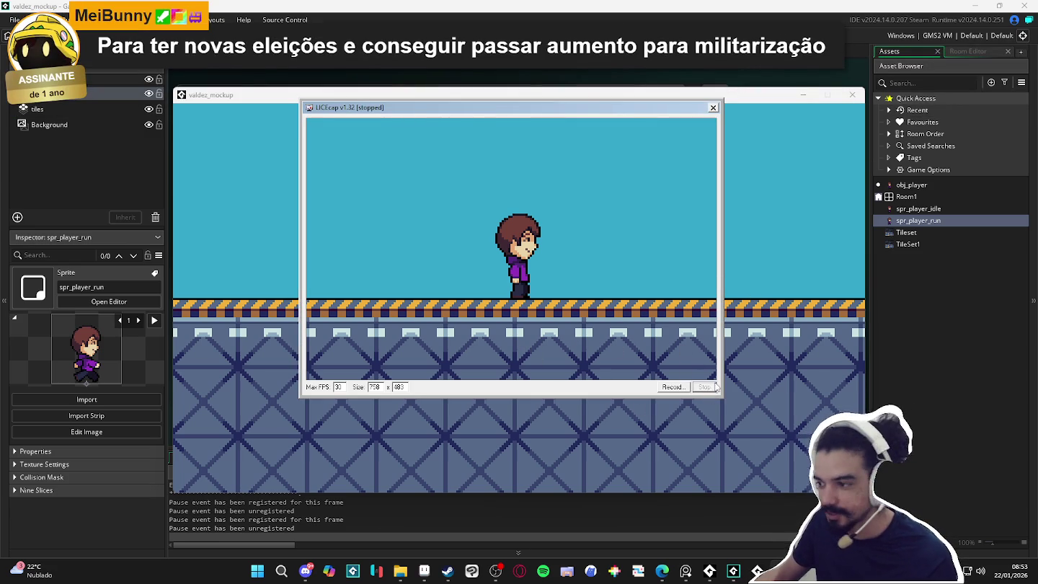
left_click(674, 387)
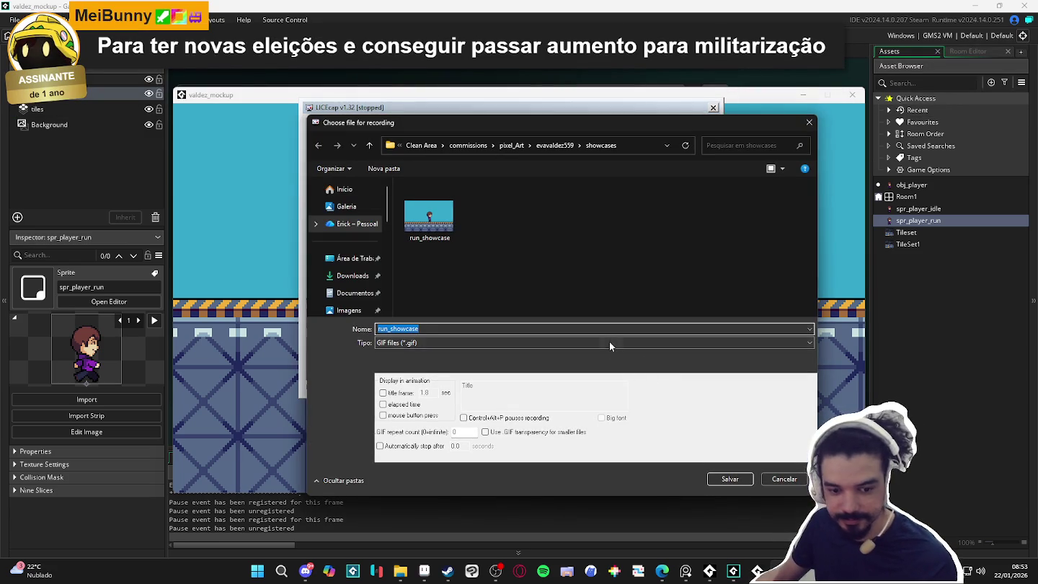
left_click(729, 478)
left_click(546, 285)
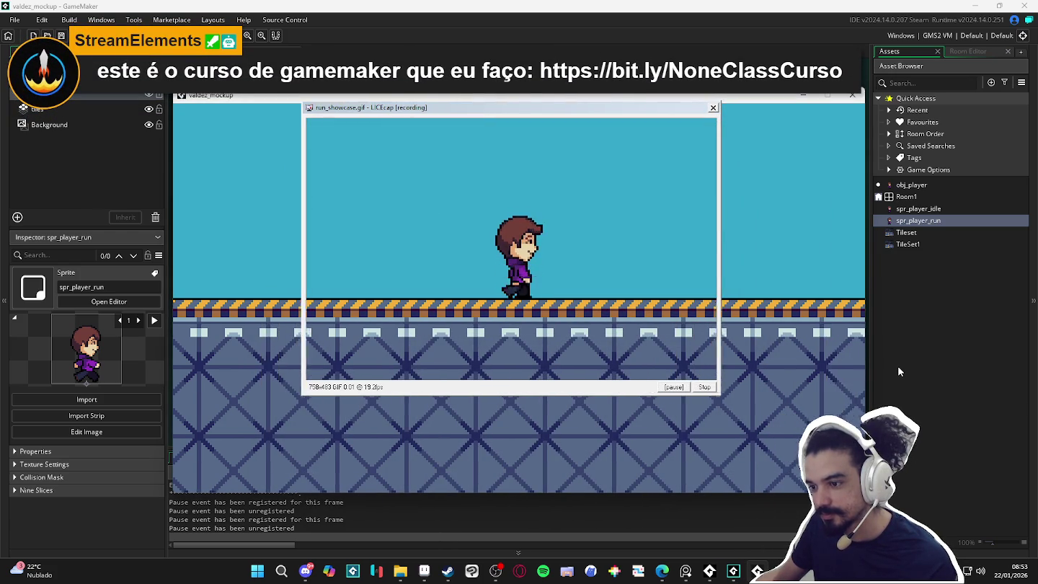
Run the character right and left for the clip, stop recording, and close LICEcap and the game.
key("Right")
key("Left")
key("Left")
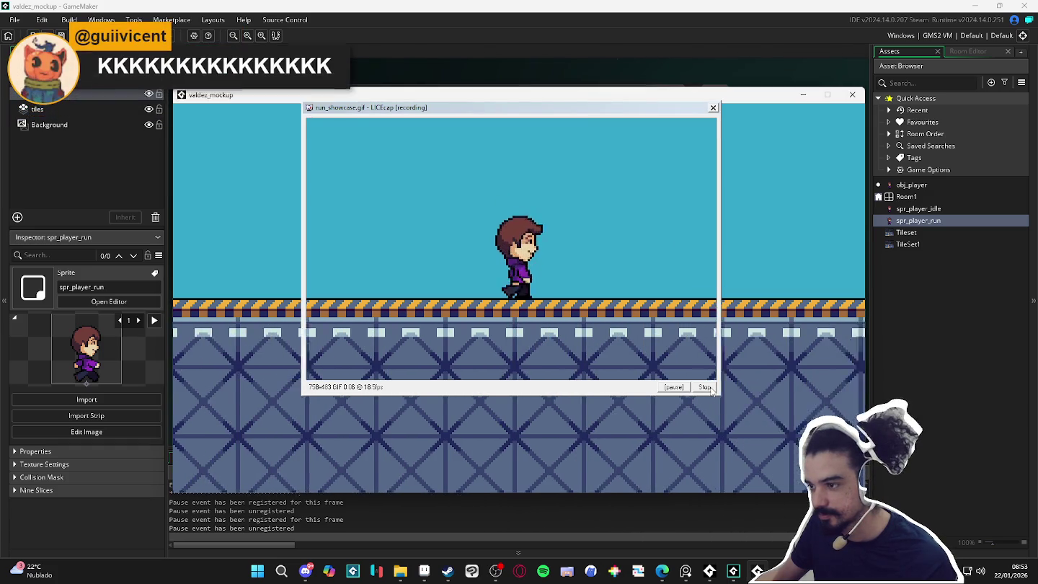
key("Right")
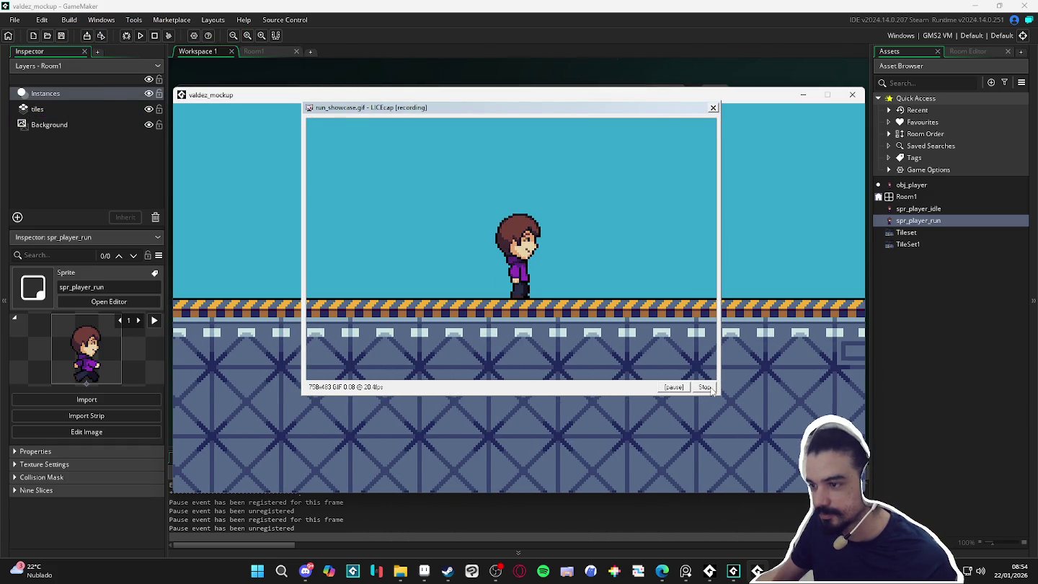
left_click(705, 387)
left_click(713, 107)
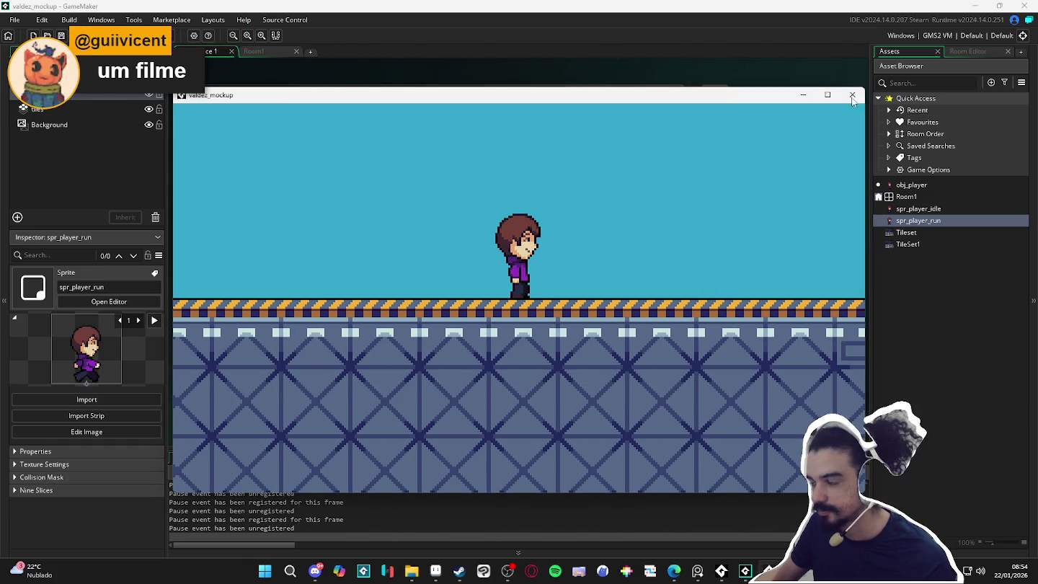
left_click(853, 94)
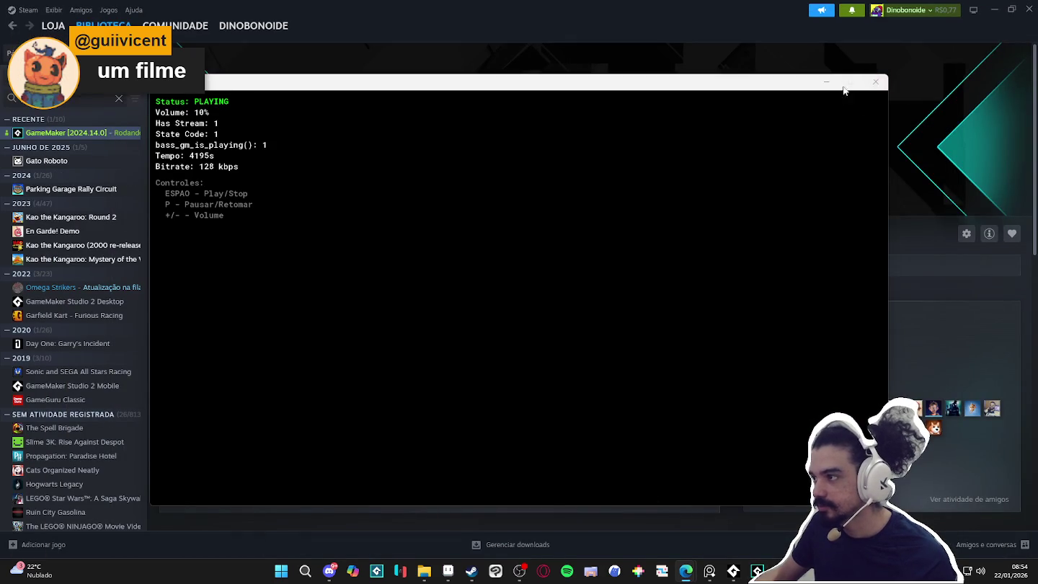
Close the audio-test window, minimize Steam, restore Aseprite, centre the sprite and play the run animation.
left_click(875, 82)
left_click(995, 10)
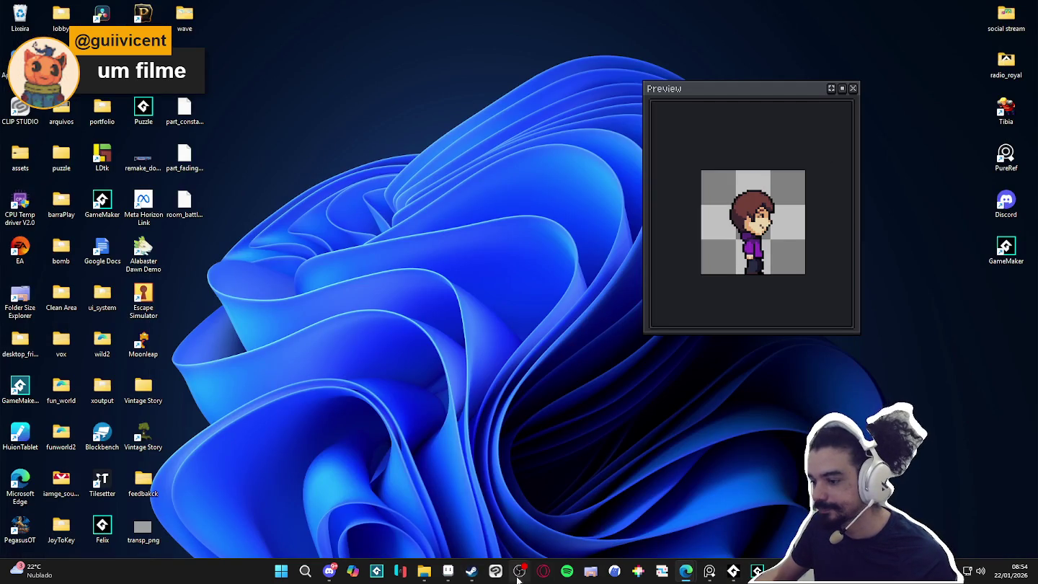
left_click(449, 571)
scroll(436, 277, "down", 1)
scroll(436, 277, "down", 2)
left_click_drag(436, 278, 424, 295)
left_click(208, 535)
left_click(175, 466)
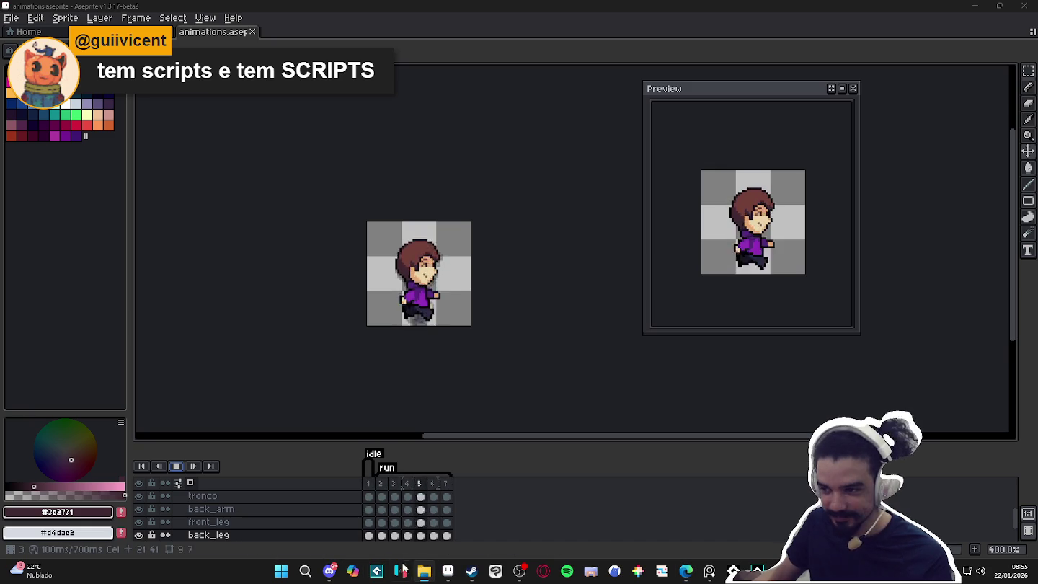
key("alt+Tab")
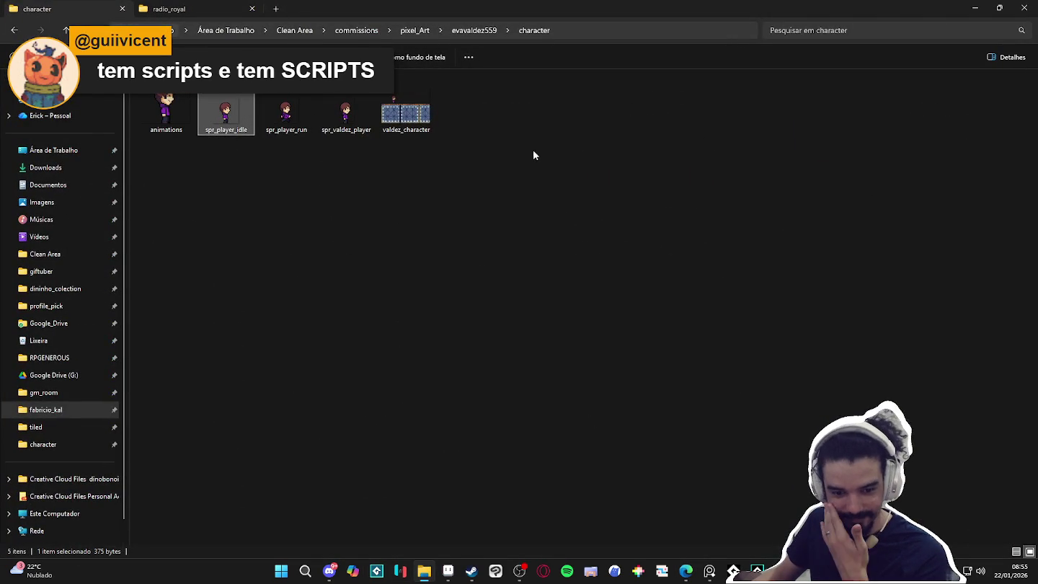
Open run_showcase.gif from the user folder's showcases folder to review it, then close Explorer.
key("alt+Tab")
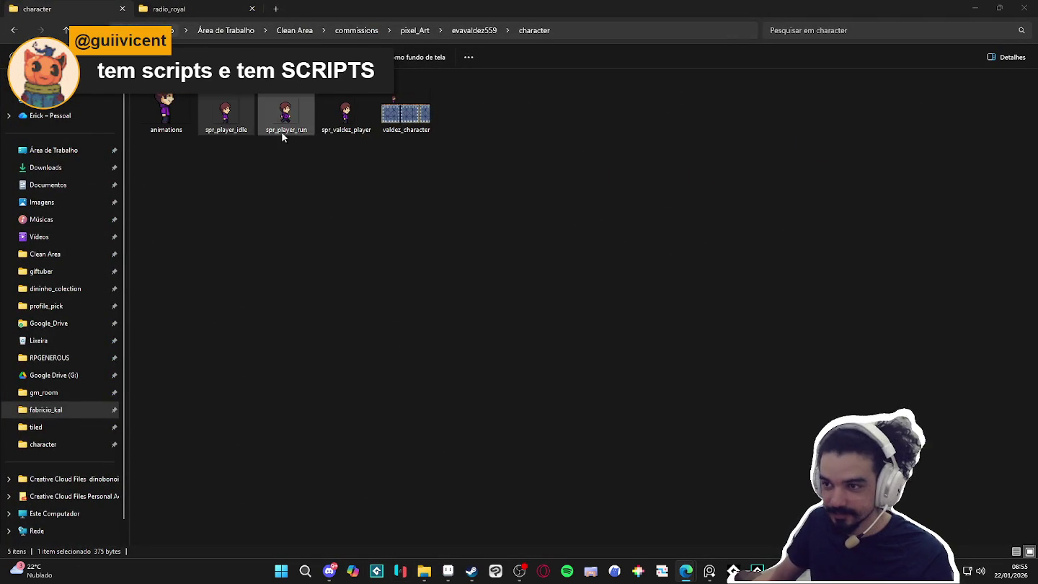
left_click(473, 30)
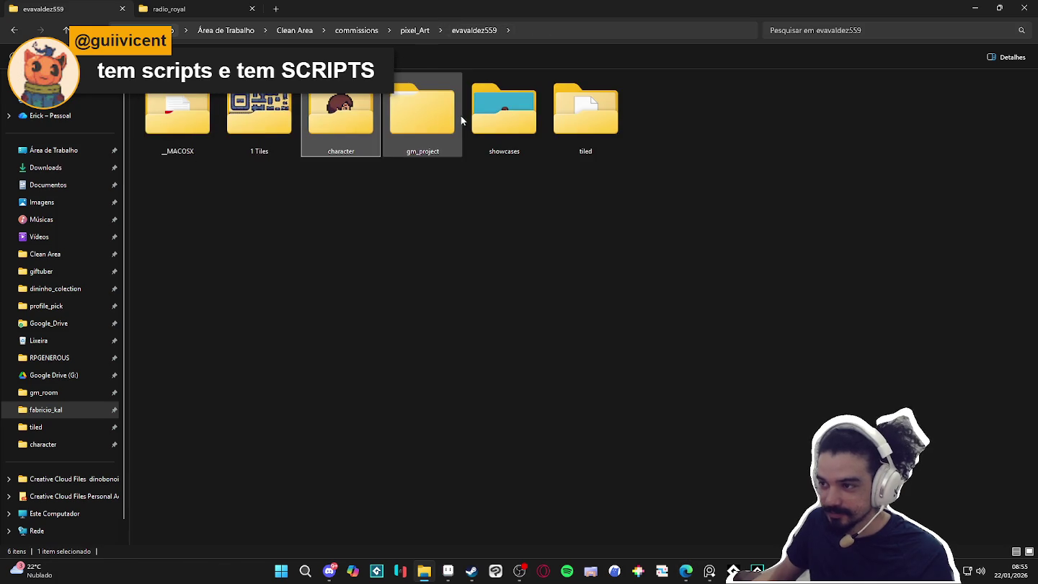
double_click(503, 116)
double_click(177, 119)
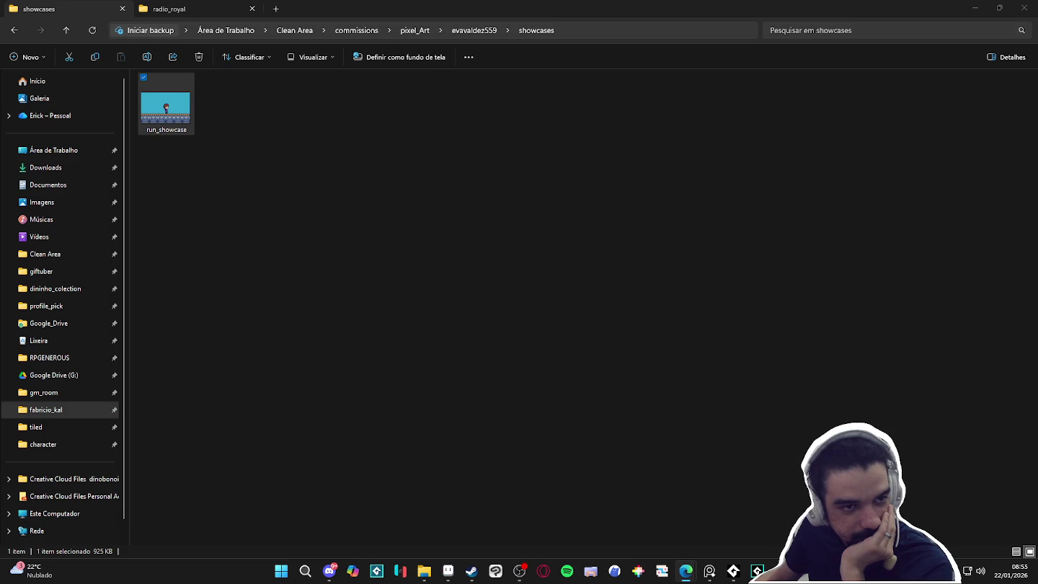
left_click(802, 273)
left_click(1023, 7)
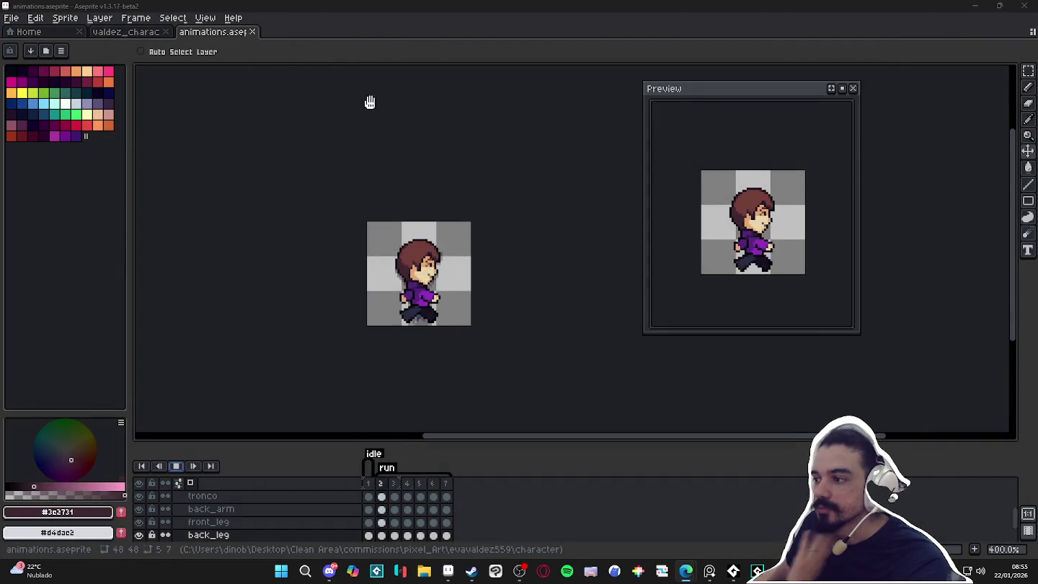
Close Aseprite's animation preview window and stop the run animation's playback.
key("alt+Tab")
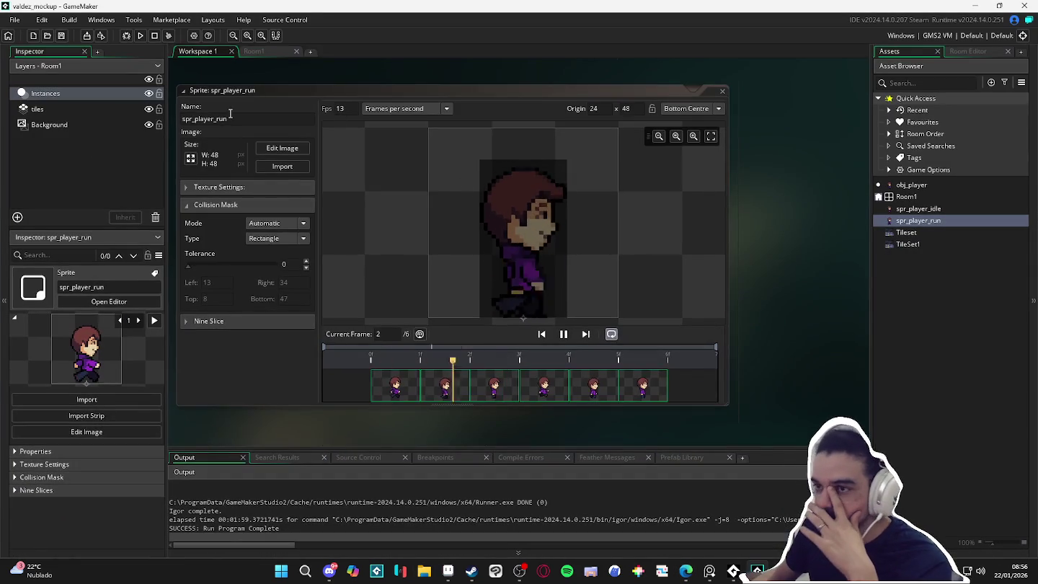
left_click(15, 20)
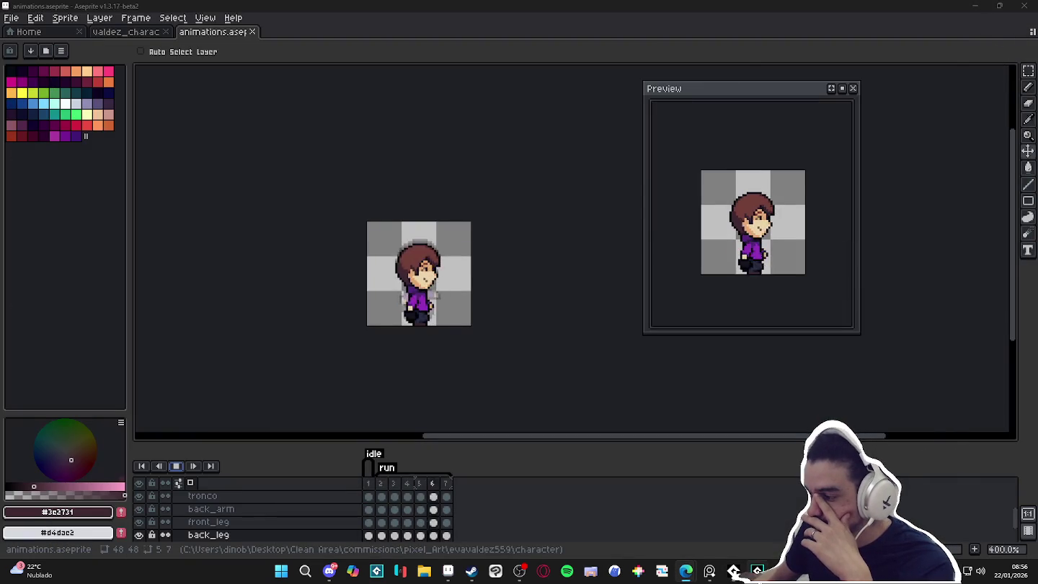
key("alt+Tab")
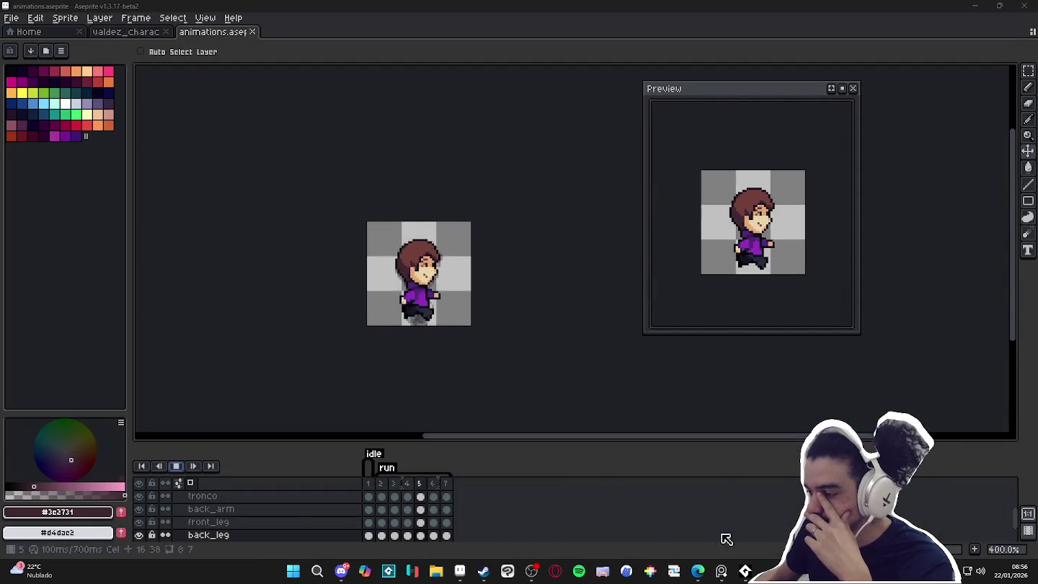
left_click(853, 87)
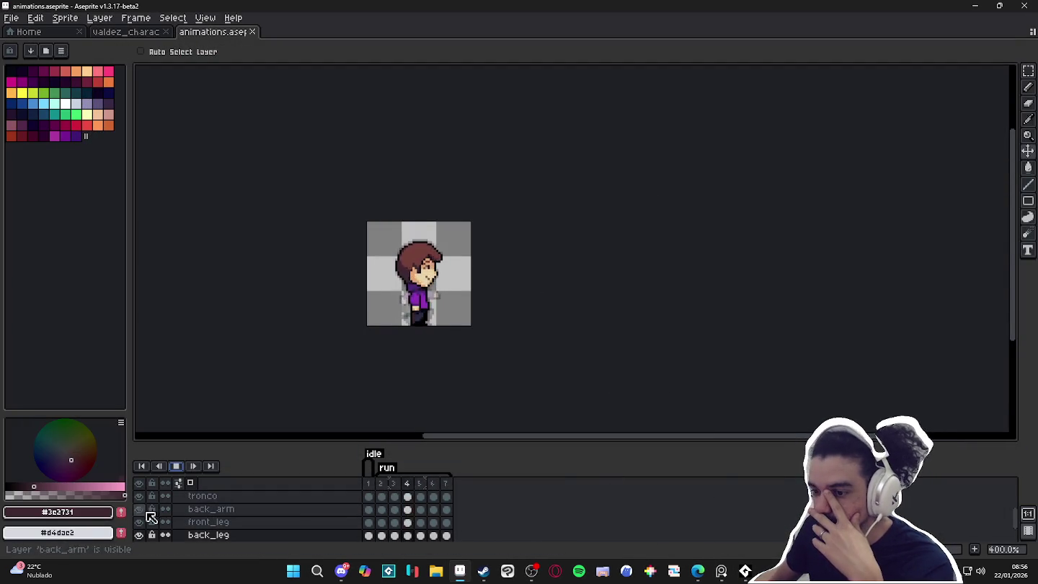
left_click(176, 469)
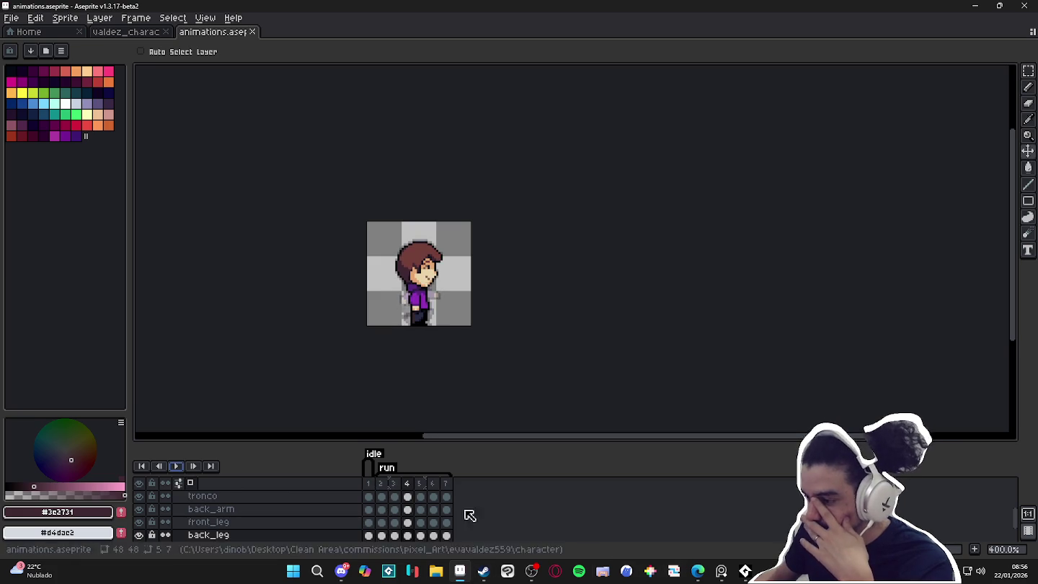
left_click(293, 571)
Launch GitHub Desktop from Start search and draft a commit summary 'my_things'.
type("godot")
key("BackSpace")
key("BackSpace")
key("BackSpace")
key("BackSpace")
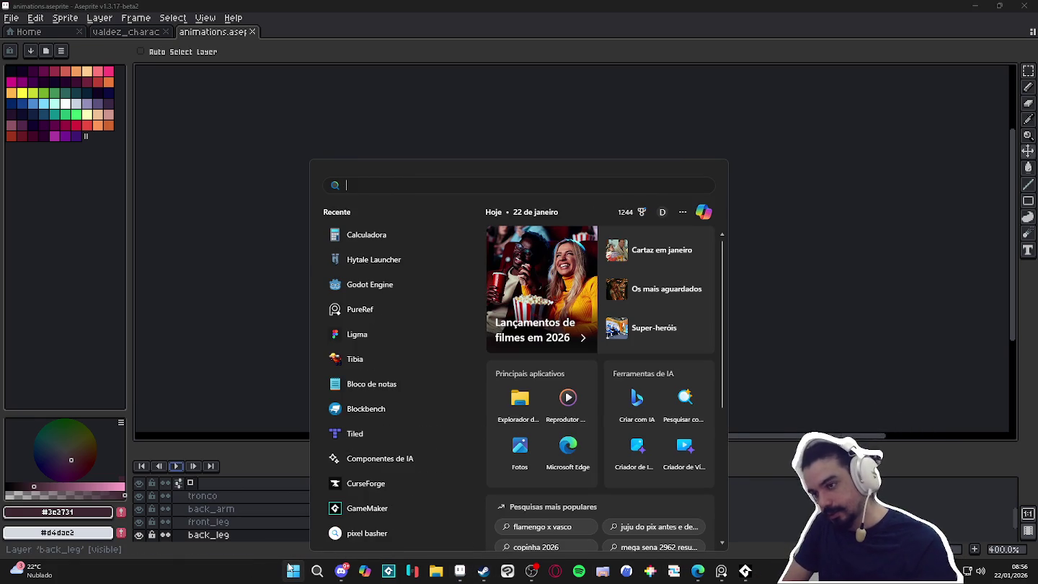
type("git")
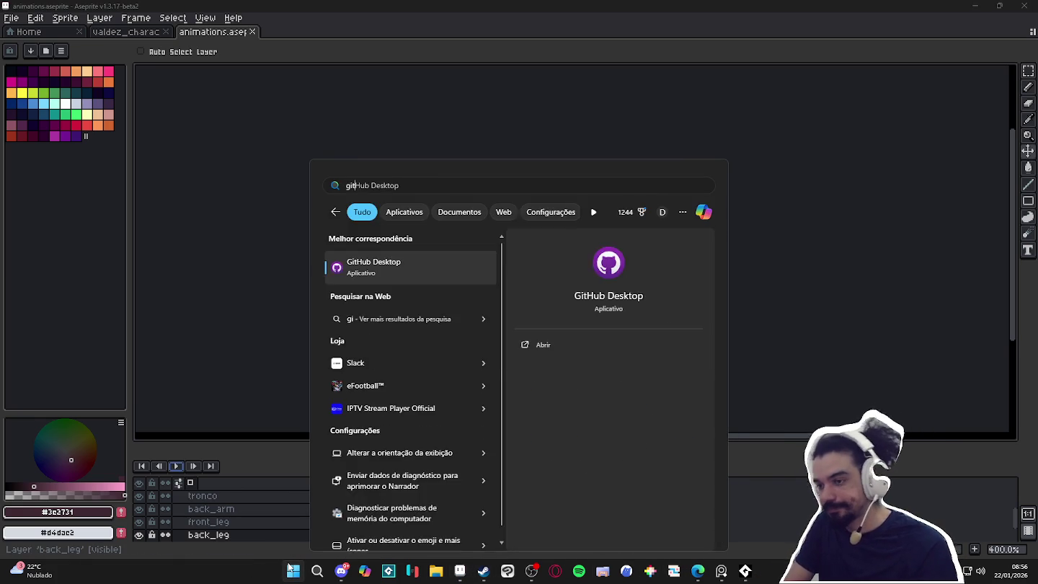
key("Return")
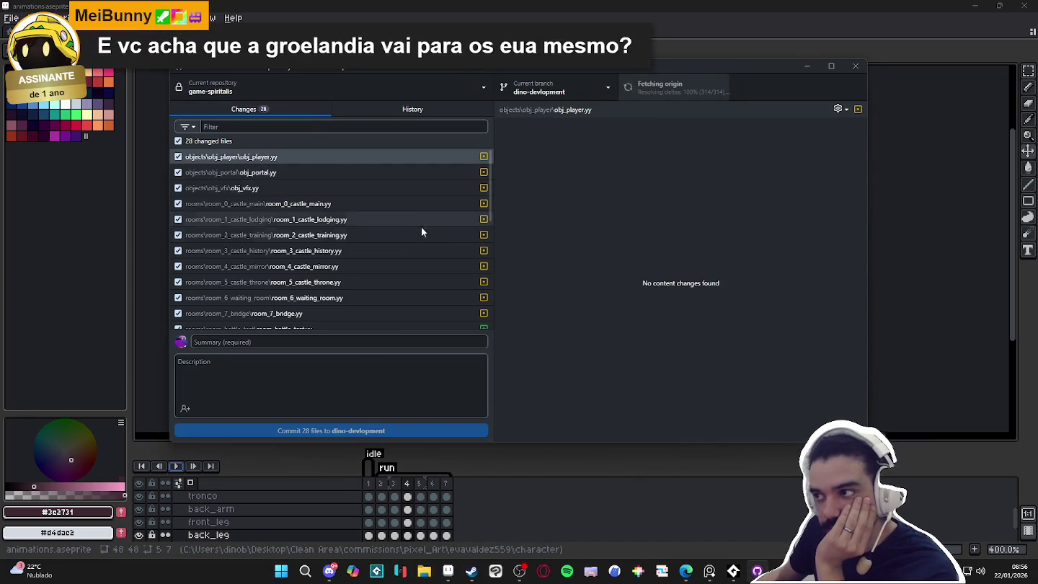
scroll(424, 217, "down", 5)
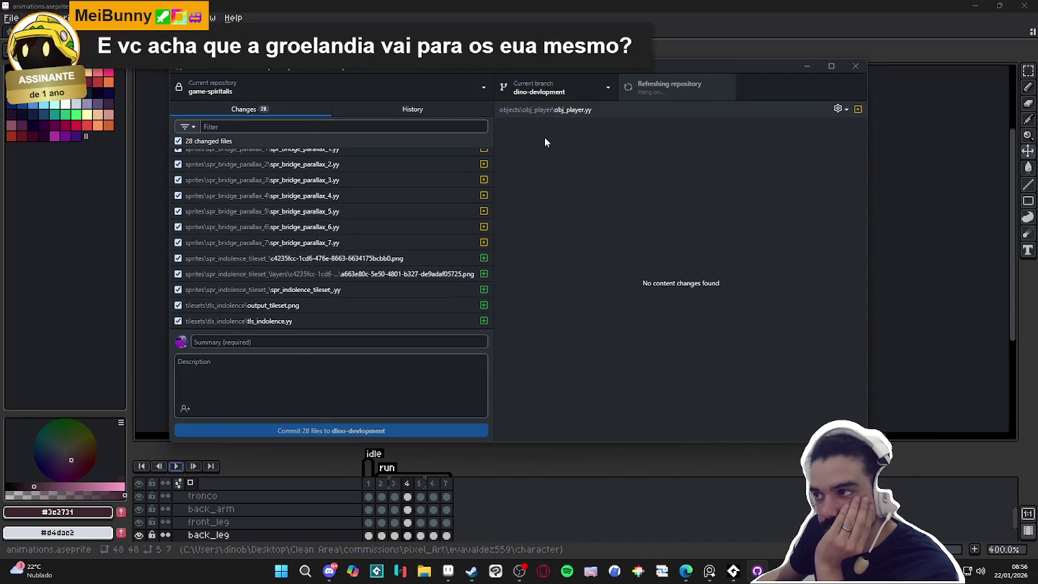
left_click(306, 342)
type("my_things")
Review the changed files: obj_vfx.yy, output_tileset.png, spr_indolence_tileset.yy and the tileset PNG.
scroll(330, 323, "up", 5)
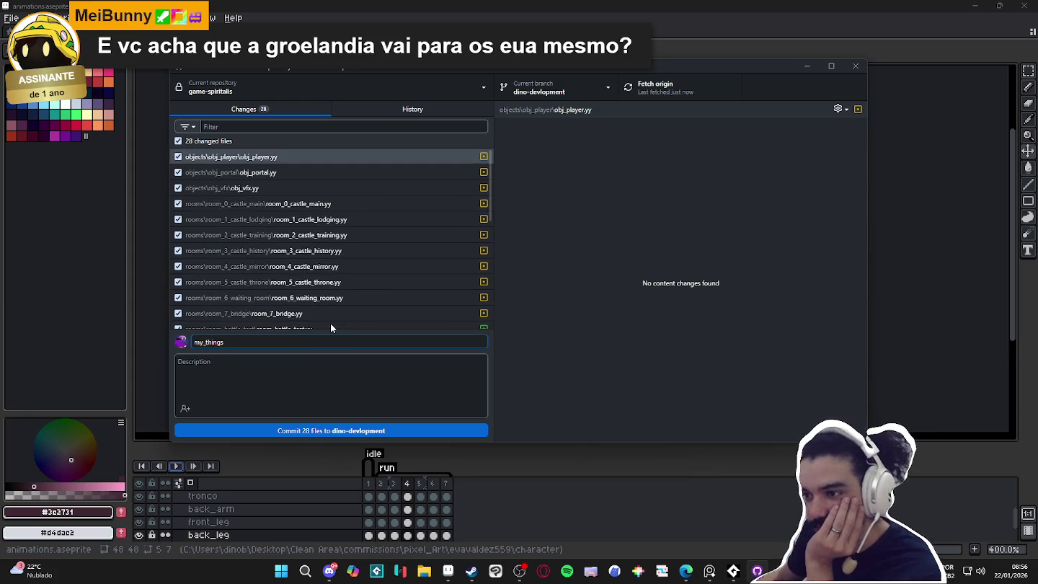
left_click(270, 188)
scroll(263, 173, "down", 1)
scroll(258, 162, "down", 1)
scroll(302, 216, "down", 4)
left_click(294, 307)
left_click(293, 289)
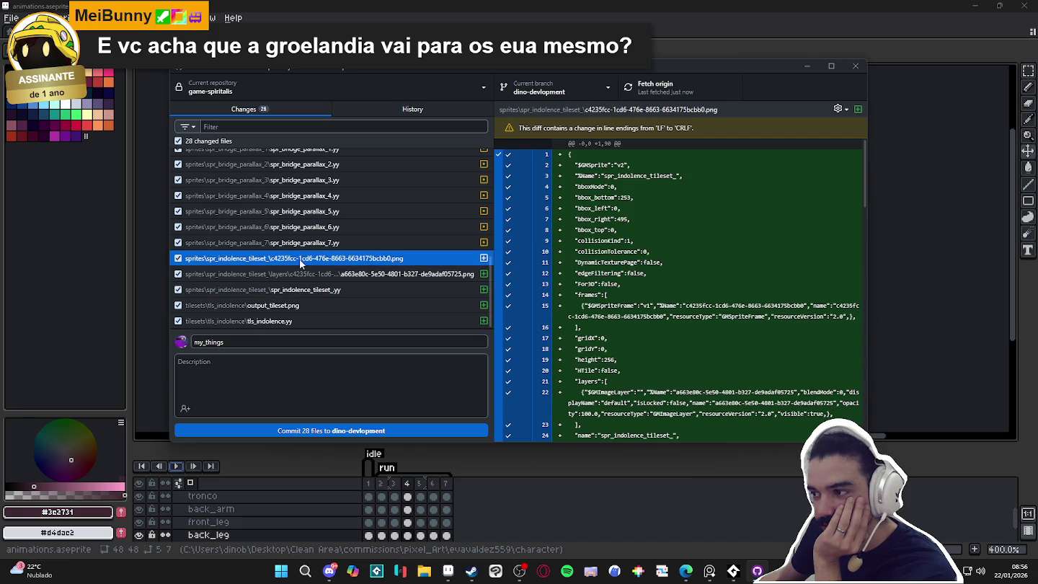
left_click(299, 258)
scroll(301, 256, "up", 4)
scroll(299, 252, "up", 2)
Commit the 28 files to dino-devlopment as 'indolence_room' and push to origin.
left_click(230, 342)
key("ctrl+a")
type("indolence_")
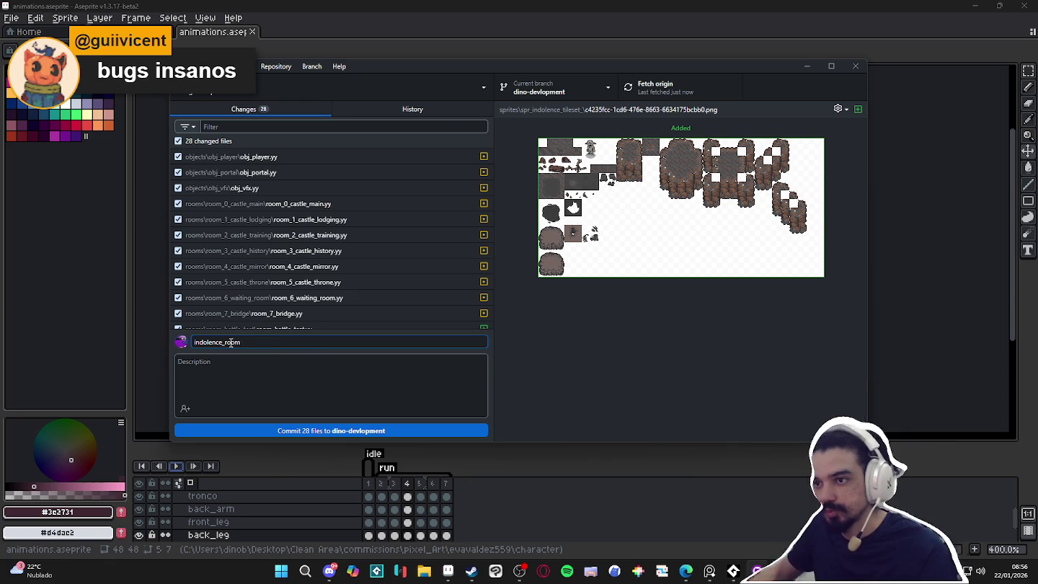
left_click(332, 432)
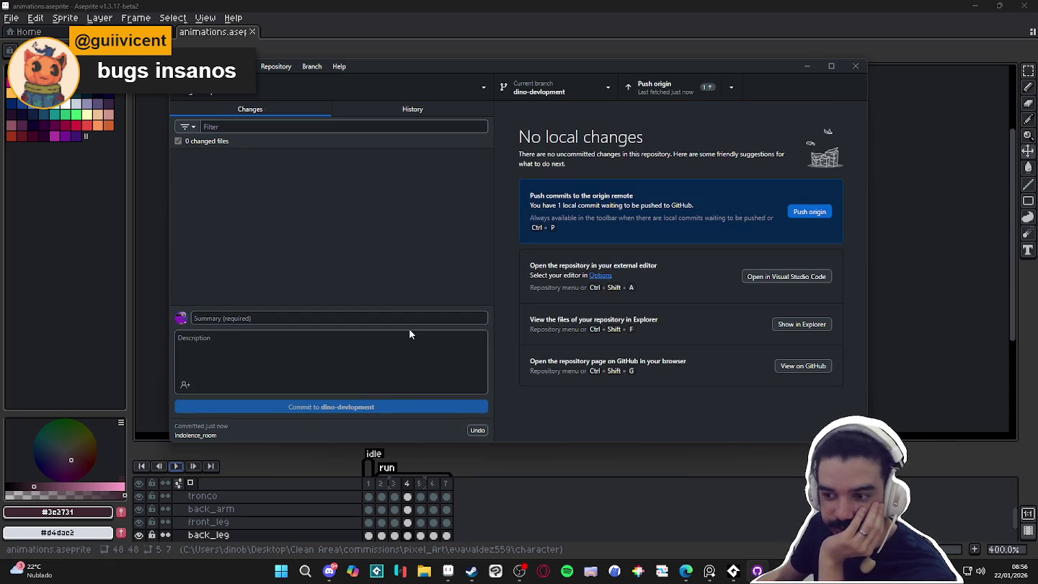
left_click(645, 92)
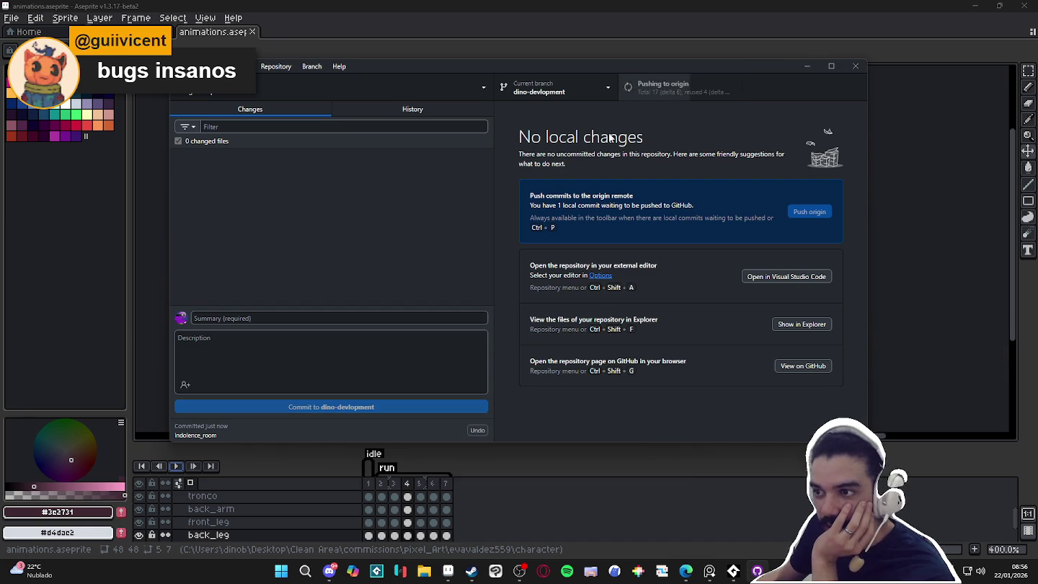
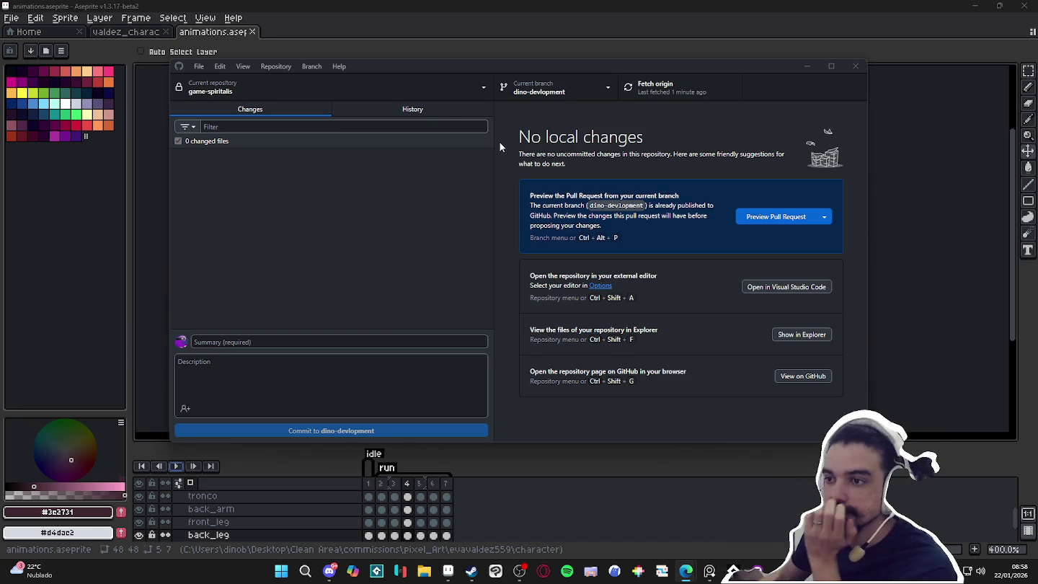
Check out the feat/combat branch of game-spiritalis, then bring the Steam library forward.
left_click(535, 87)
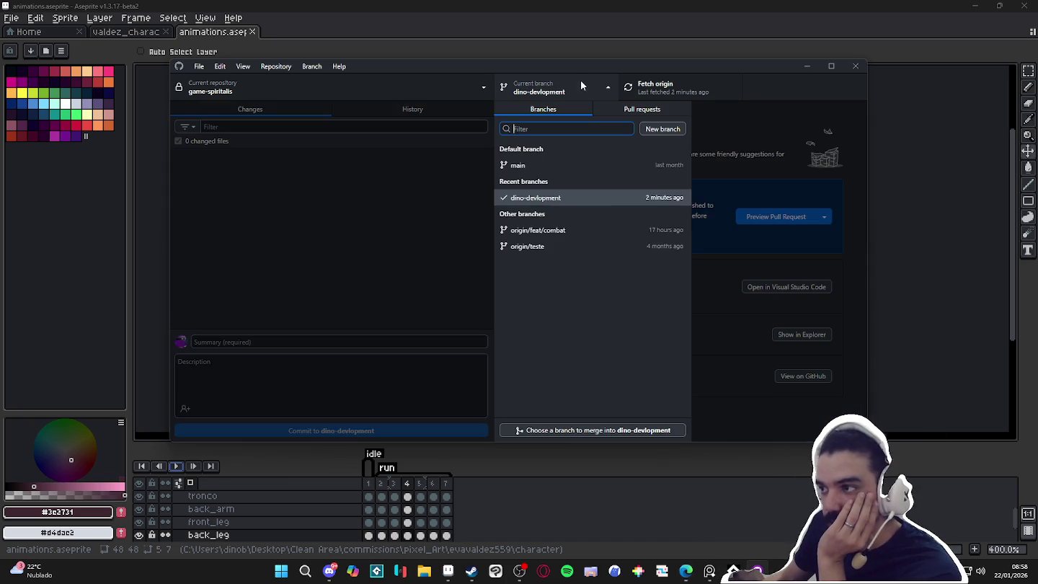
left_click(581, 232)
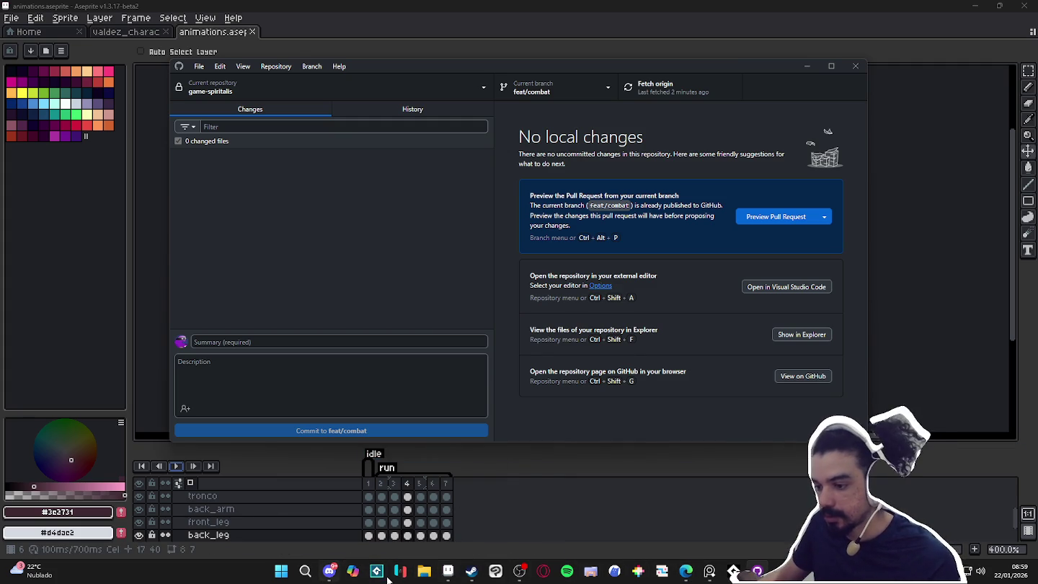
left_click(471, 571)
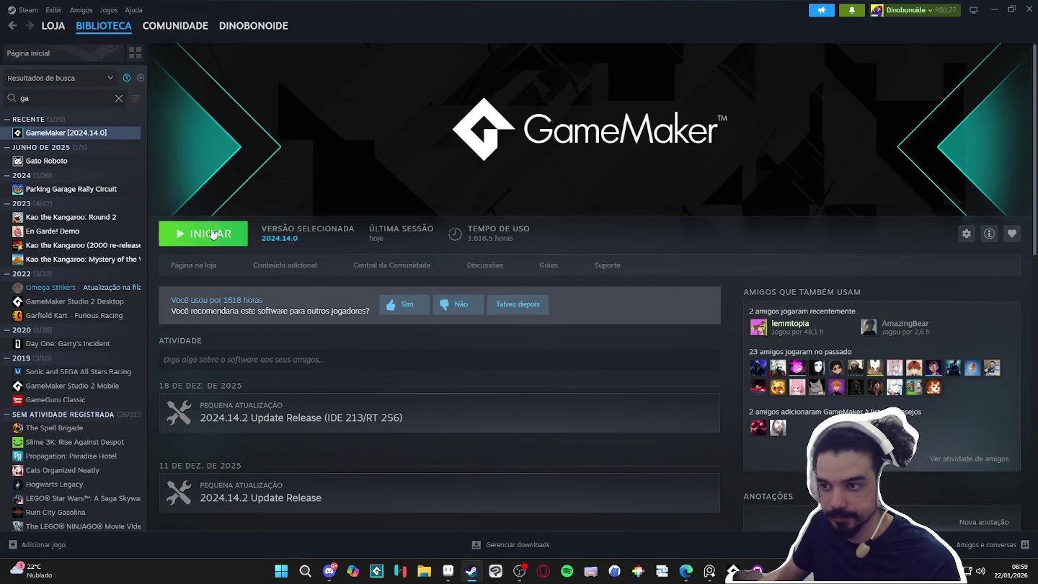
Launch GameMaker from Steam and open the Spiritalis project.
left_click(213, 229)
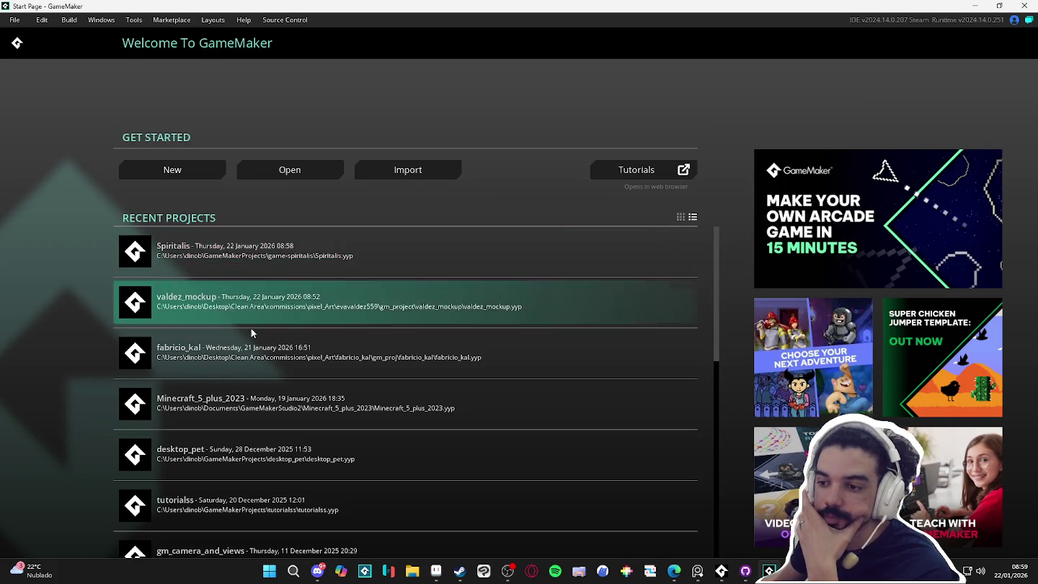
left_click(279, 254)
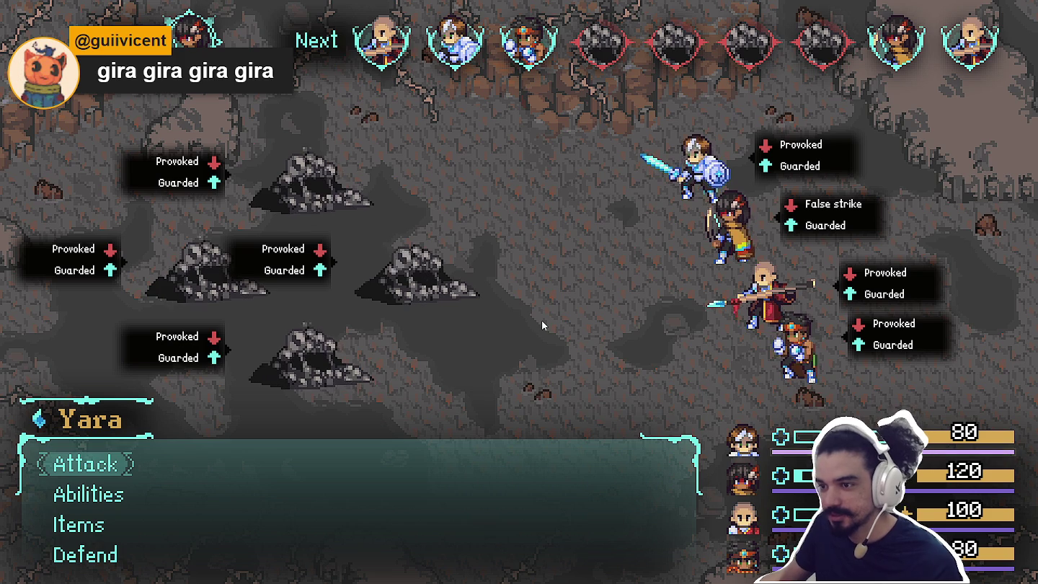
Have Yara, Zhe Wu, Bob and Themba each attack a Sloth Blob.
key("Return")
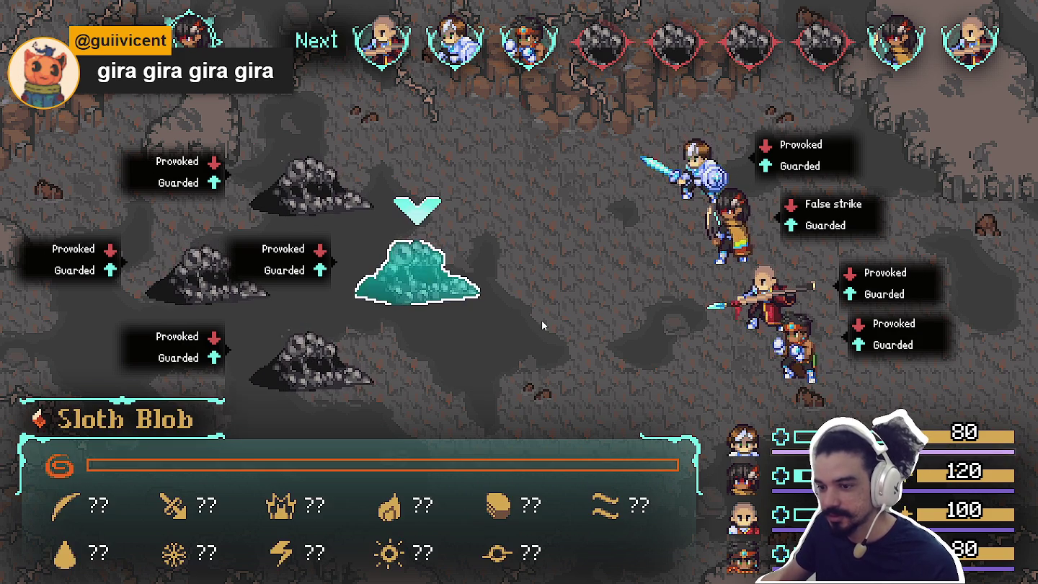
key("Return")
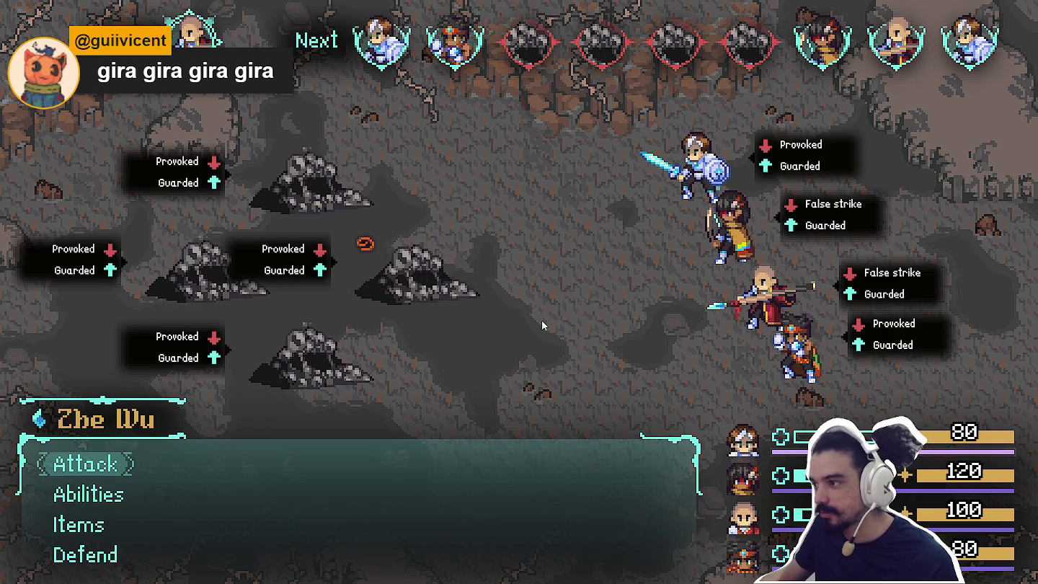
key("Return")
key("Return")
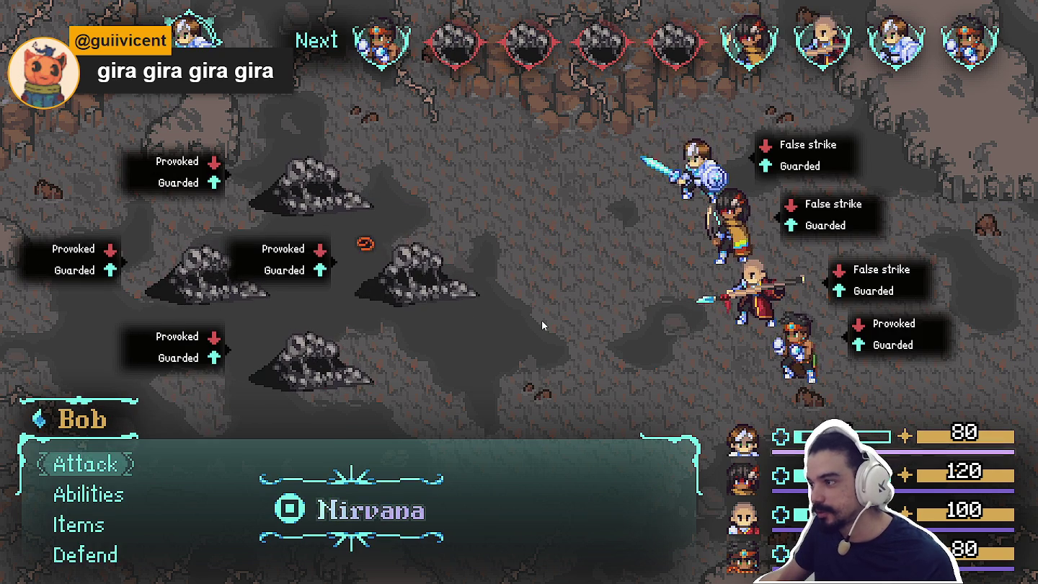
key("Return")
key("Return")
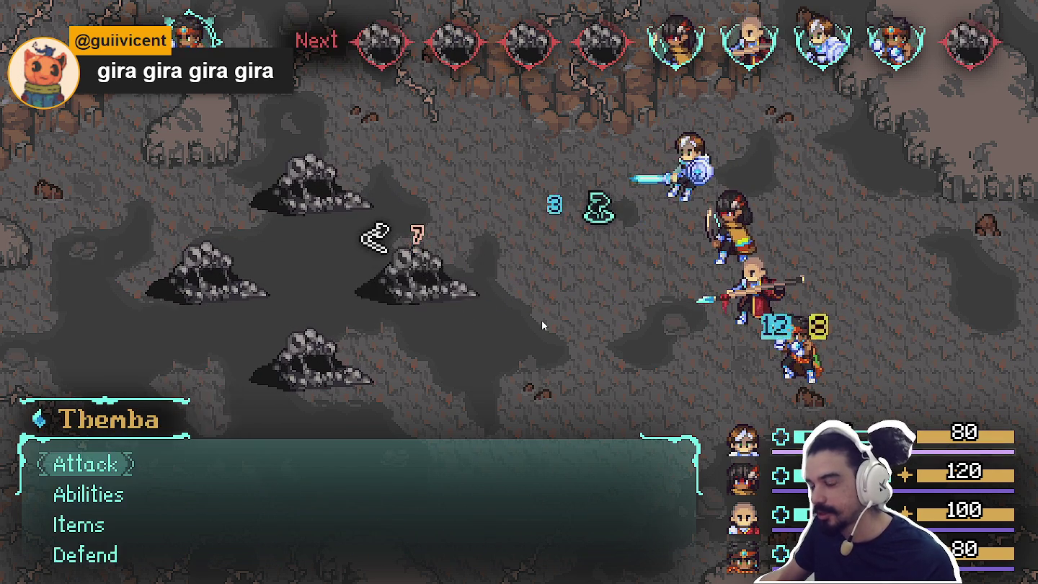
key("Return")
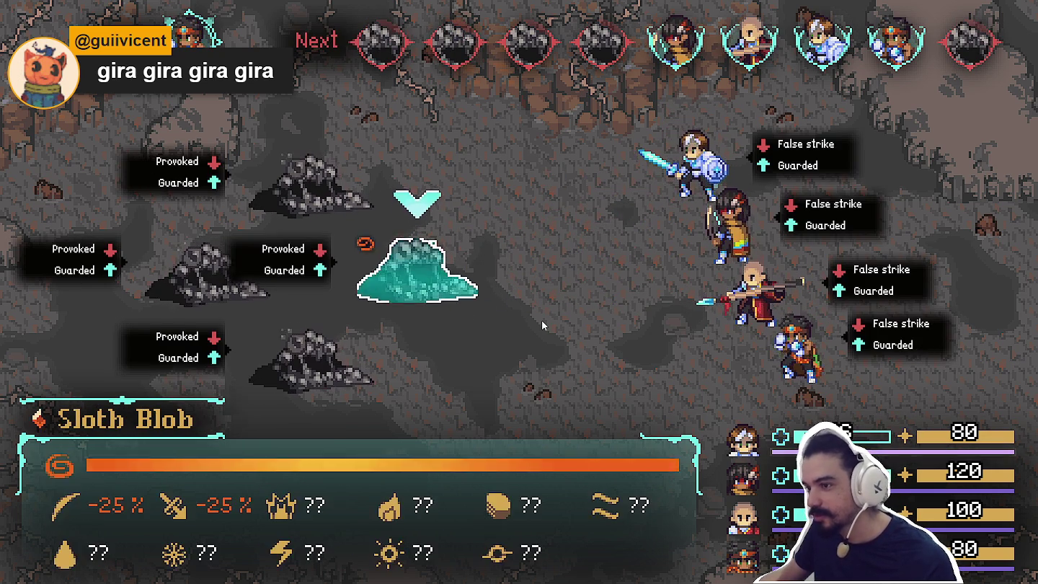
key("Return")
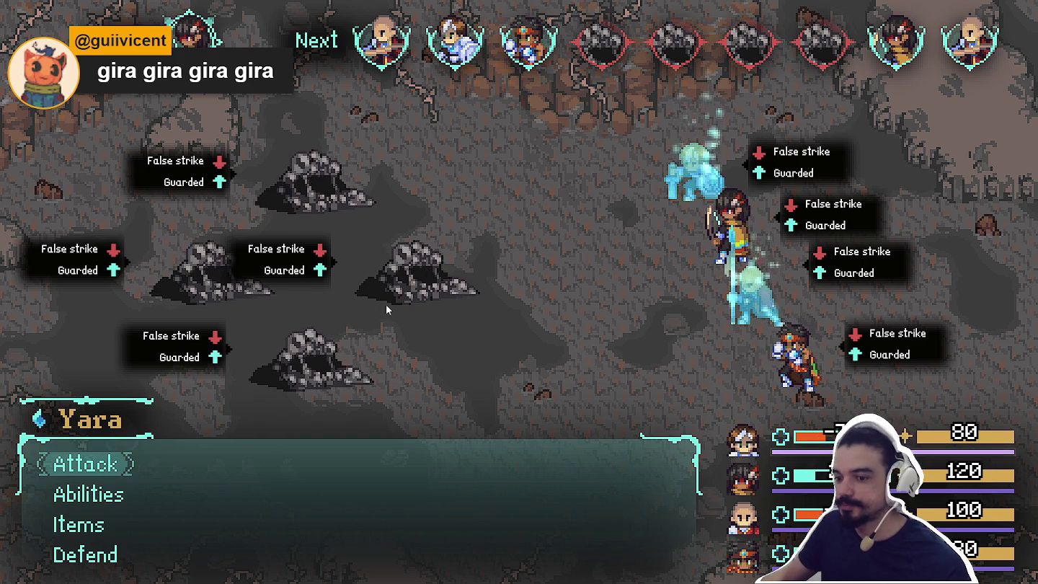
Walk the party around the cave field with the arrow keys.
key("Left")
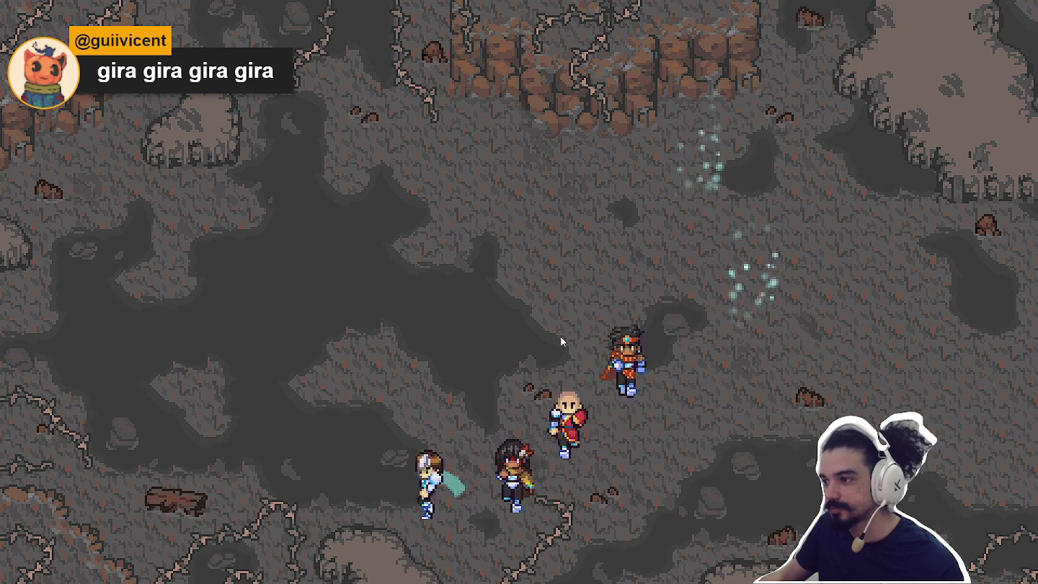
key("Right")
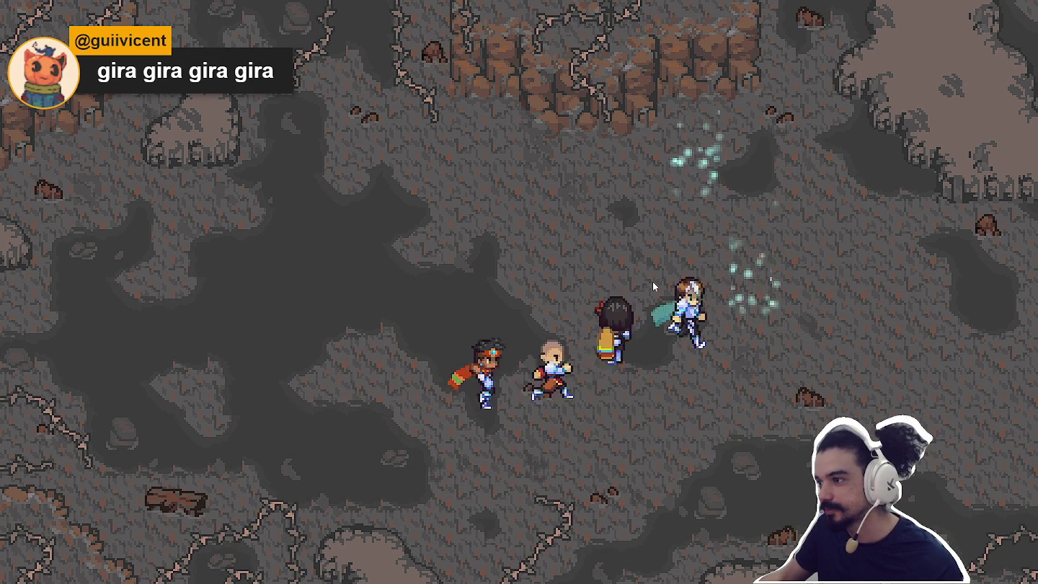
key("Down")
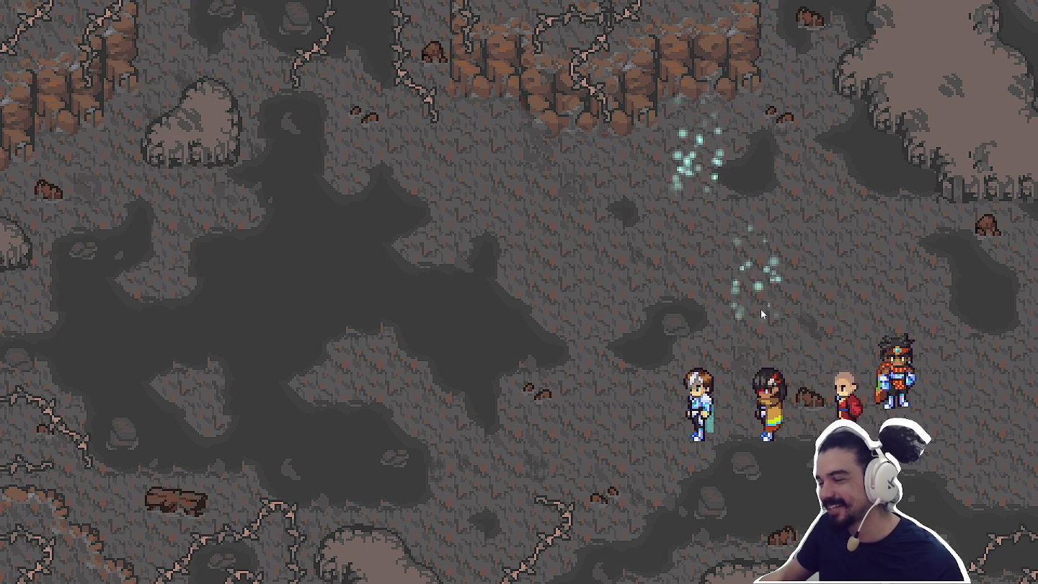
key("Up")
key("Right")
key("Down")
key("Left")
key("Up")
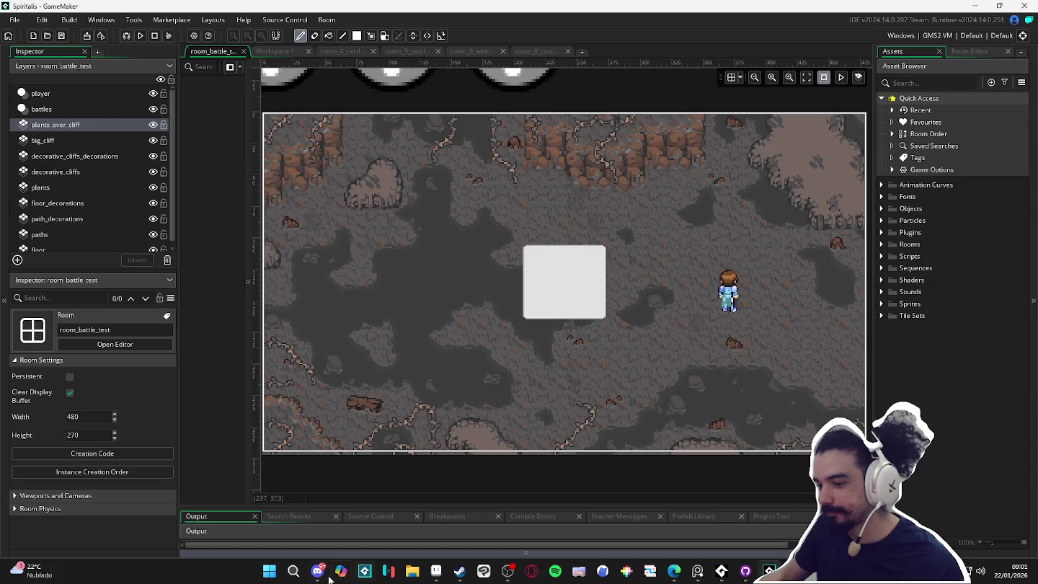
left_click(317, 571)
Search the project for draw_sprite_tiled and list all matches in an enlarged results panel.
left_click(318, 571)
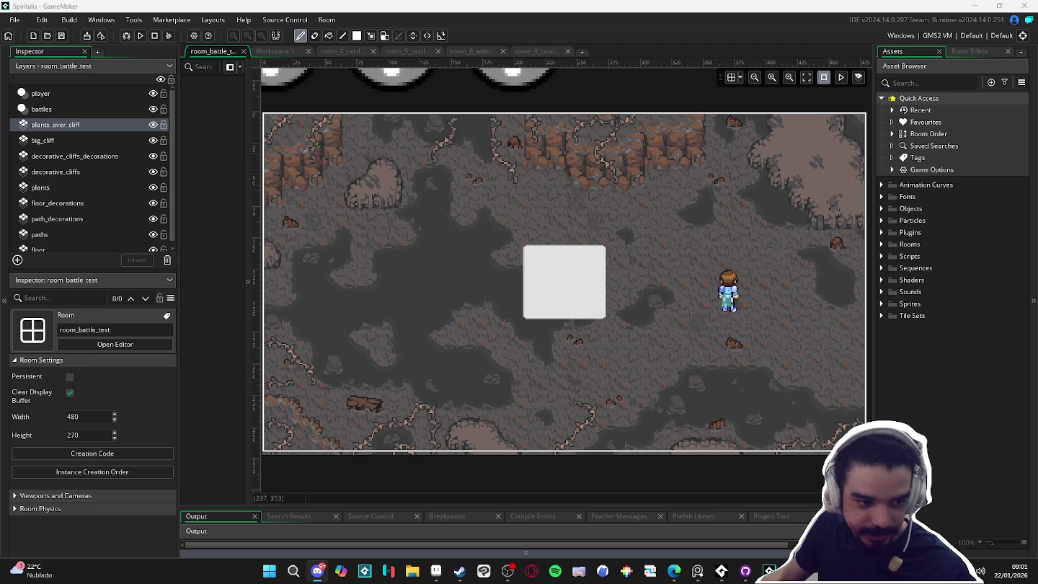
key("ctrl+shift+f")
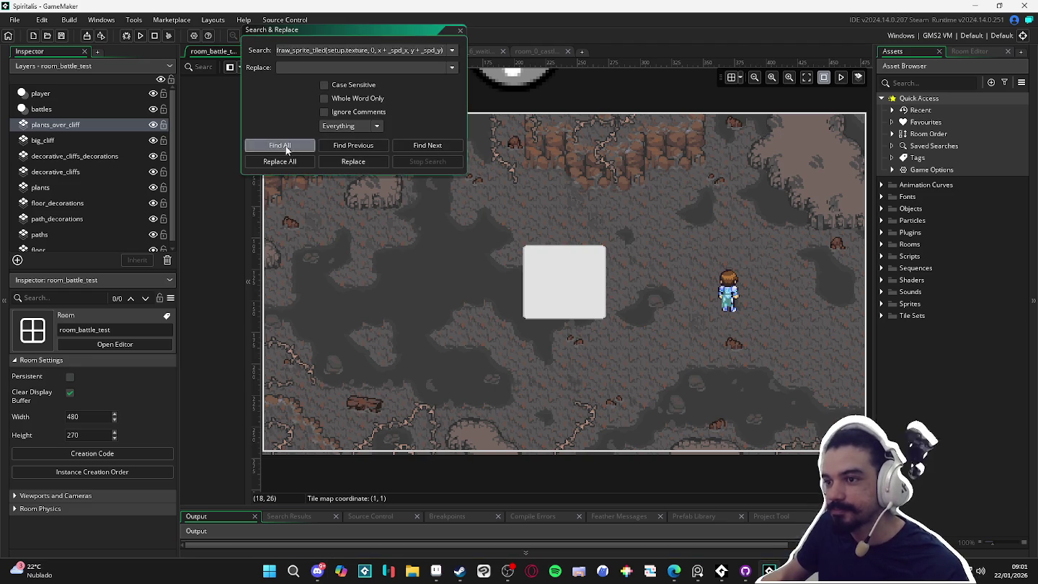
left_click(286, 146)
left_click_drag(501, 507, 498, 318)
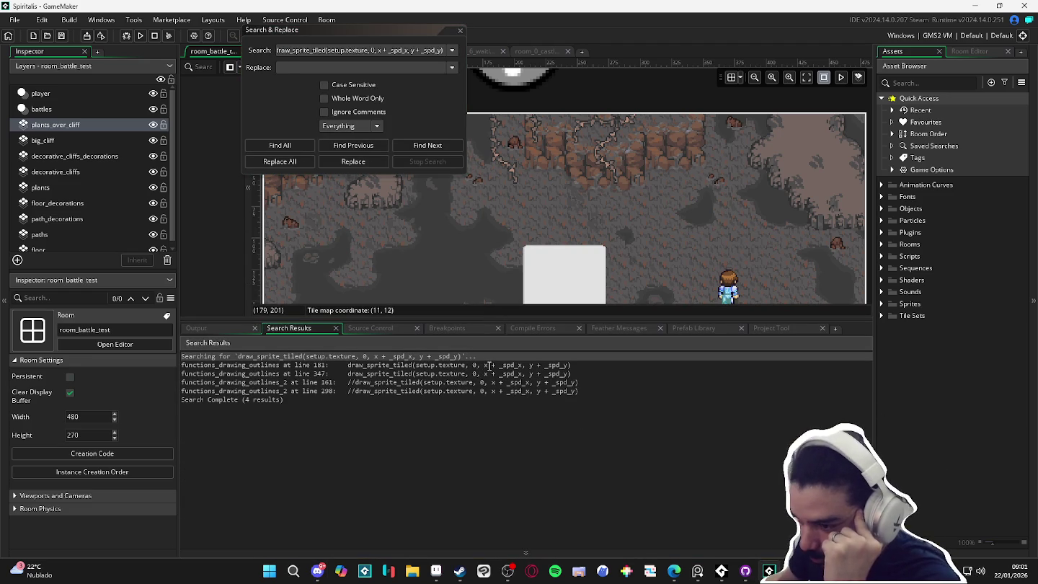
Open the draw_sprite_tiled matches at lines 181 and 347 and review the surrounding code.
double_click(489, 366)
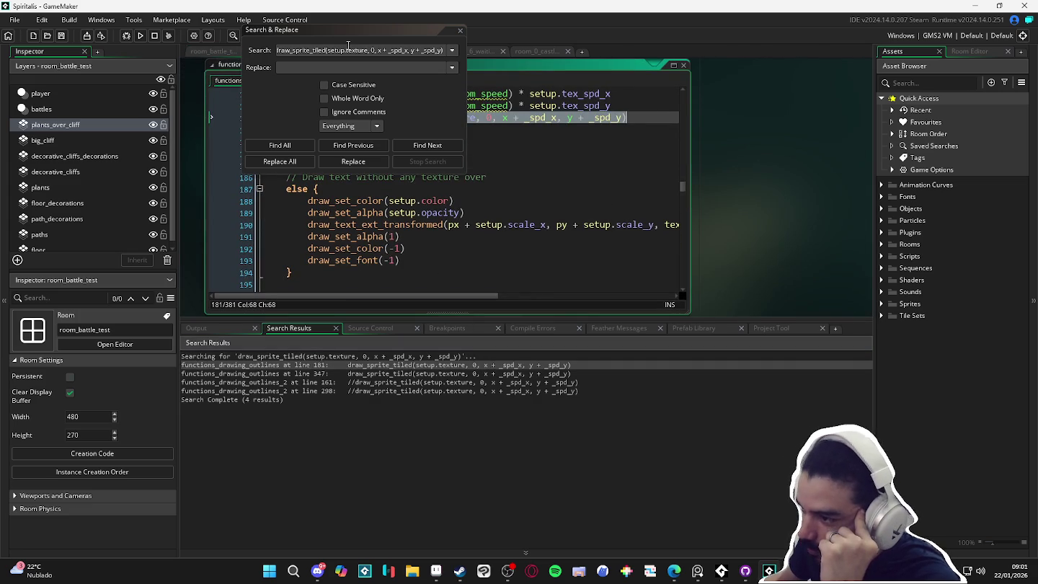
left_click_drag(352, 41, 825, 101)
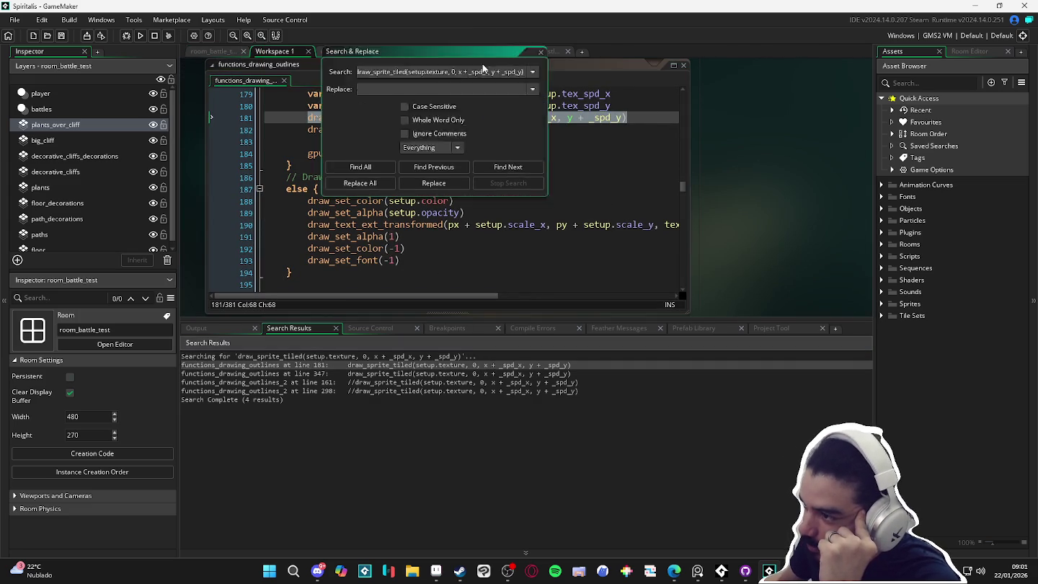
double_click(454, 374)
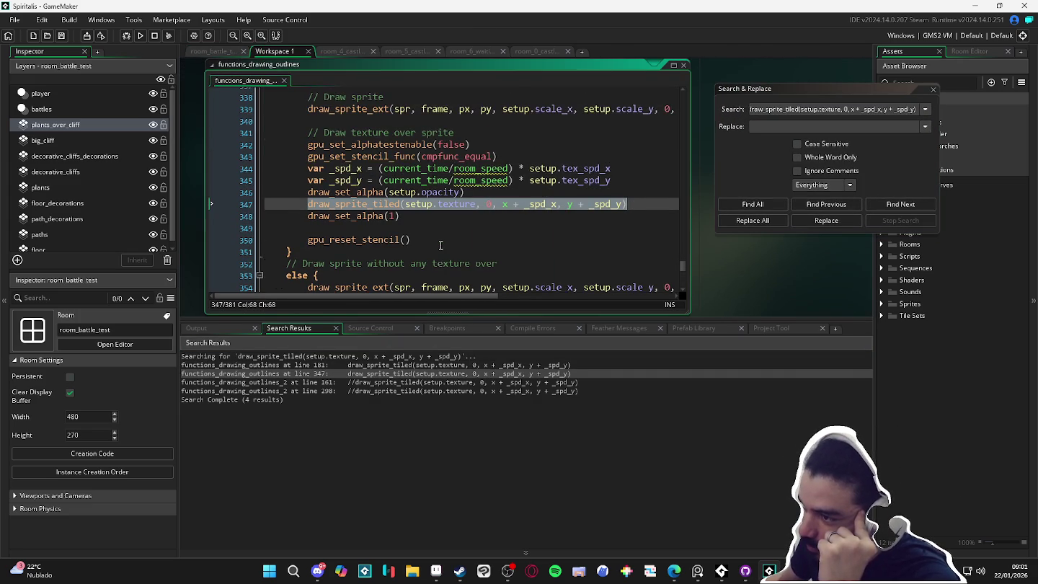
scroll(449, 237, "up", 5)
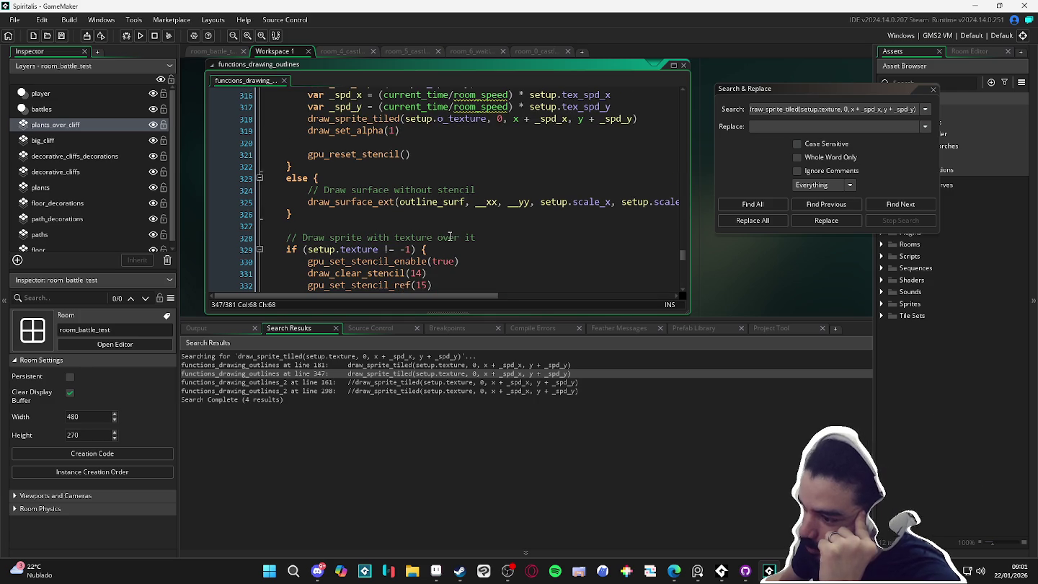
scroll(450, 236, "up", 3)
scroll(450, 237, "up", 3)
scroll(449, 234, "up", 4)
scroll(450, 231, "up", 3)
scroll(450, 231, "down", 1)
scroll(451, 231, "down", 3)
scroll(451, 231, "up", 4)
scroll(450, 231, "up", 4)
scroll(451, 230, "up", 4)
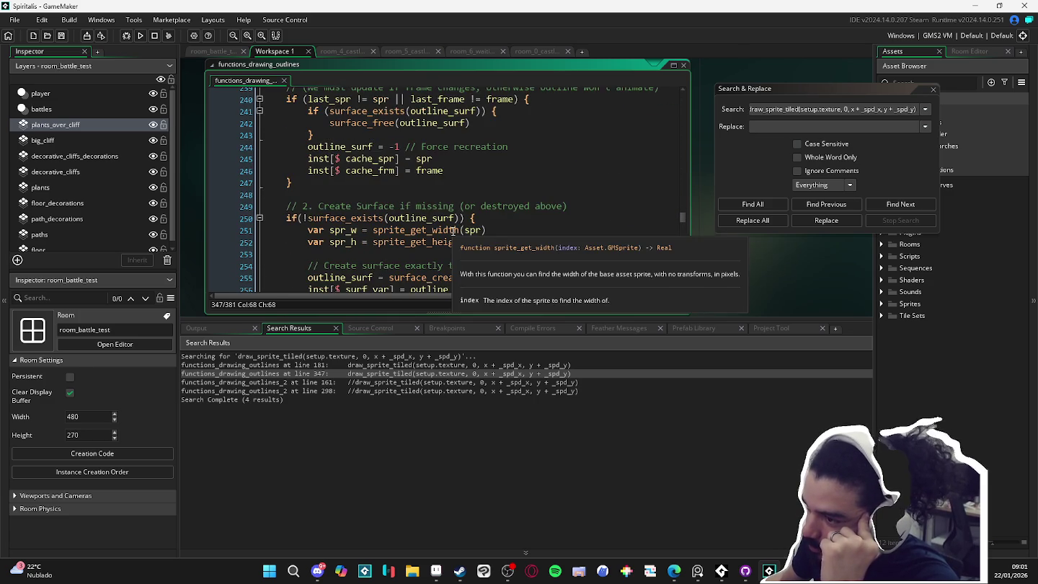
scroll(454, 231, "up", 3)
scroll(454, 231, "up", 3)
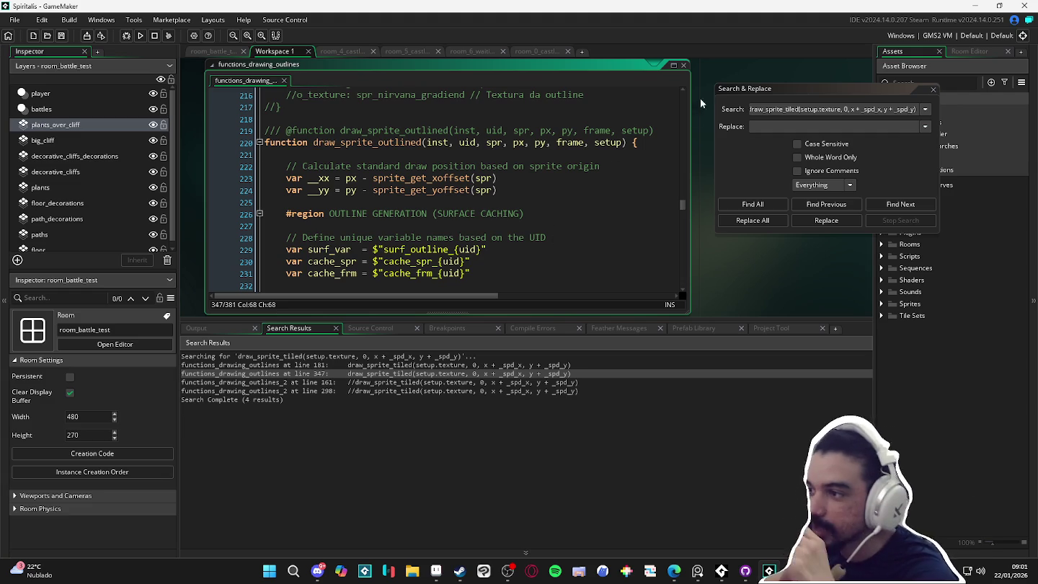
Close find-and-replace, dock the script window, and revisit the calls at lines 181 and 347.
left_click(933, 88)
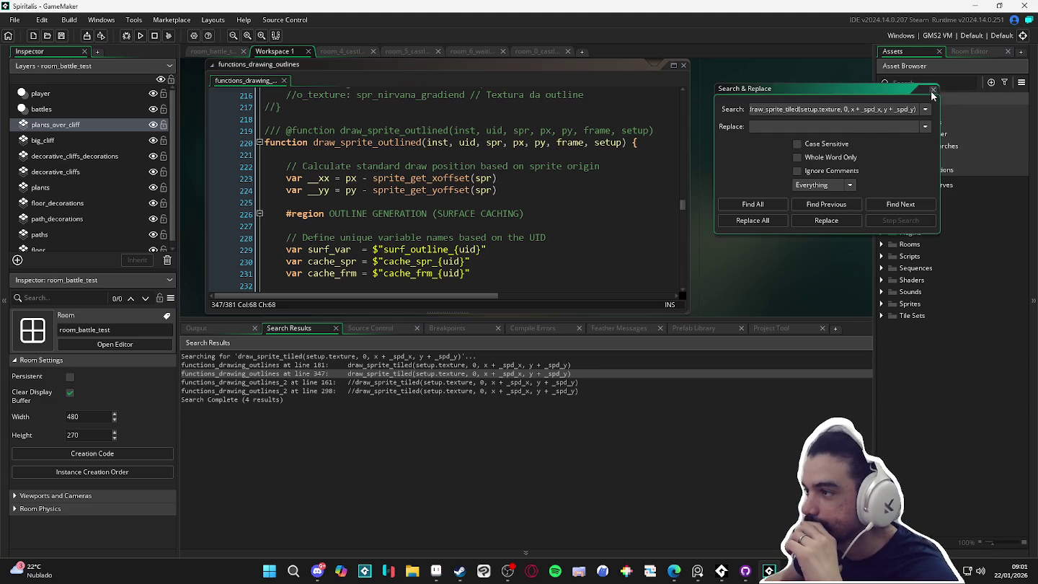
left_click(674, 66)
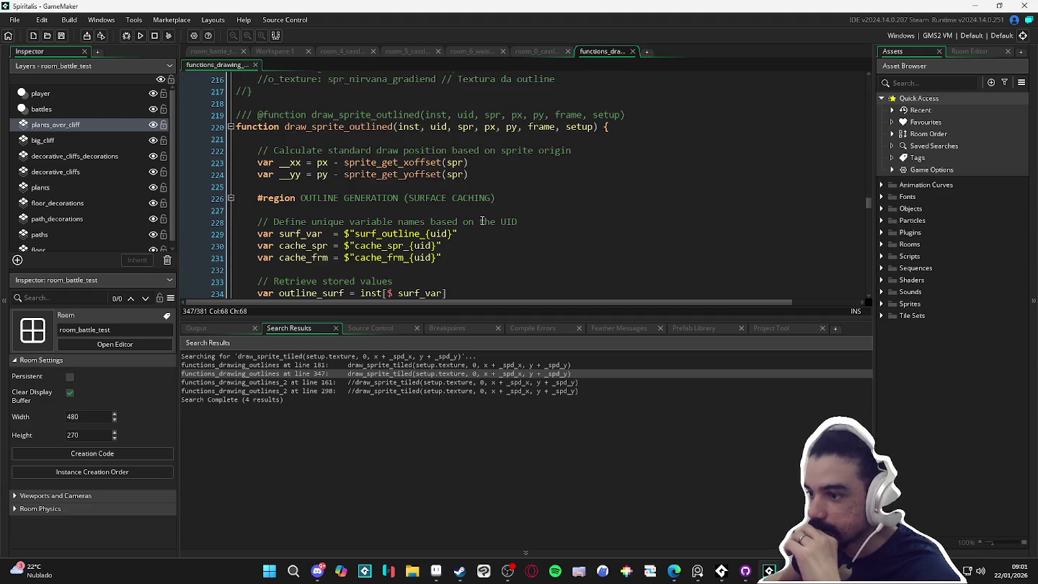
double_click(504, 365)
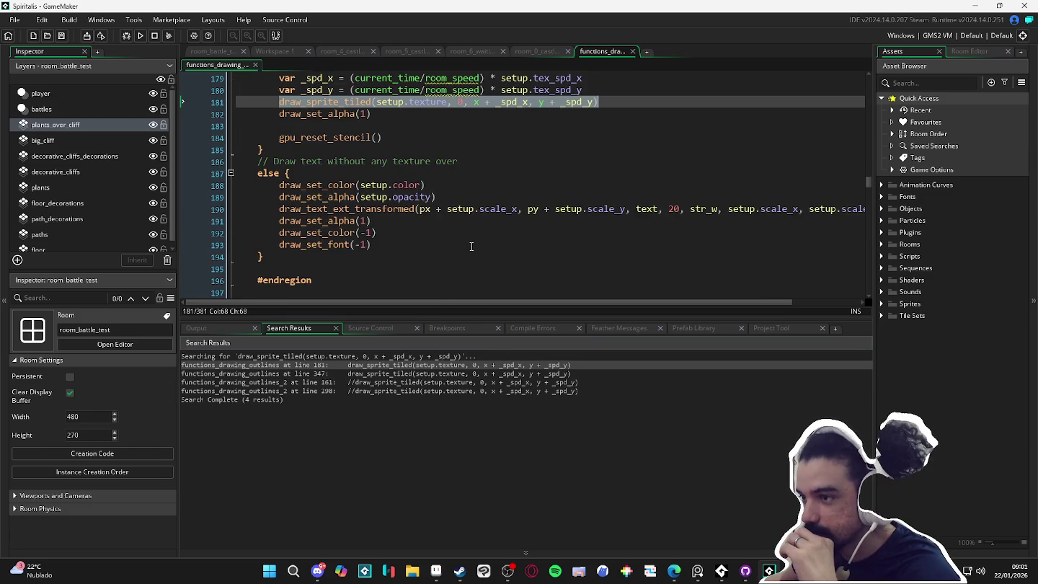
scroll(473, 242, "up", 5)
scroll(476, 245, "down", 3)
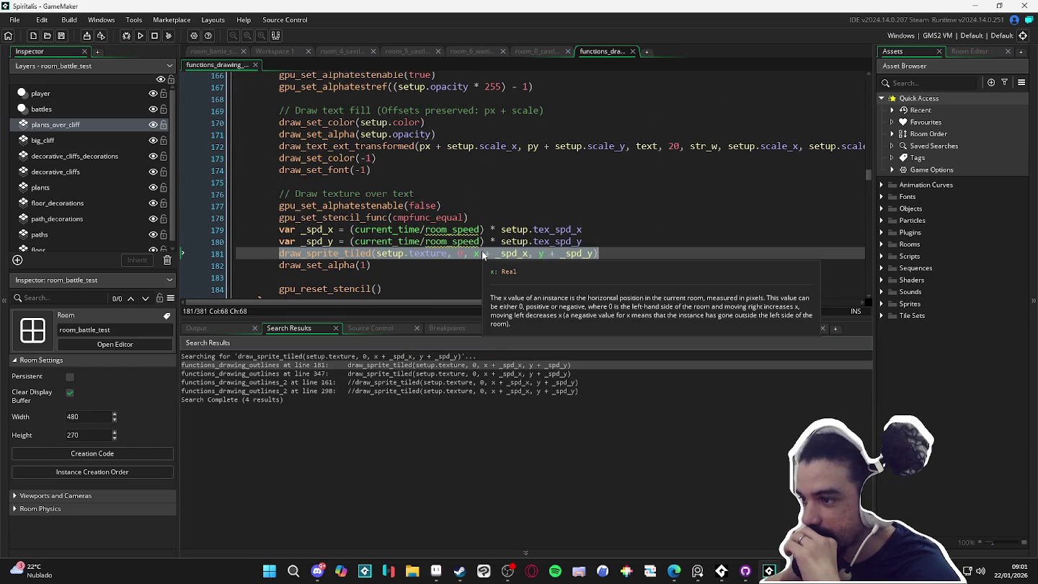
scroll(483, 250, "up", 1)
scroll(480, 256, "up", 5)
scroll(472, 263, "down", 3)
scroll(460, 277, "down", 8)
scroll(460, 277, "down", 1)
double_click(504, 373)
Enlarge the code editor and inspect the draw_sprite_tiled parameters at line 347.
mouse_move(471, 320)
left_mouse_down()
mouse_move(456, 404)
mouse_move(456, 505)
left_mouse_up()
scroll(325, 232, "up", 2)
scroll(325, 233, "up", 1)
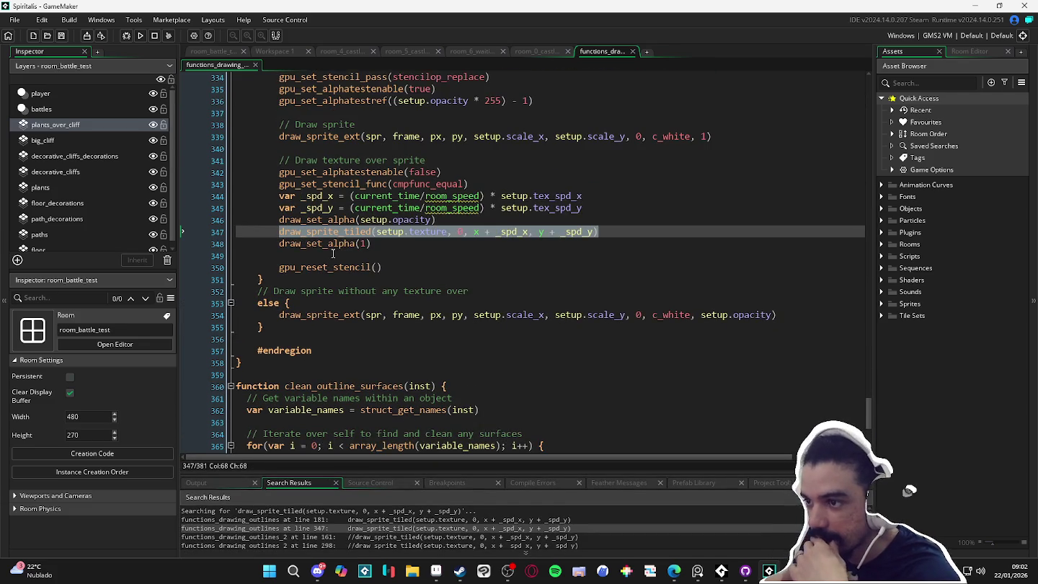
left_click(287, 235)
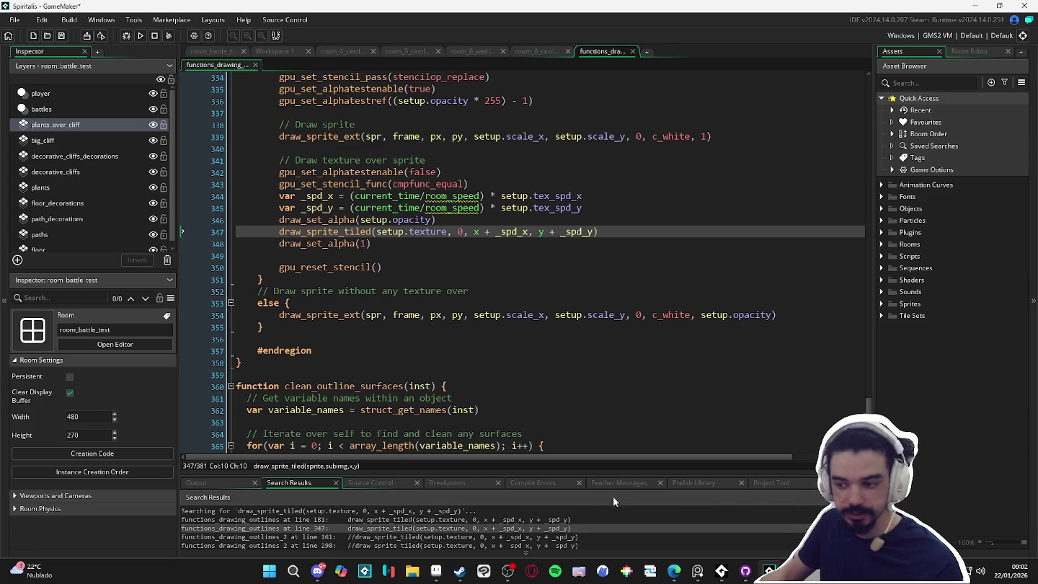
mouse_move(674, 570)
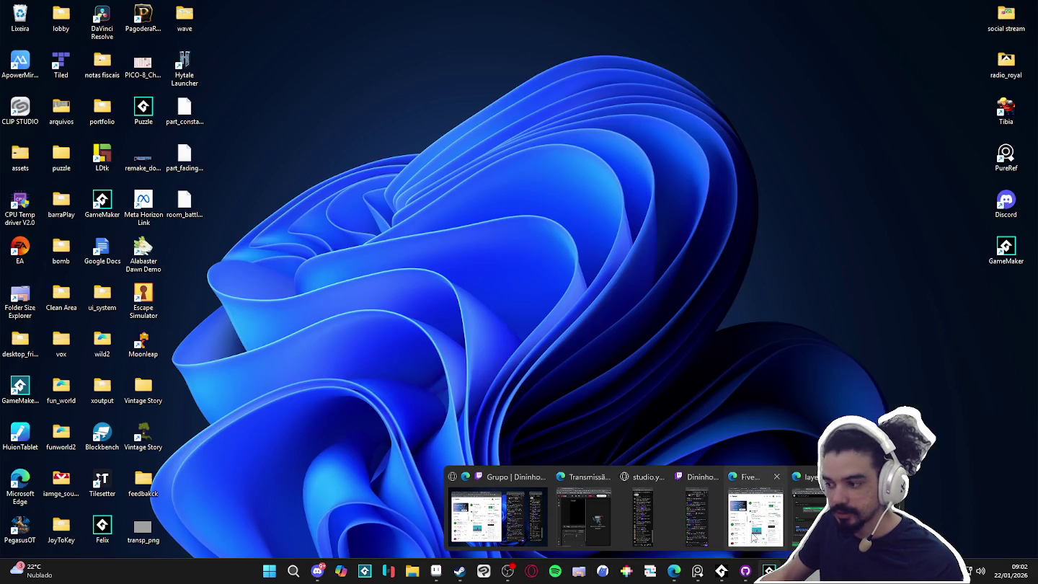
left_click(663, 496)
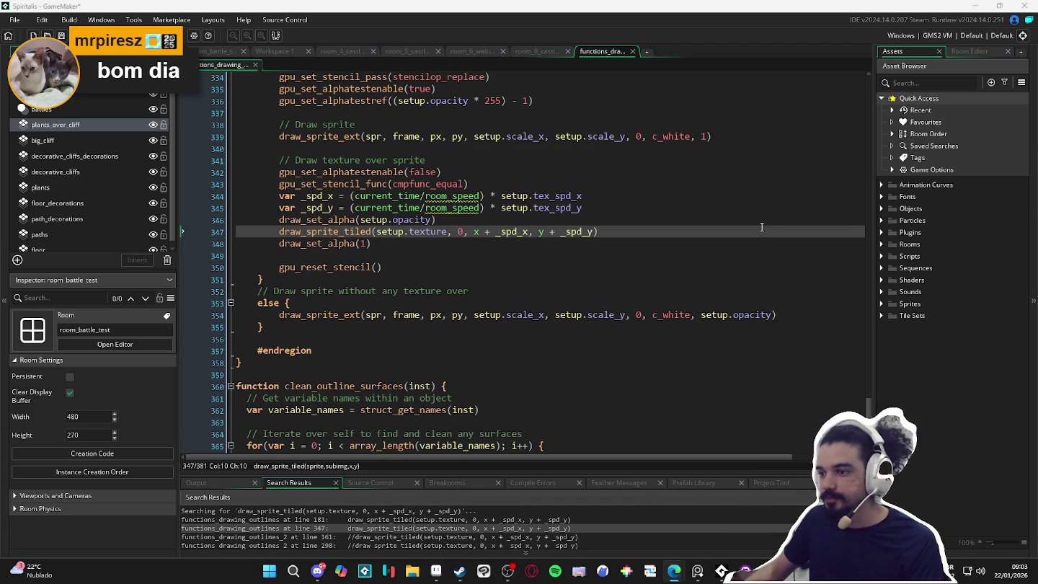
Highlight the draw_sprite_tiled and draw_sprite_outlined occurrences in the search results.
scroll(392, 433, "down", 1)
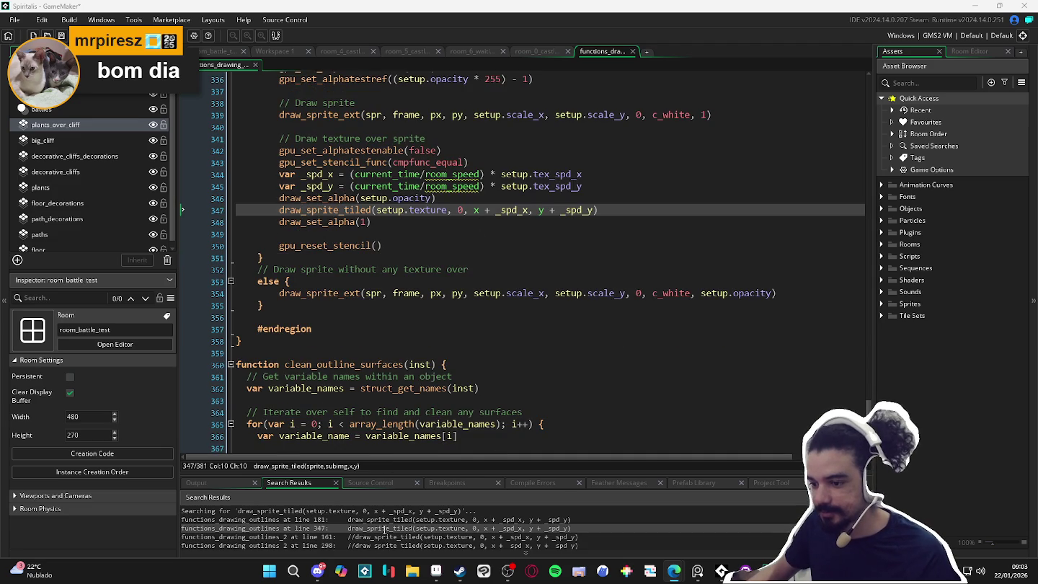
double_click(292, 510)
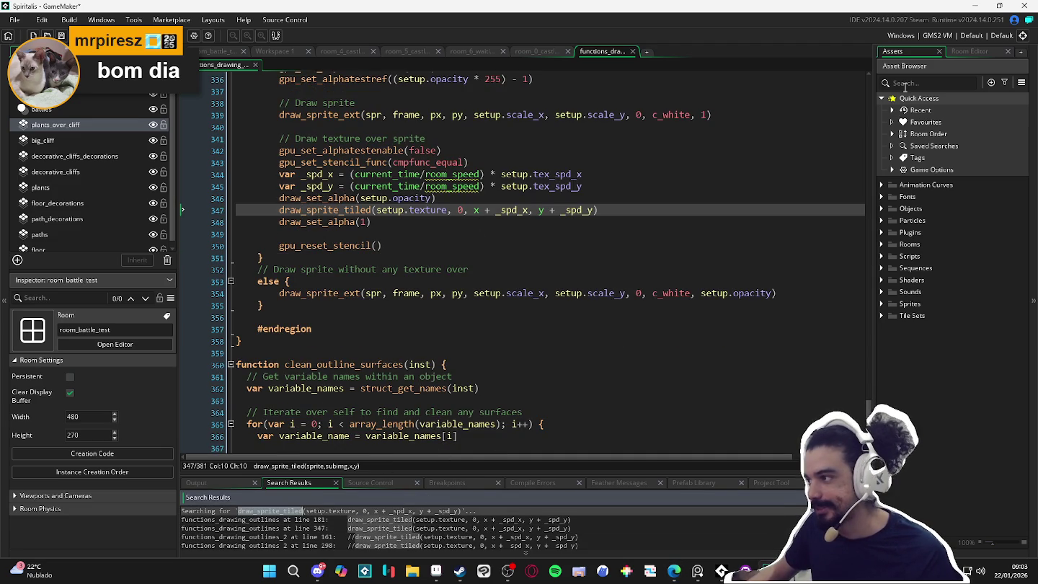
scroll(573, 181, "up", 5)
scroll(526, 209, "up", 5)
scroll(469, 238, "up", 4)
scroll(403, 274, "up", 4)
scroll(395, 281, "up", 4)
scroll(397, 278, "up", 7)
scroll(398, 276, "up", 4)
scroll(401, 271, "up", 7)
scroll(401, 271, "up", 4)
left_click(393, 300)
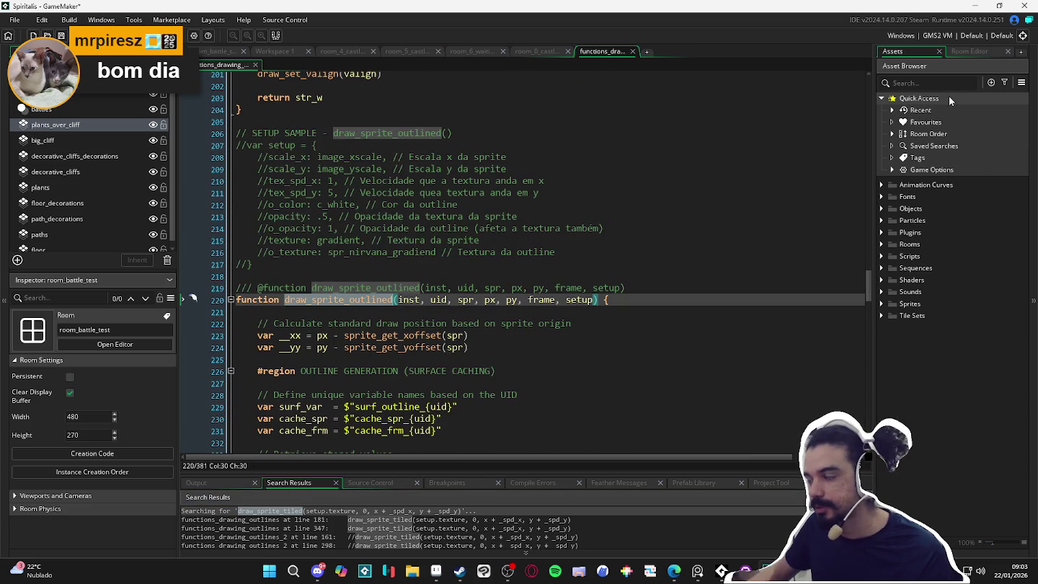
Expand Sprites > Battle > User Interface > Fading in the Asset Browser.
left_click(881, 305)
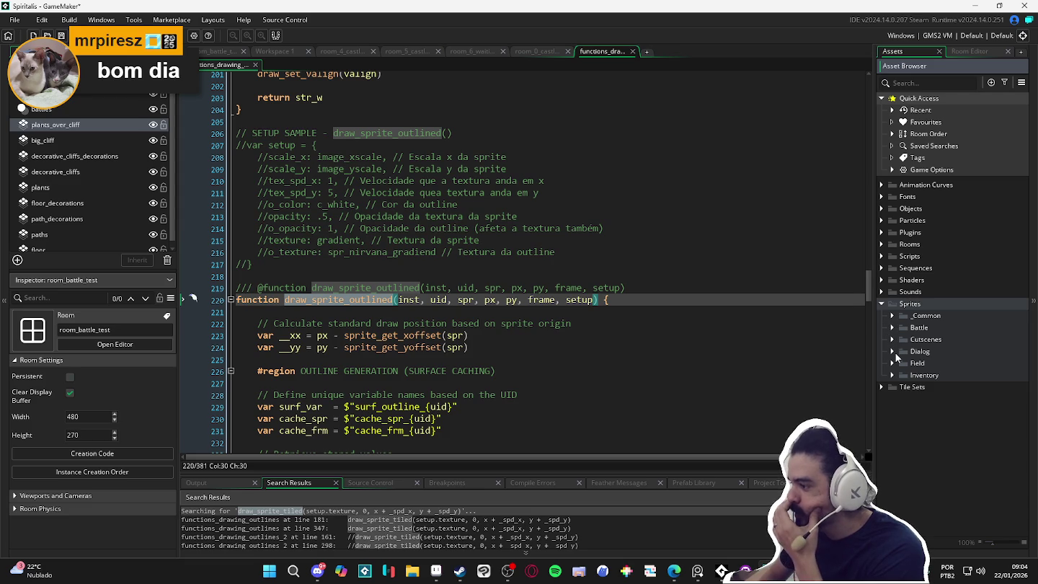
left_click(893, 328)
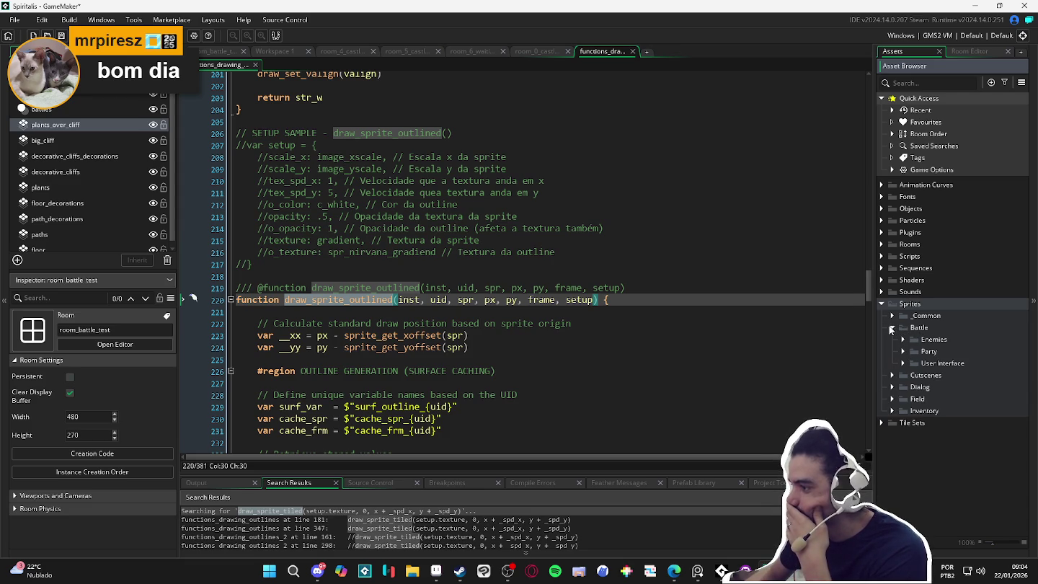
left_click(902, 364)
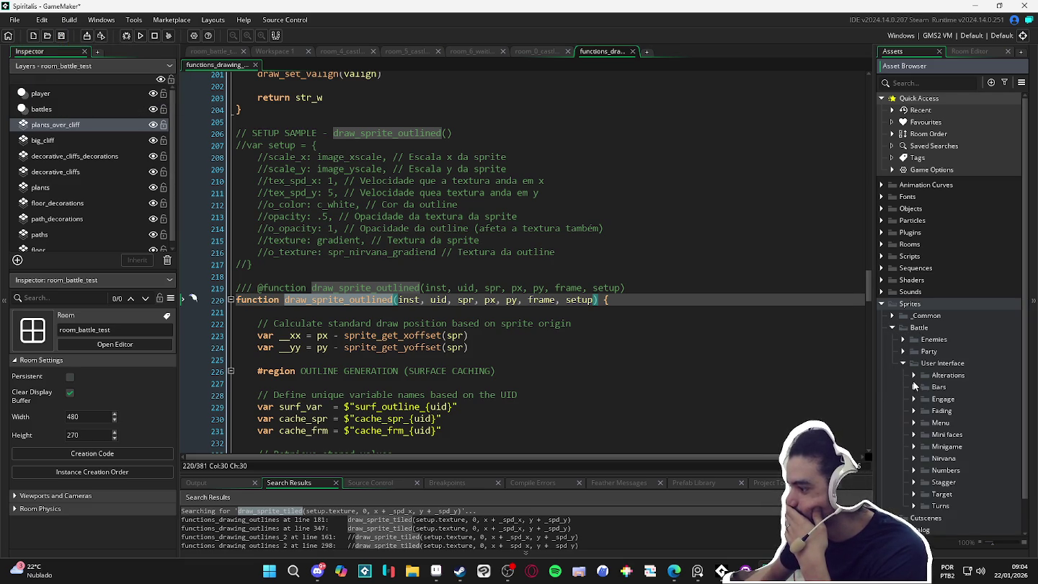
left_click(914, 411)
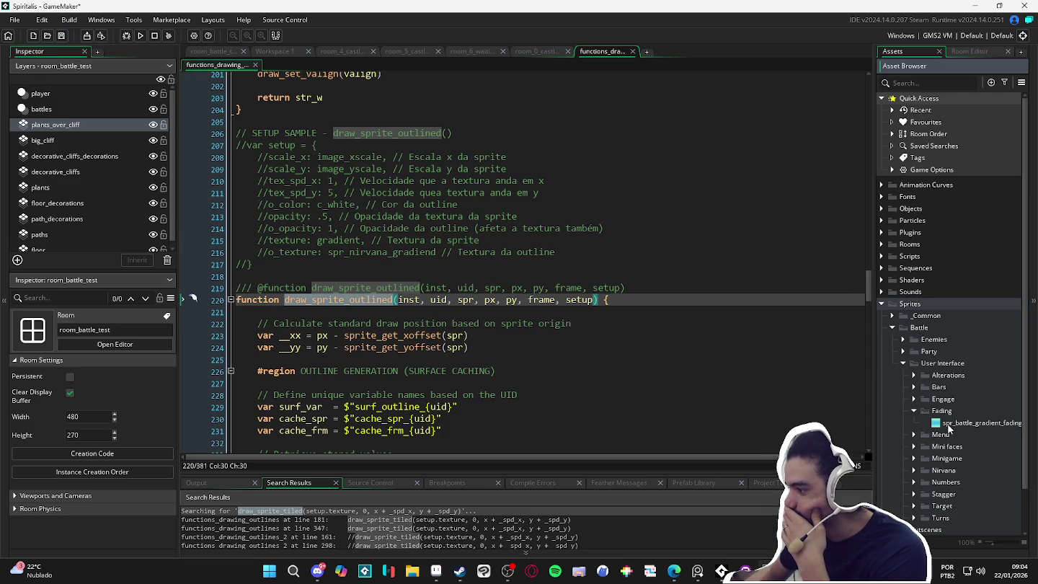
Put spr_battle_gradient_fading on a separate texture page and run the game with F5.
double_click(948, 425)
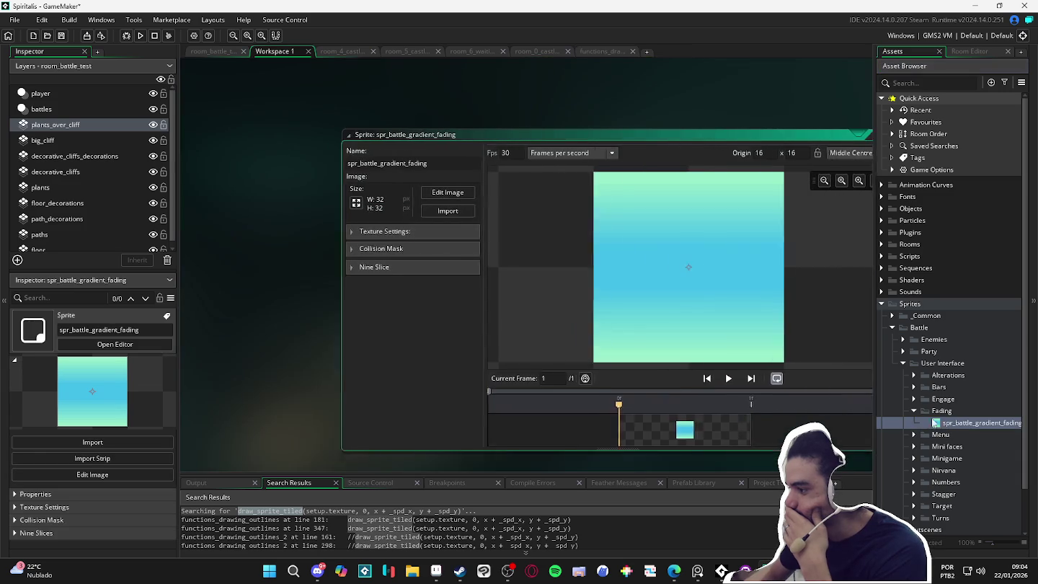
left_click(346, 232)
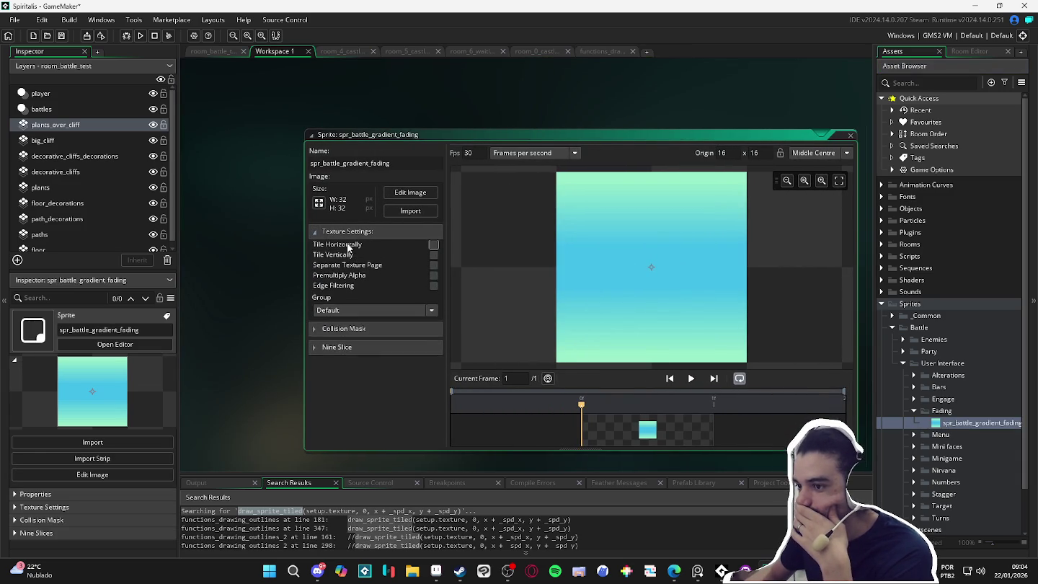
left_click(433, 266)
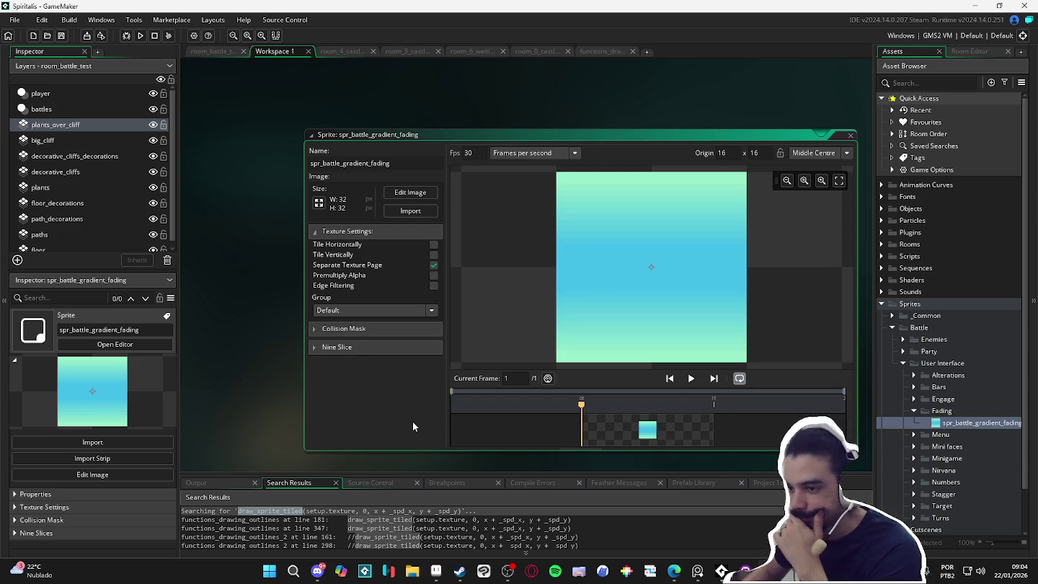
key("F5")
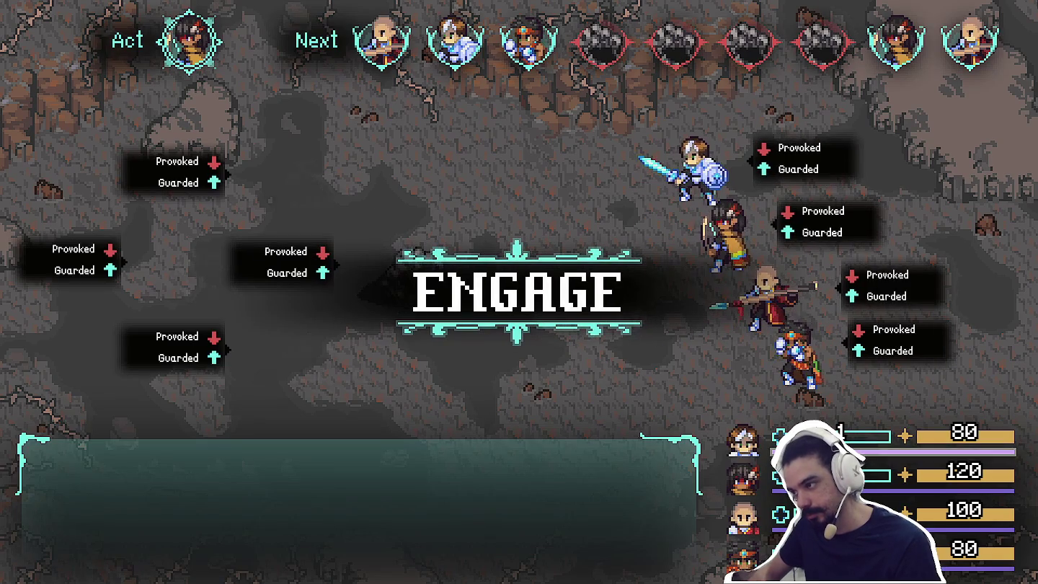
Choose Attack for Yara and target a Sloth Blob.
key("Return")
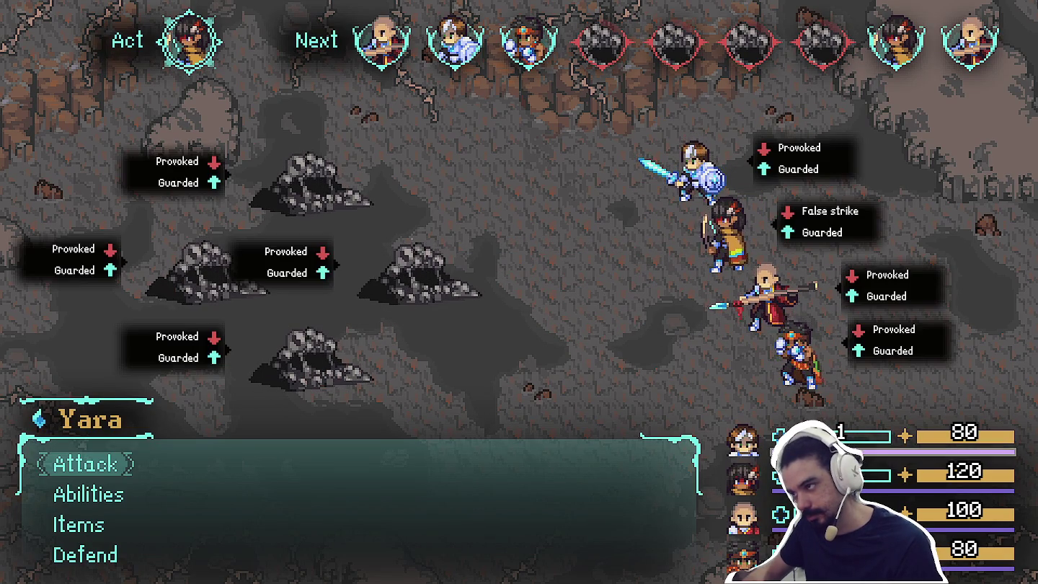
key("Return")
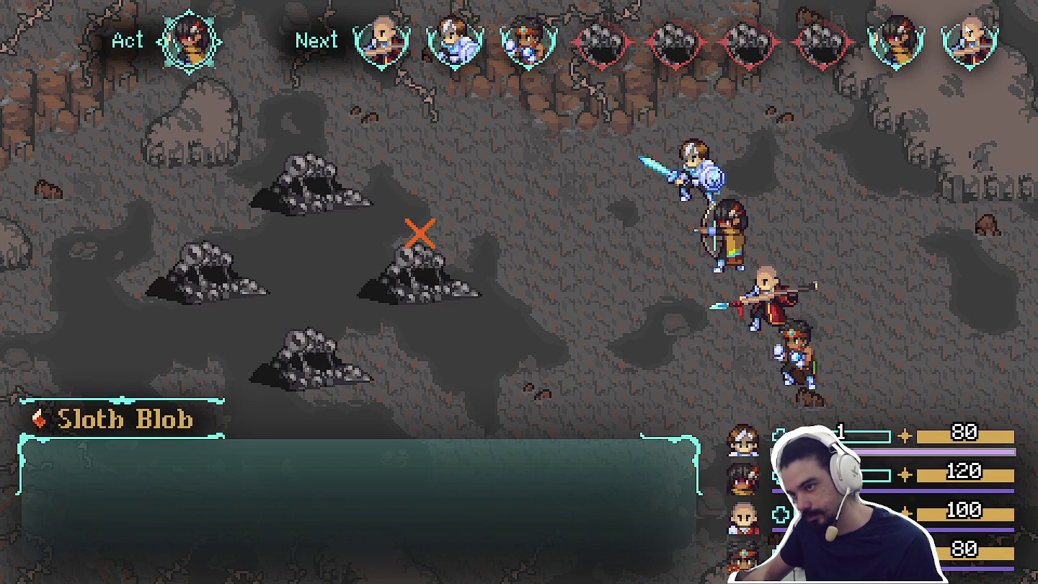